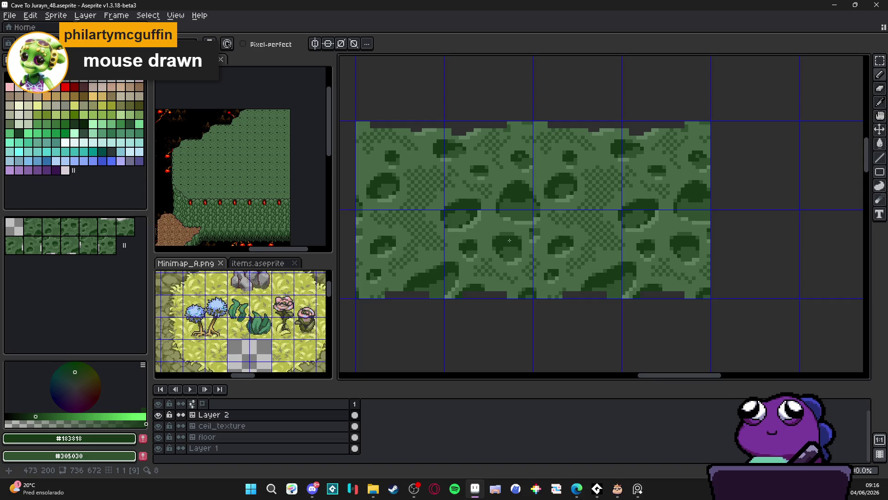
Undo the last pencil stroke on the green mossy cave-wall tiles.
scroll(506, 243, "up", 1)
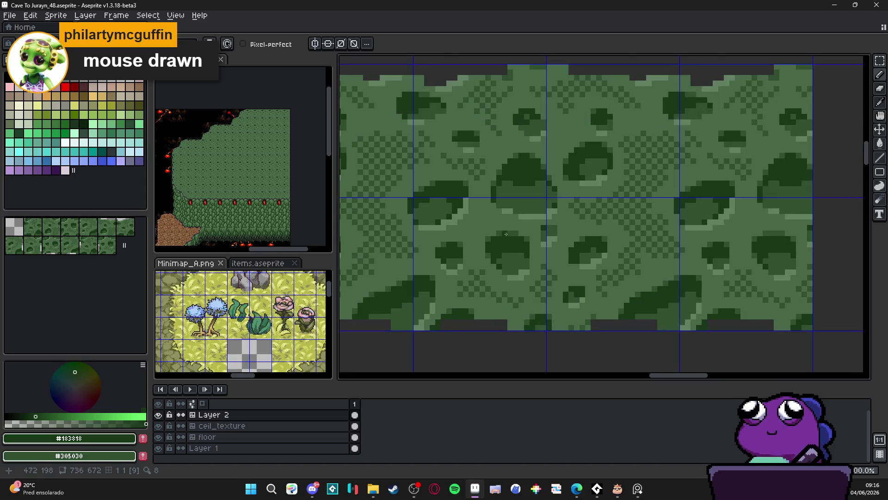
key("alt+Tab")
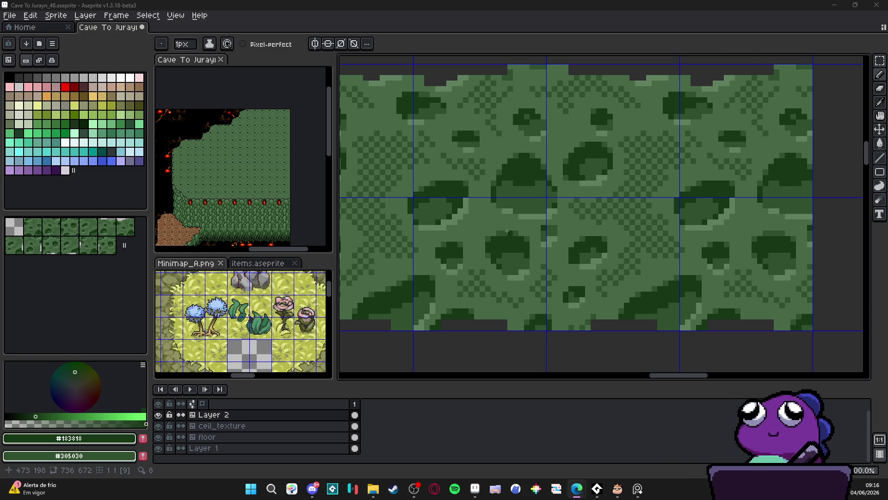
scroll(507, 231, "up", 2)
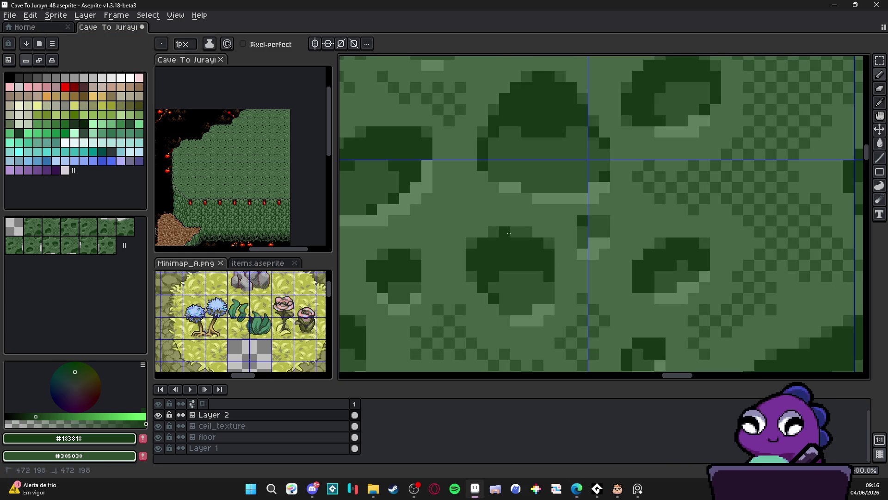
scroll(518, 241, "down", 3)
key("ctrl+z")
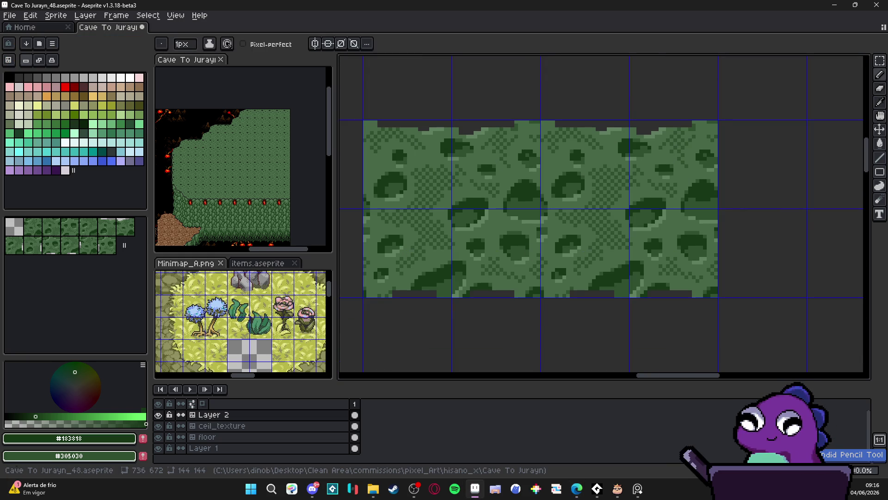
scroll(483, 244, "up", 2)
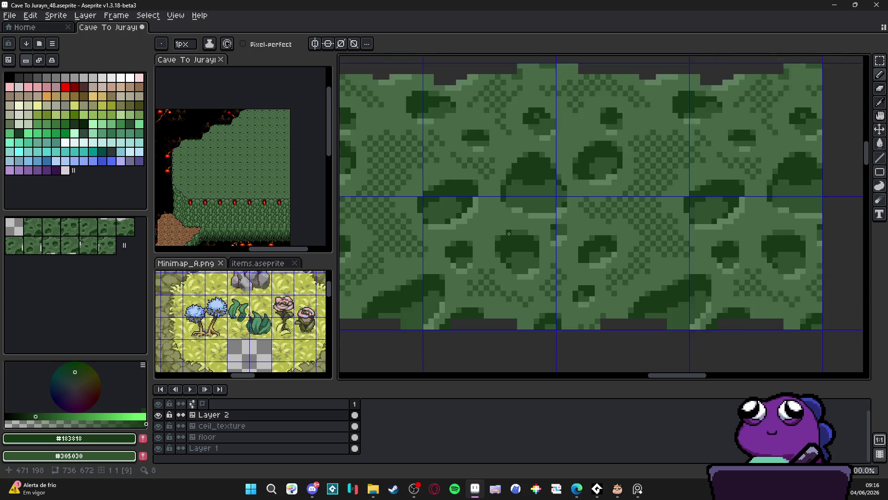
scroll(522, 231, "down", 1)
scroll(522, 230, "down", 1)
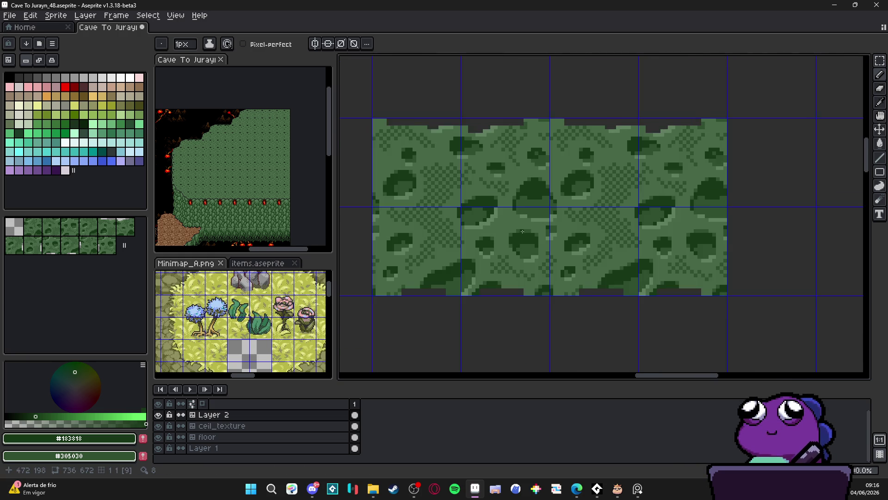
scroll(527, 229, "up", 1)
scroll(532, 227, "down", 2)
scroll(538, 227, "down", 2)
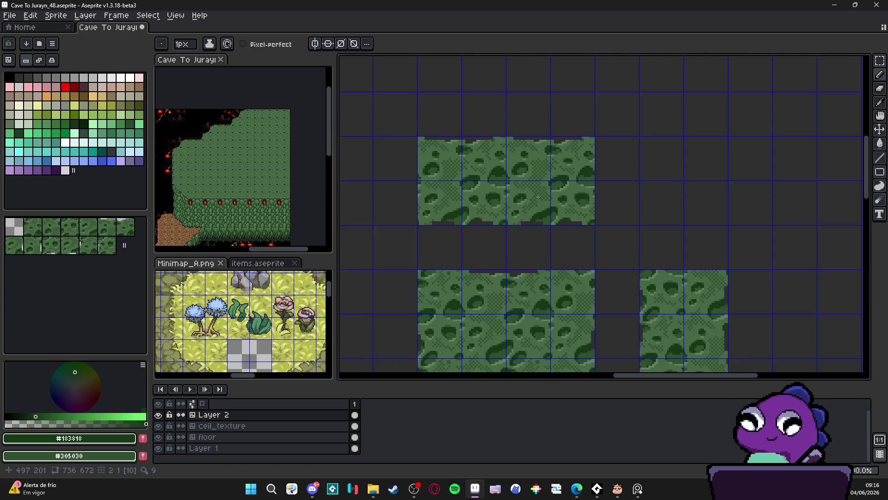
scroll(530, 222, "up", 5)
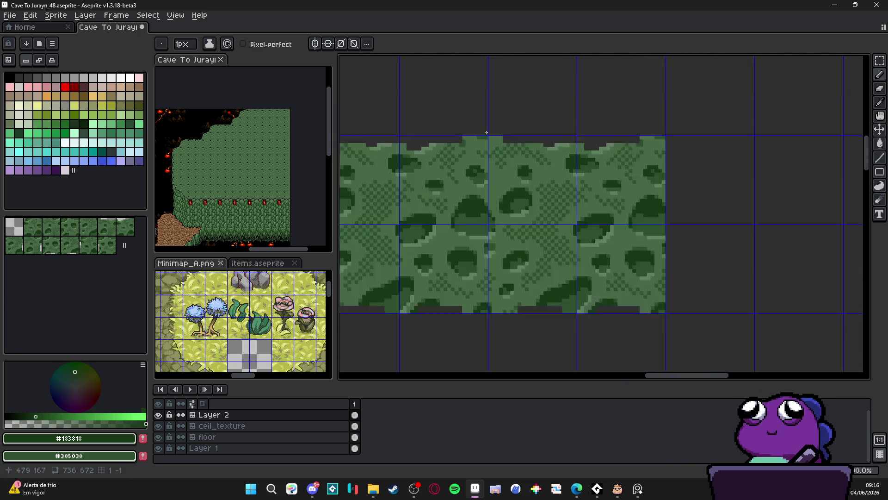
Switch back to the Pencil and undo the last eraser stroke on the moss tiles.
key("b")
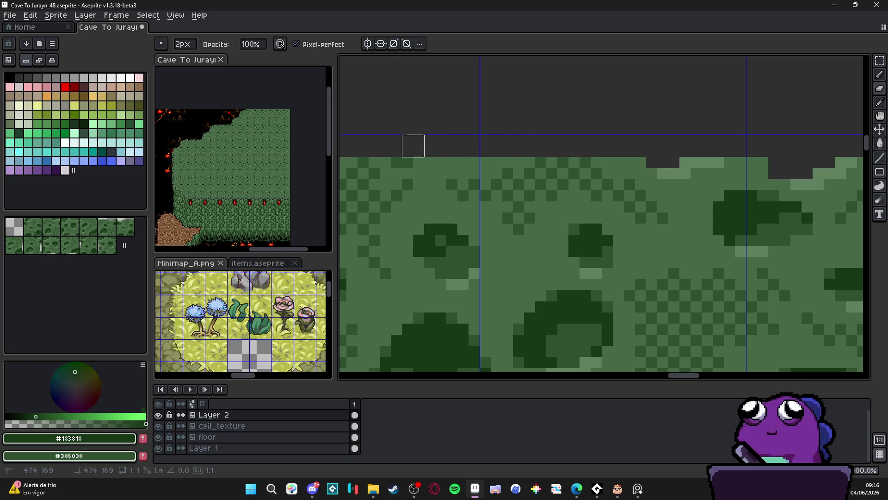
scroll(481, 168, "down", 2)
scroll(460, 163, "up", 1)
scroll(520, 162, "down", 1)
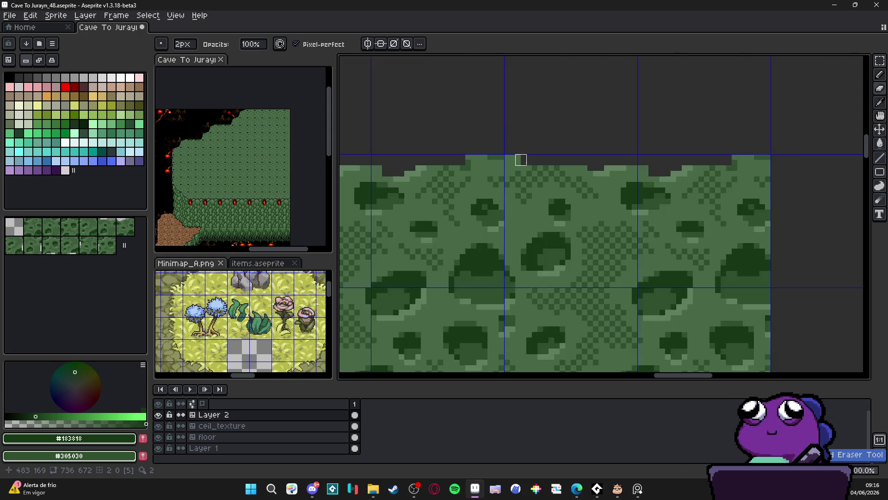
scroll(517, 151, "up", 1)
scroll(493, 186, "down", 2)
scroll(497, 188, "down", 2)
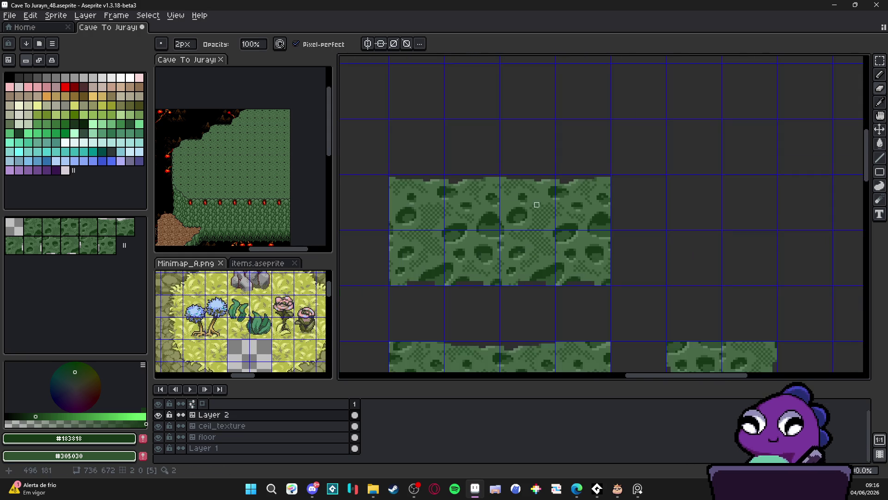
scroll(518, 284, "up", 5)
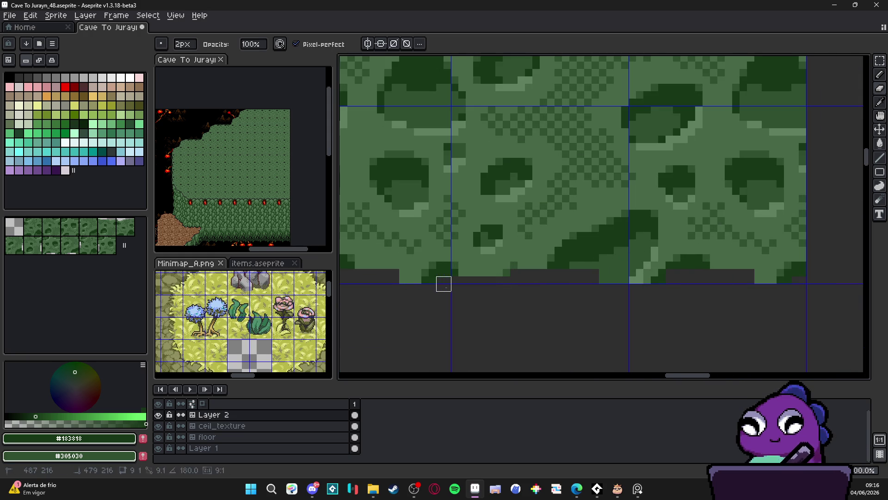
key("ctrl+z")
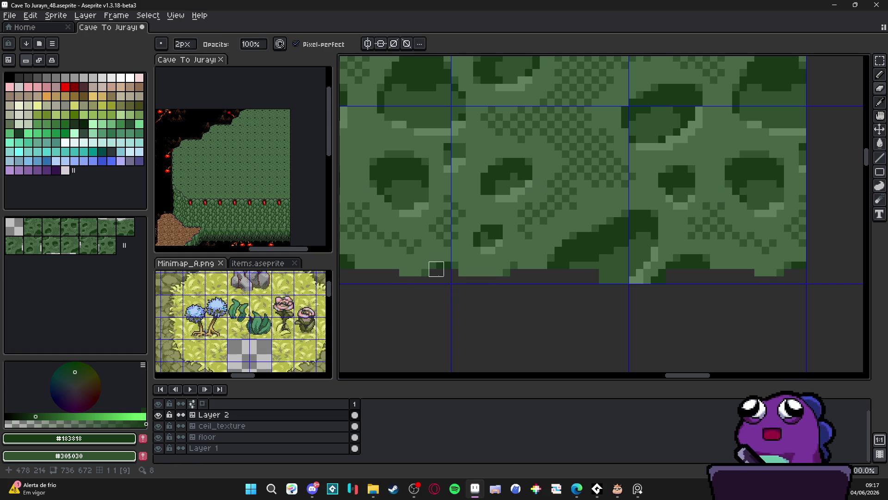
Eyedrop the mid green #486848, then the dark green #305030 from the tiles.
left_click(466, 262, "alt")
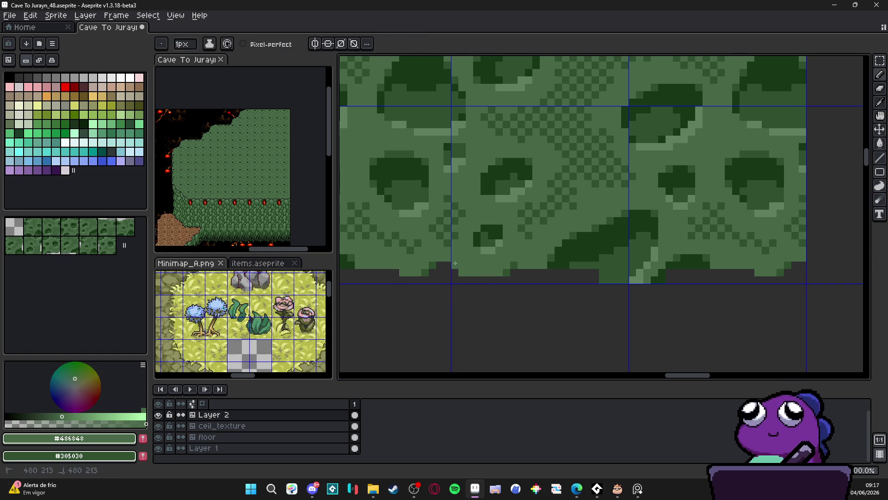
scroll(445, 283, "down", 3)
scroll(445, 283, "up", 1)
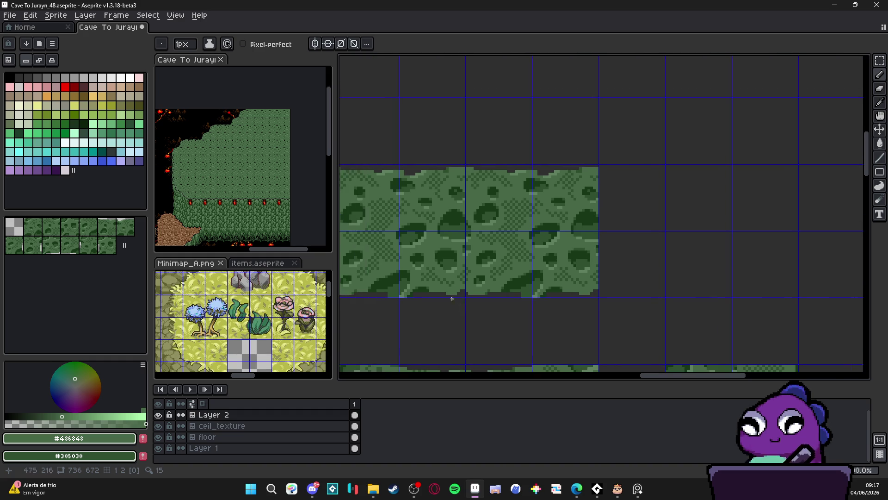
scroll(418, 298, "down", 1)
scroll(421, 298, "up", 1)
scroll(462, 303, "up", 1)
scroll(462, 303, "up", 1)
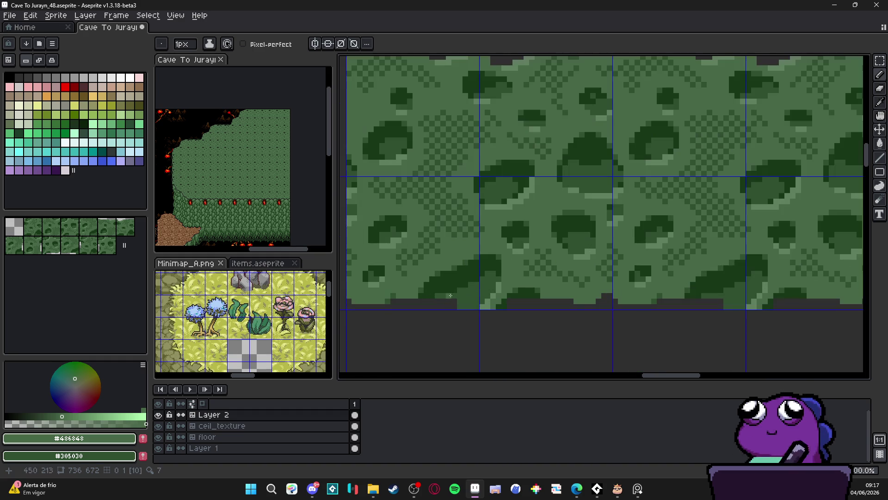
left_click(436, 300, "alt")
scroll(436, 300, "down", 1)
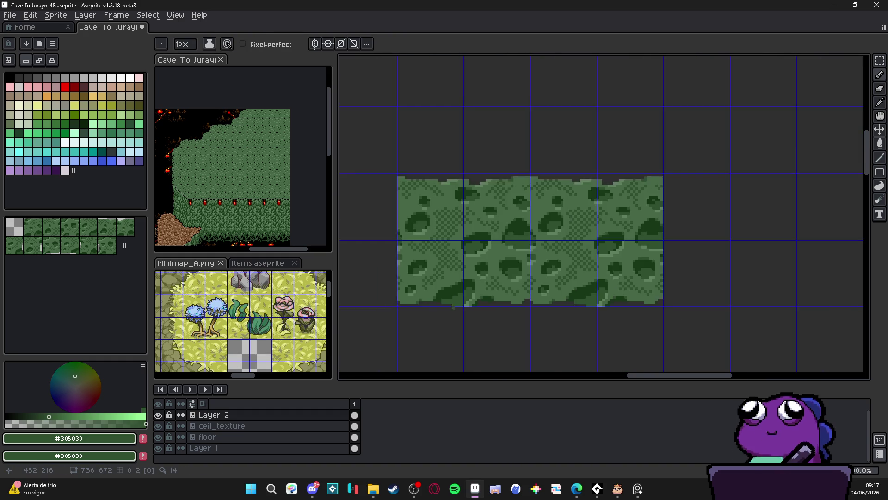
scroll(452, 303, "up", 1)
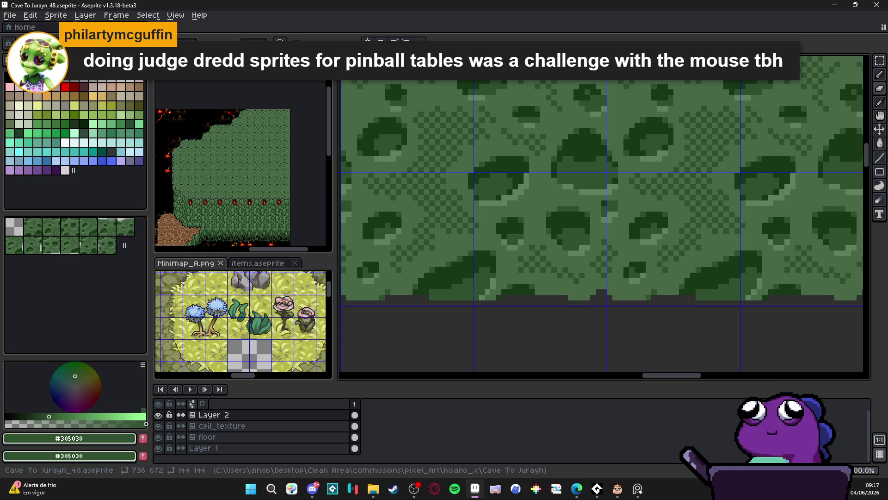
key("alt+Tab")
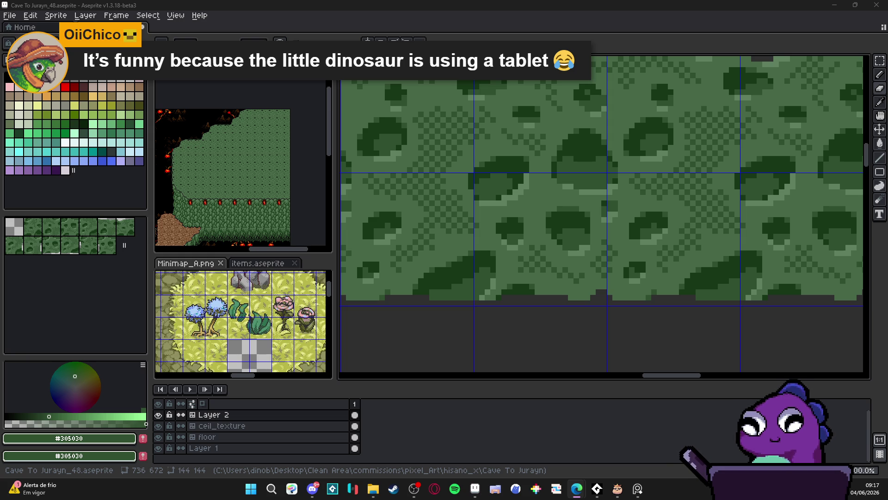
In the browser, show the profile's media posts and view the four pixel-art trees image.
key("alt+Tab")
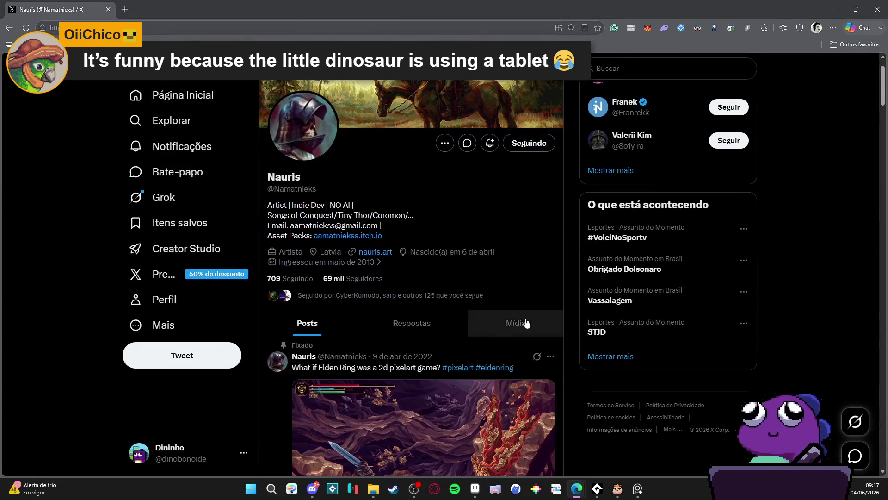
left_click(526, 333)
scroll(439, 244, "down", 6)
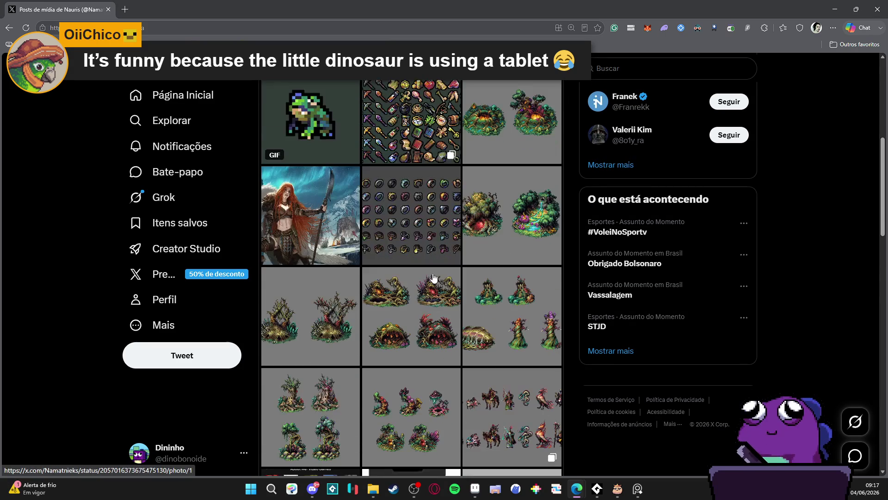
scroll(437, 271, "down", 5)
scroll(437, 272, "up", 5)
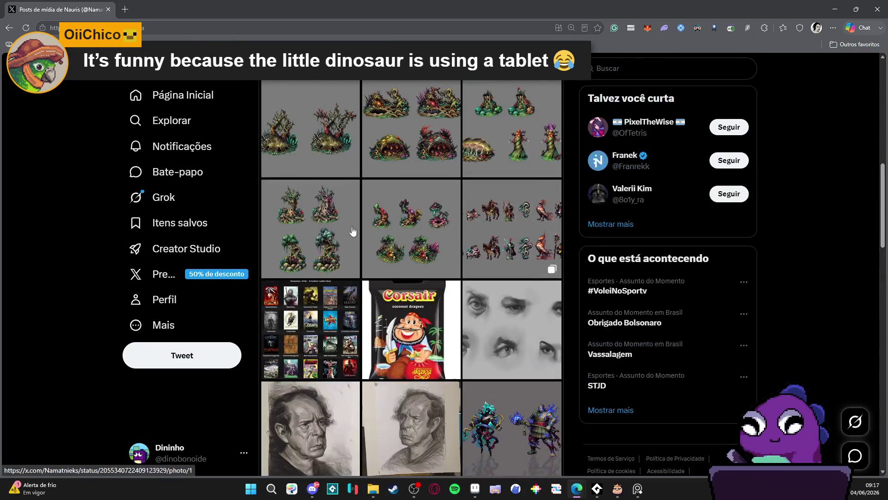
left_click(444, 236)
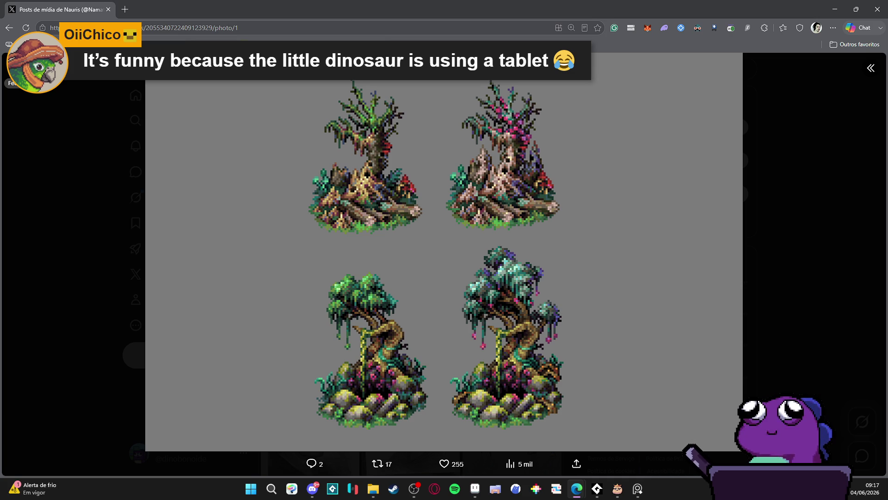
key("Escape")
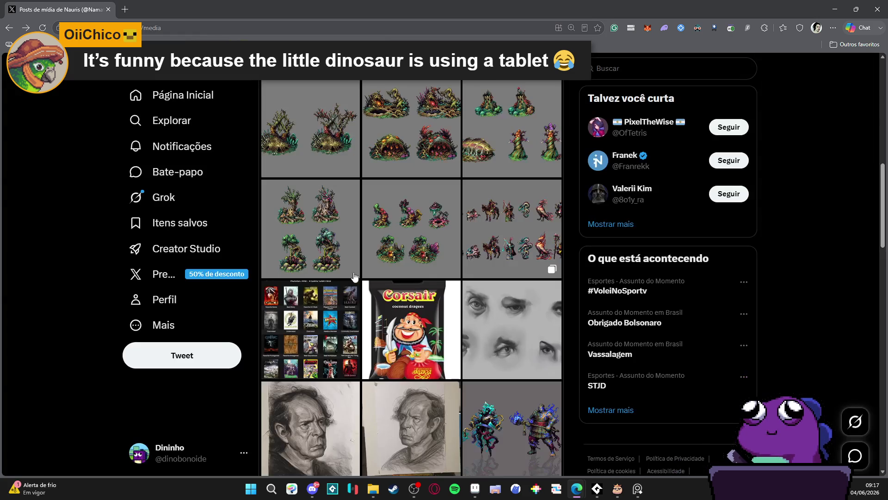
View the plant monsters and warriors pixel-art images, returning to the media grid each time.
left_click(432, 138)
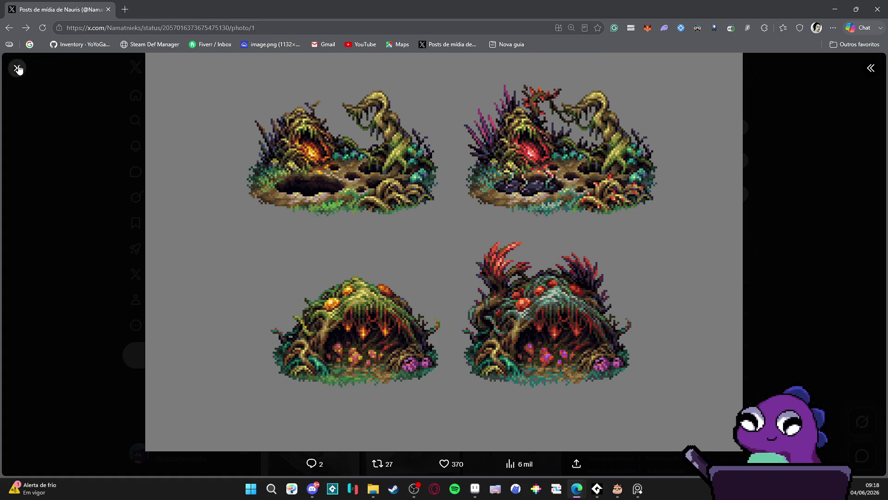
left_click(18, 69)
scroll(525, 274, "down", 3)
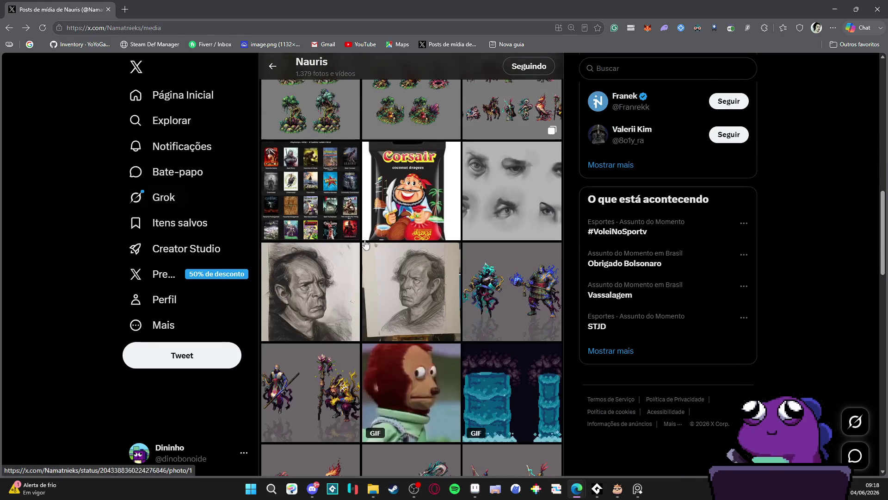
left_click(524, 273)
left_click(18, 69)
scroll(49, 124, "down", 3)
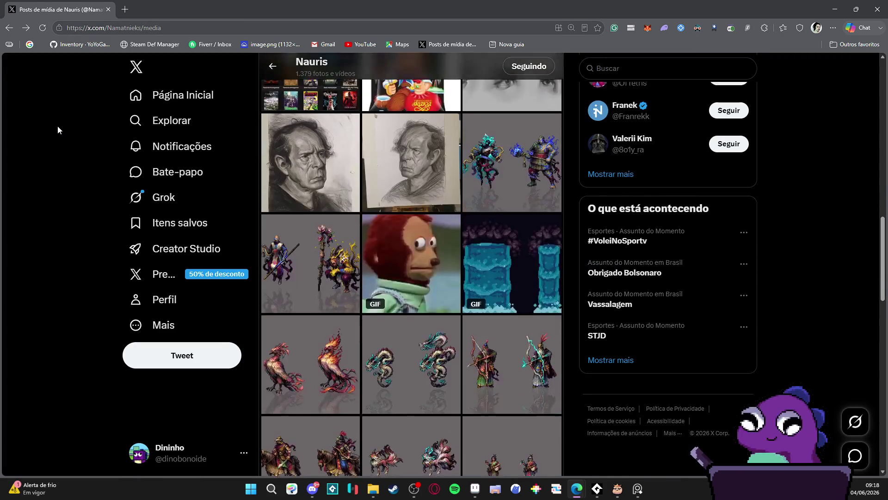
scroll(71, 158, "up", 5)
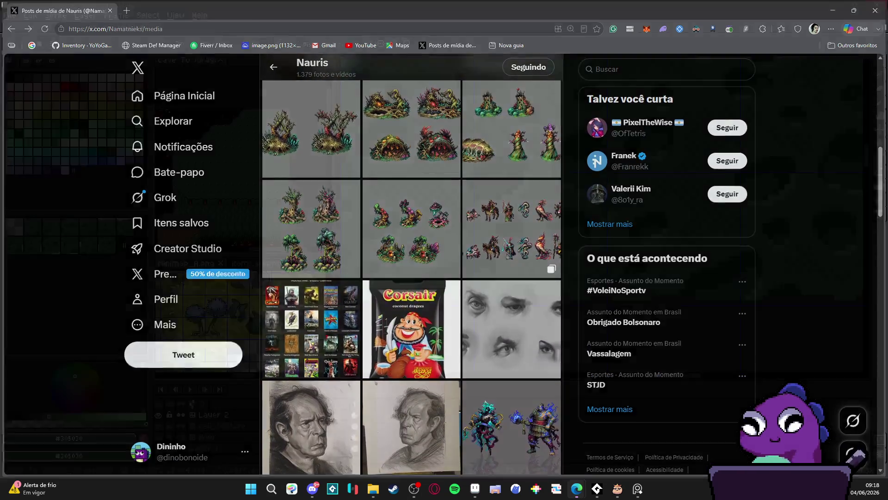
Cycle through the Move and Rectangular Marquee tools, ending on the Pencil.
scroll(490, 230, "down", 2)
scroll(478, 271, "up", 2)
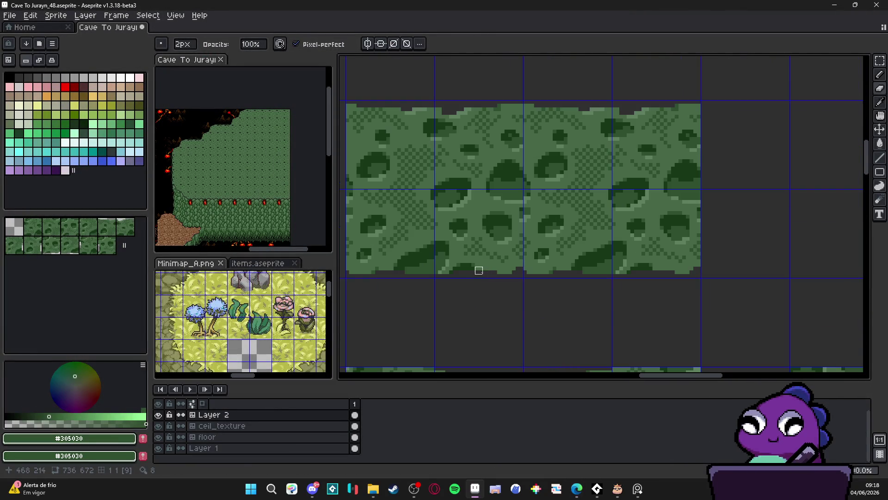
key("v")
scroll(481, 269, "down", 2)
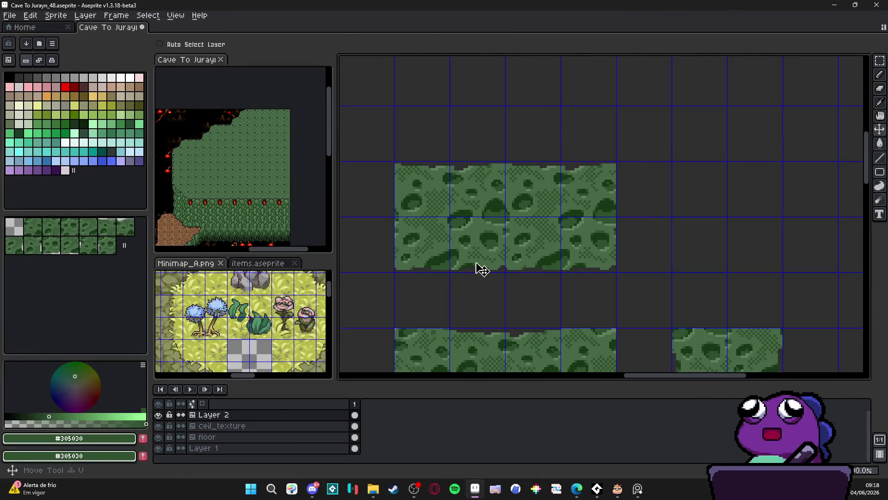
key("m")
scroll(476, 262, "down", 1)
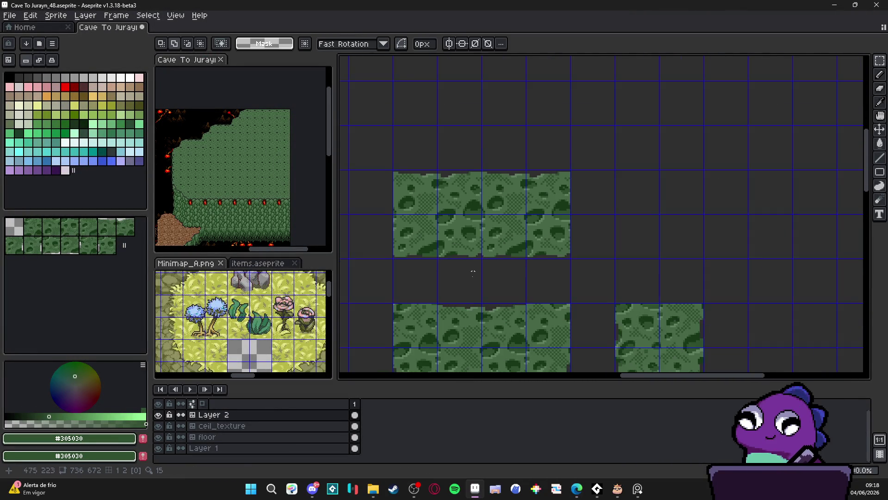
scroll(490, 262, "down", 4)
scroll(562, 274, "up", 1)
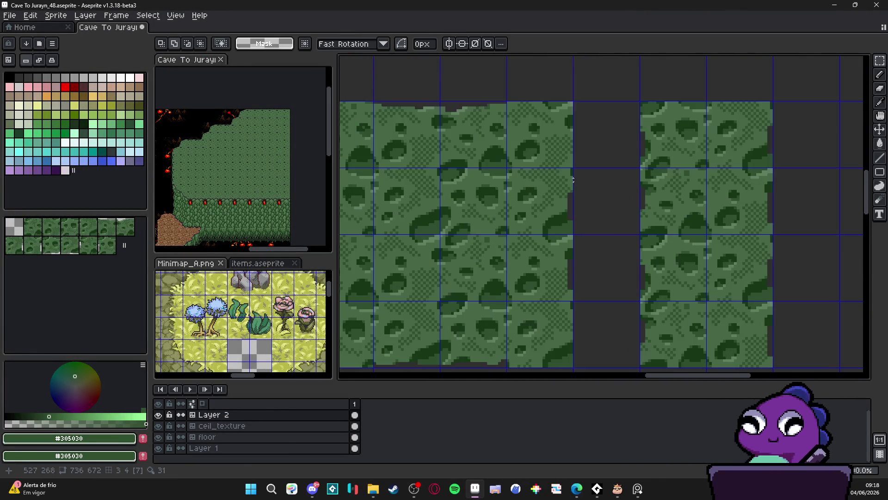
key("b")
scroll(569, 178, "up", 2)
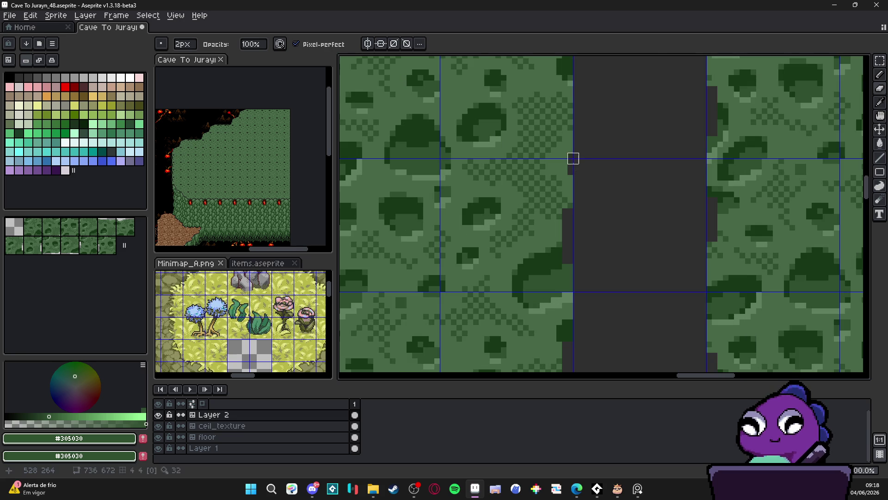
Paint dark pixel lines along the right edge of the left tile block.
left_click(571, 207, "shift")
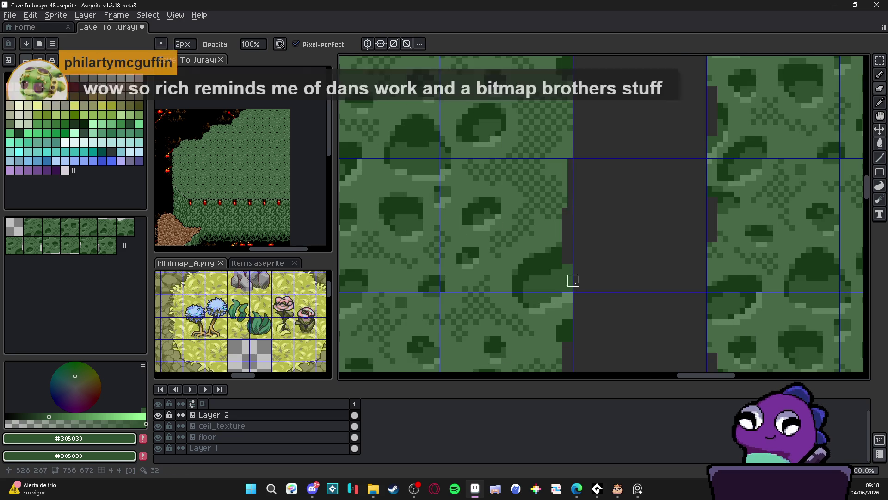
scroll(572, 262, "up", 1)
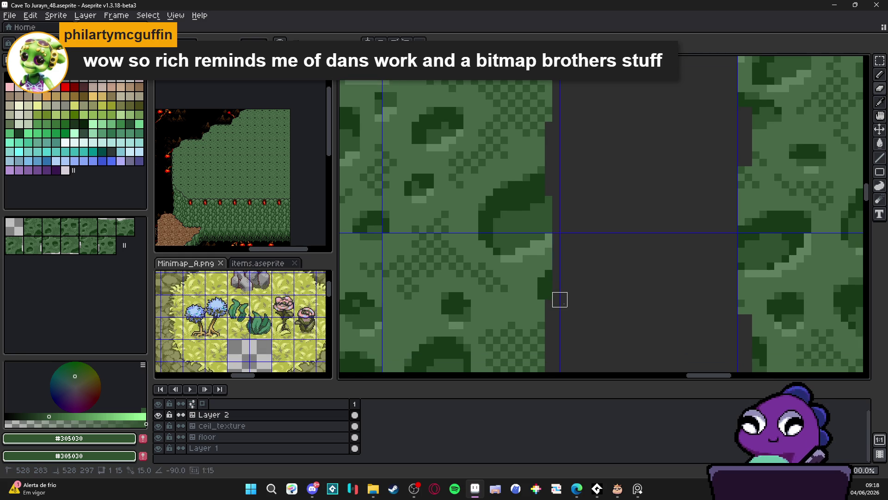
left_click(557, 264, "shift")
scroll(561, 300, "down", 1)
scroll(561, 300, "down", 1)
scroll(557, 123, "up", 1)
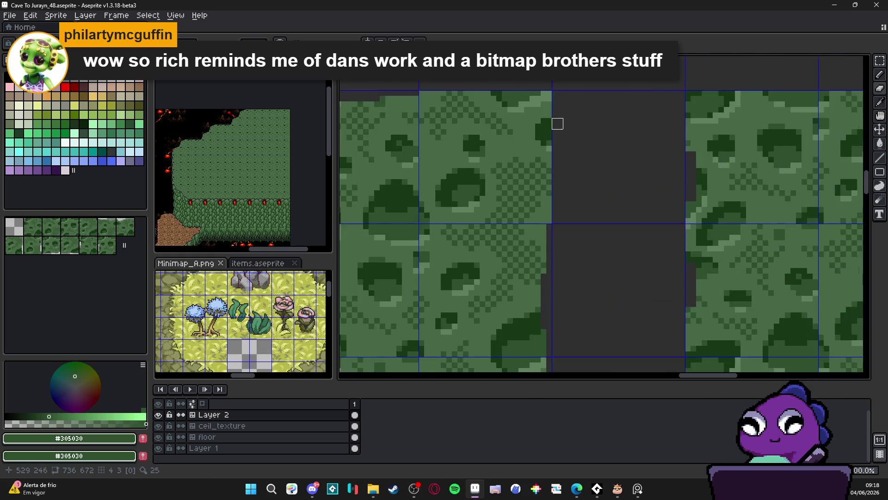
scroll(548, 122, "up", 1)
left_click(548, 158)
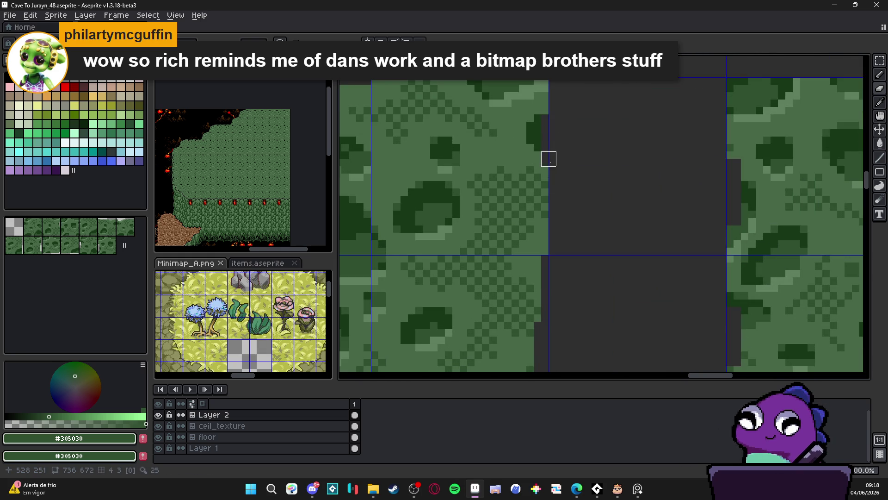
scroll(541, 203, "down", 1)
scroll(551, 220, "up", 1)
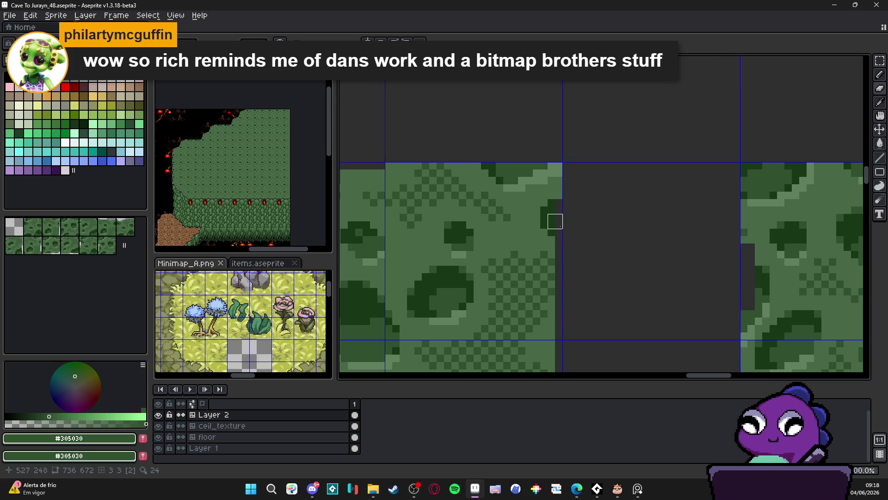
Repaint the dark edge column along the side of the tile block.
mouse_move(555, 228)
left_mouse_down()
mouse_move(555, 162)
mouse_move(488, 163)
left_mouse_up()
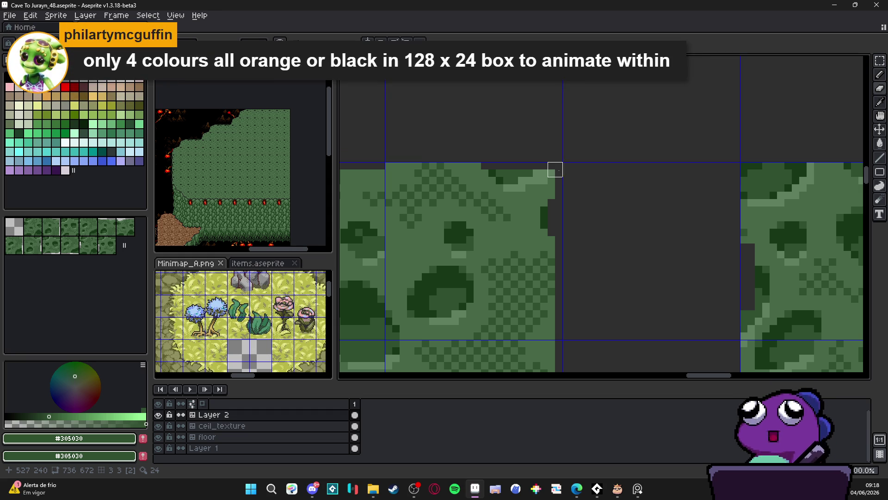
left_click_drag(481, 162, 559, 184)
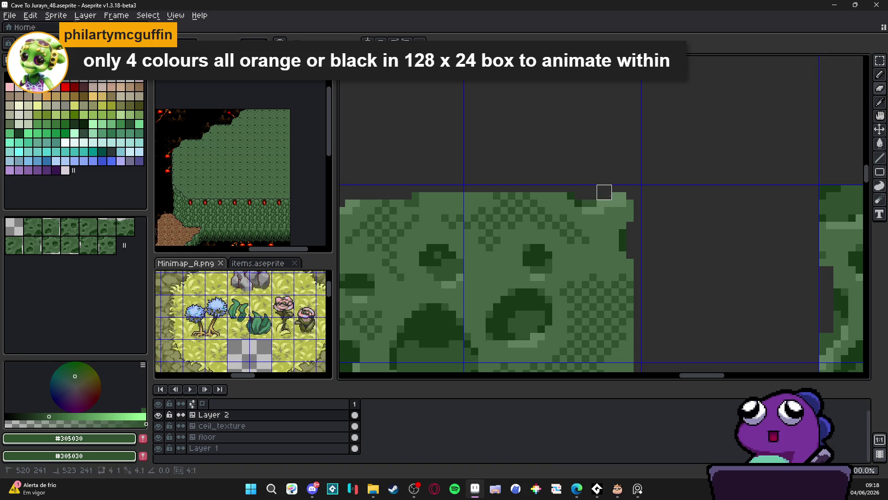
scroll(620, 227, "down", 5)
scroll(621, 226, "up", 3)
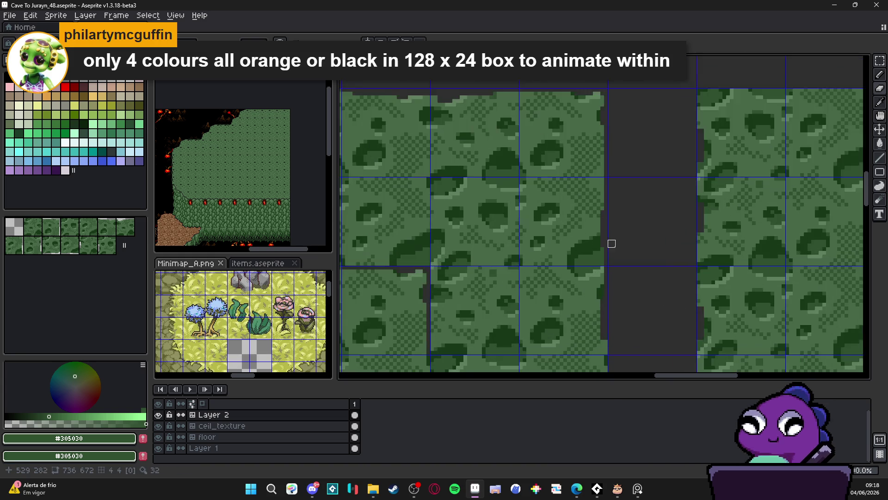
scroll(599, 268, "down", 1)
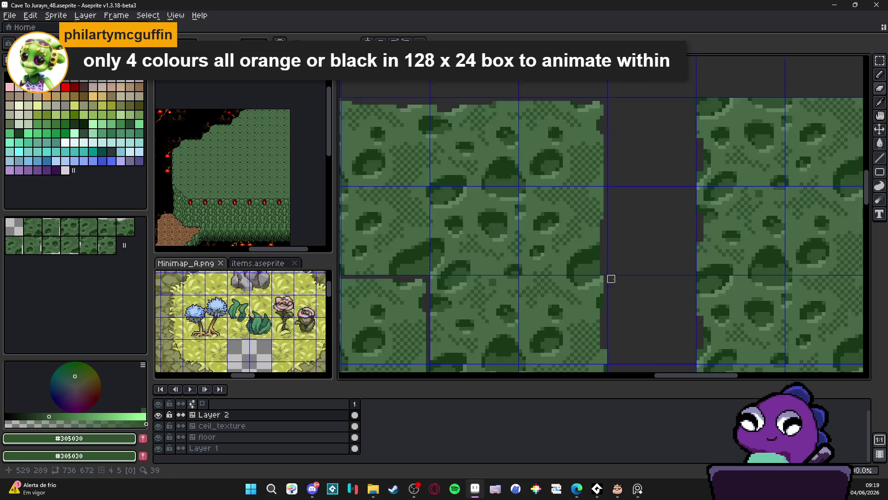
scroll(606, 276, "up", 1)
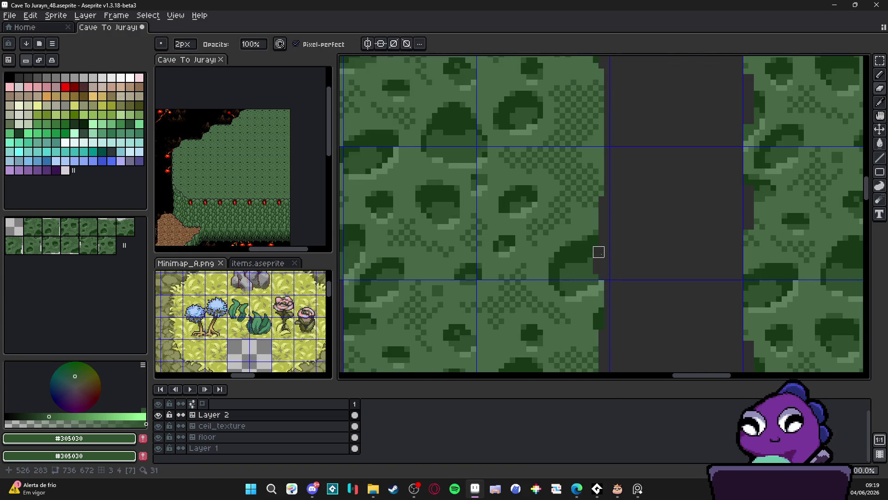
scroll(599, 251, "down", 3)
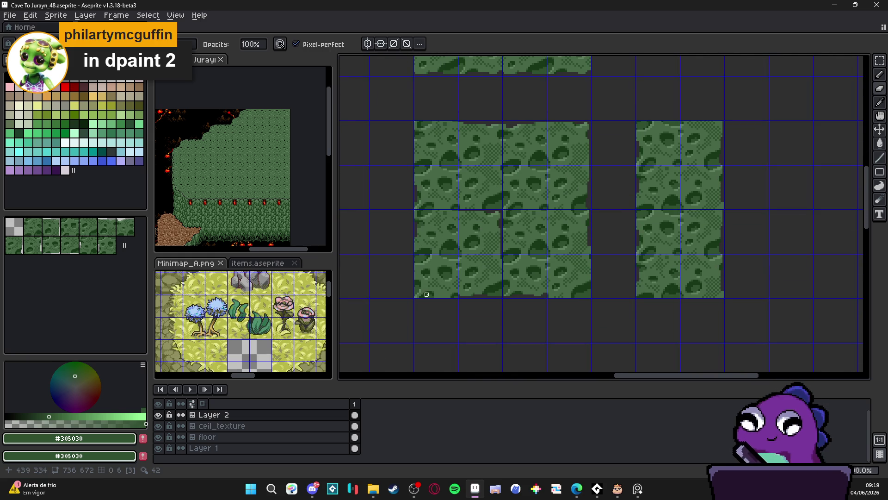
scroll(432, 277, "up", 2)
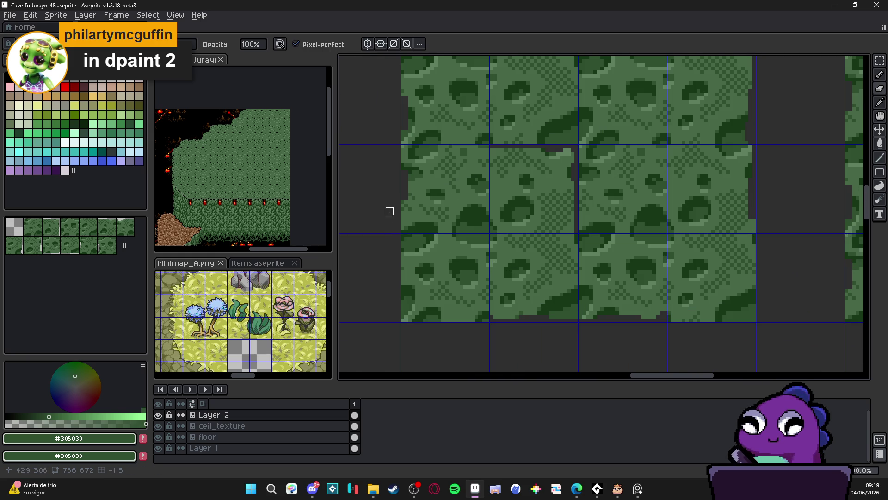
Draw a straight line down the block's left edge, then undo the eraser stroke.
left_click_drag(397, 259, 401, 322)
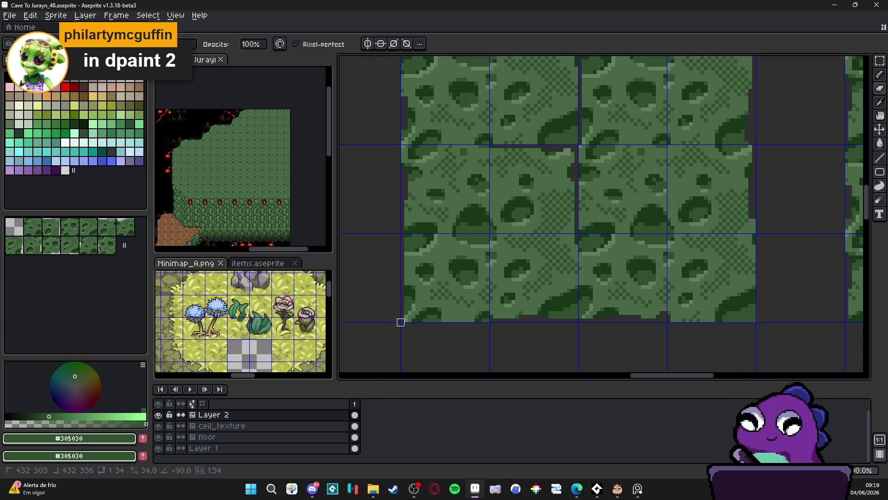
scroll(401, 322, "down", 2)
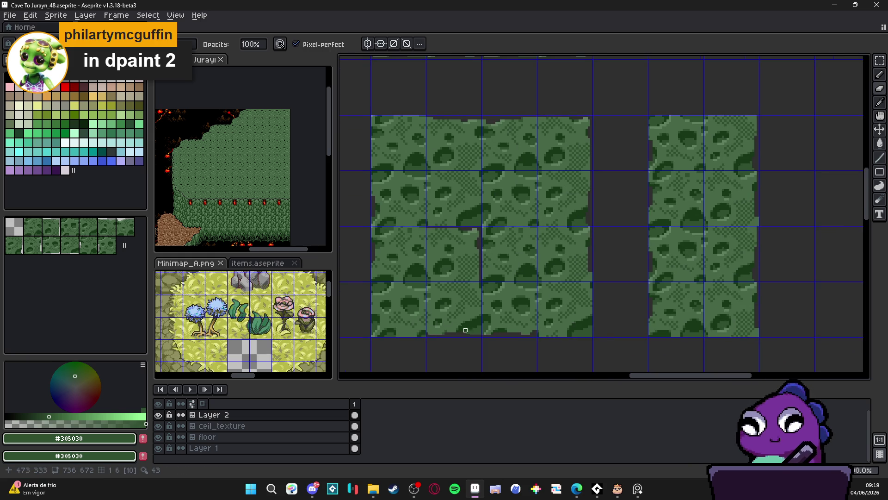
scroll(465, 330, "down", 1)
key("ctrl+z")
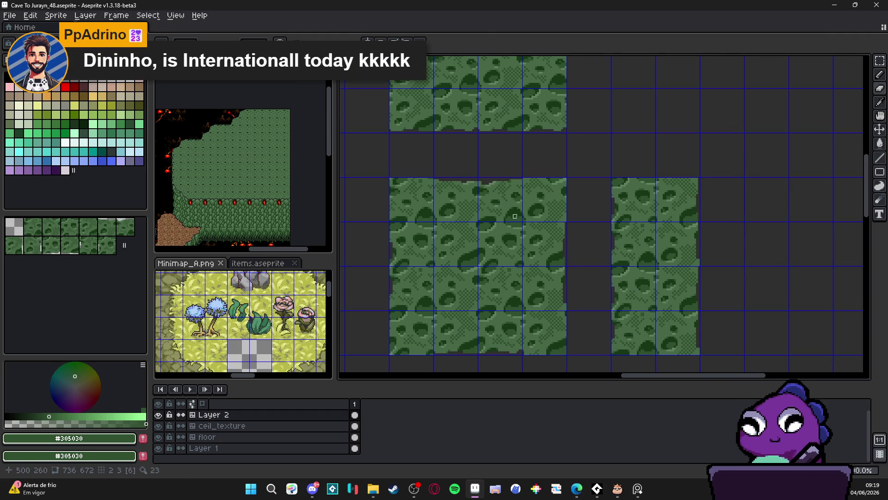
Extend the dark line along the tile's left edge with a straight Shift-line.
scroll(532, 231, "up", 2)
scroll(560, 123, "up", 1)
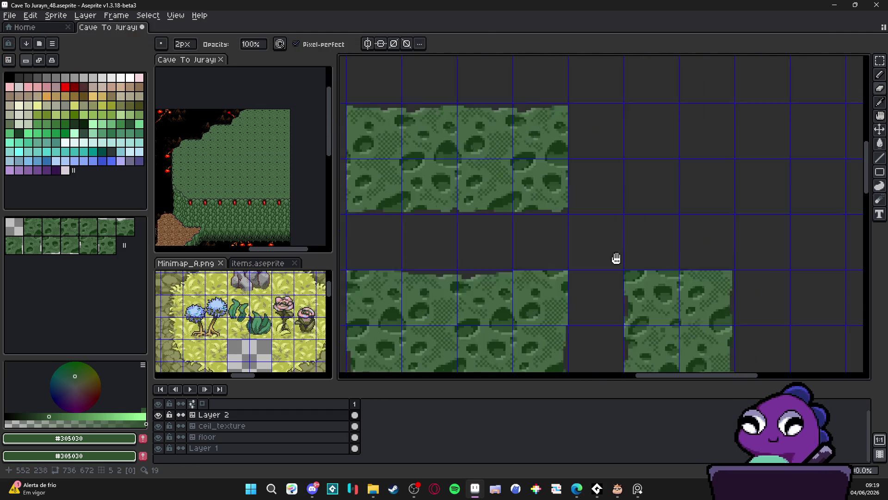
scroll(501, 147, "up", 3)
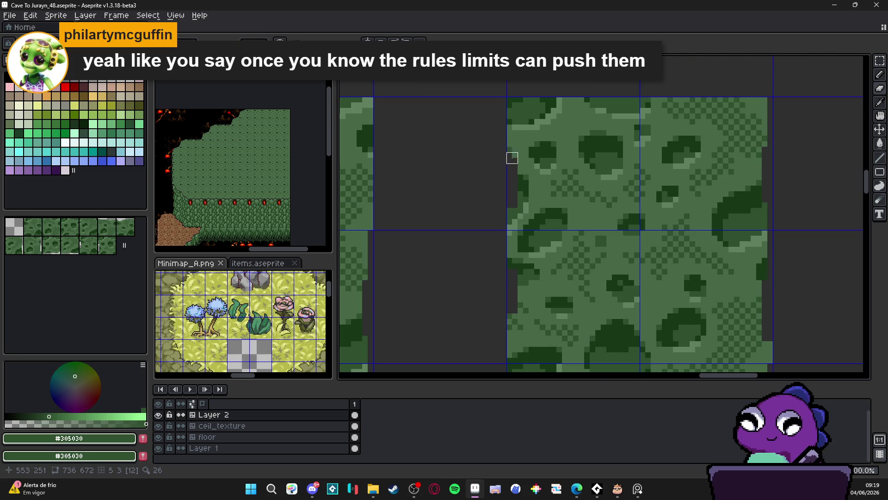
scroll(513, 185, "up", 1)
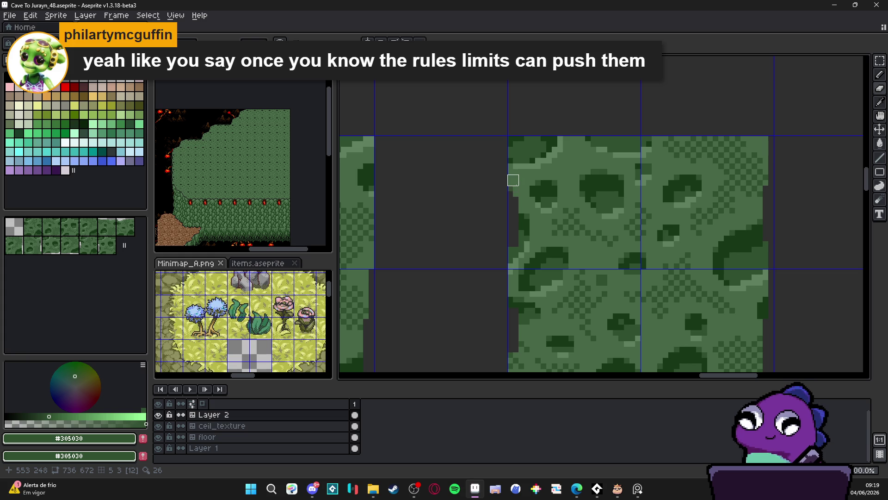
scroll(513, 175, "up", 1)
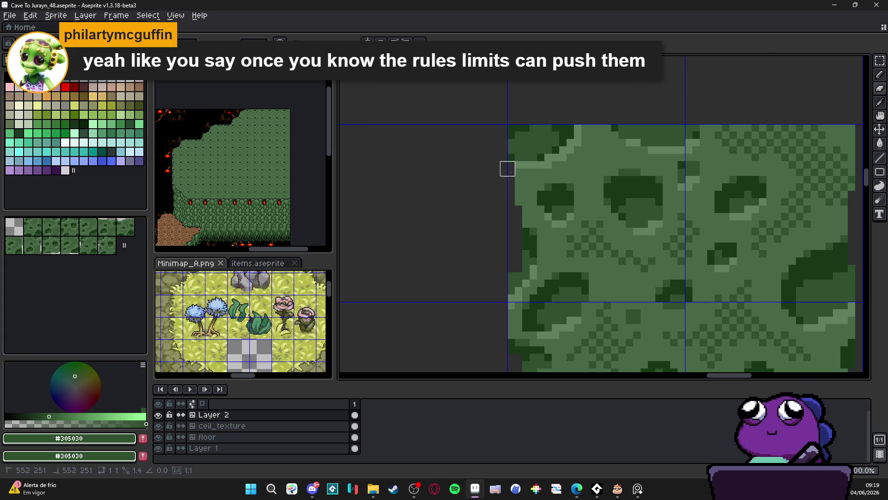
left_click_drag(508, 146, 507, 131)
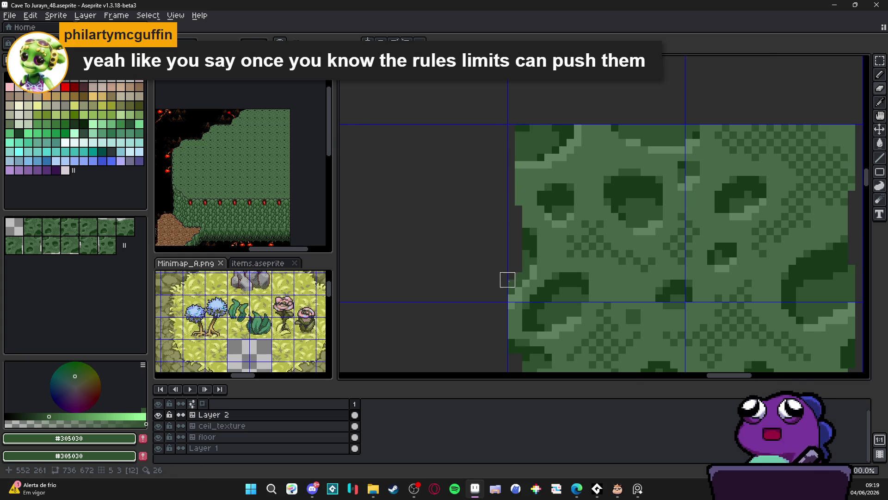
key("shift")
left_click_drag(495, 294, 489, 252)
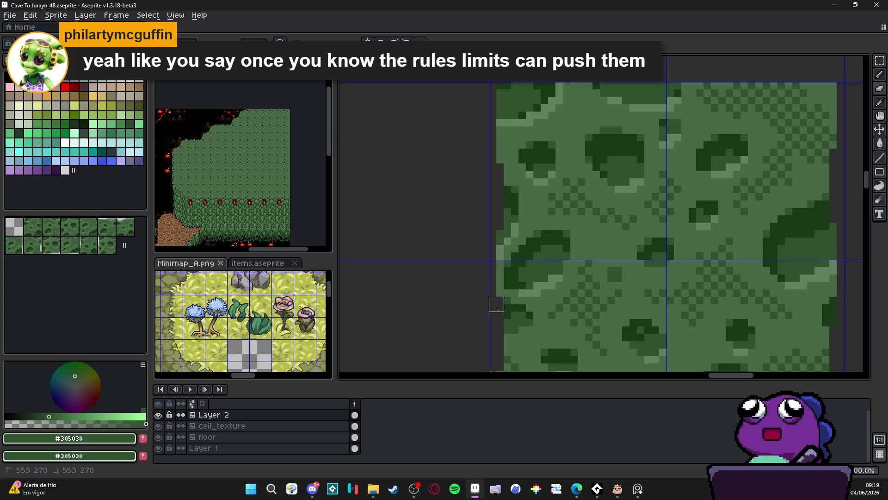
Eyedrop the mid green #486848 from the tile as the drawing colour.
key("b")
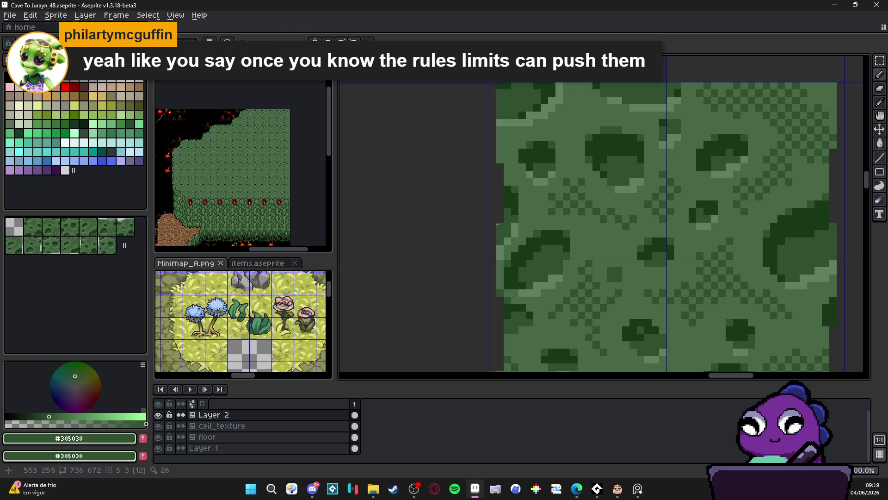
key("e")
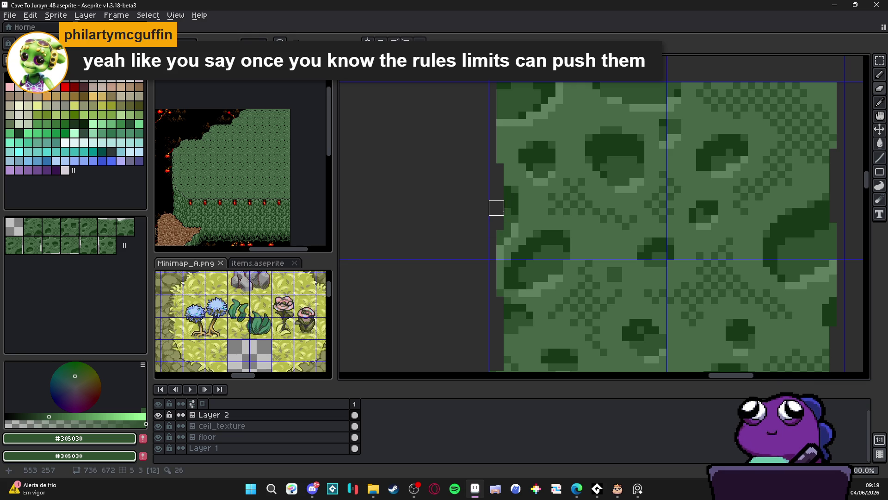
scroll(496, 208, "down", 3)
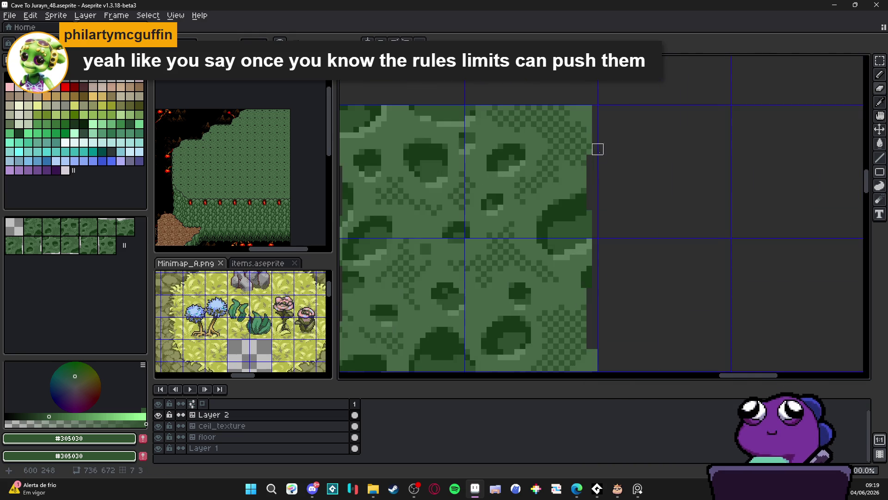
key("i")
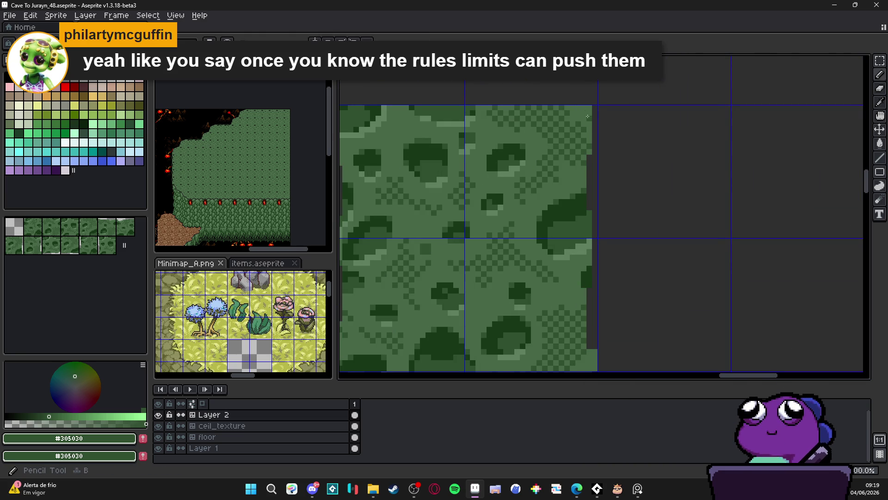
left_click(588, 116)
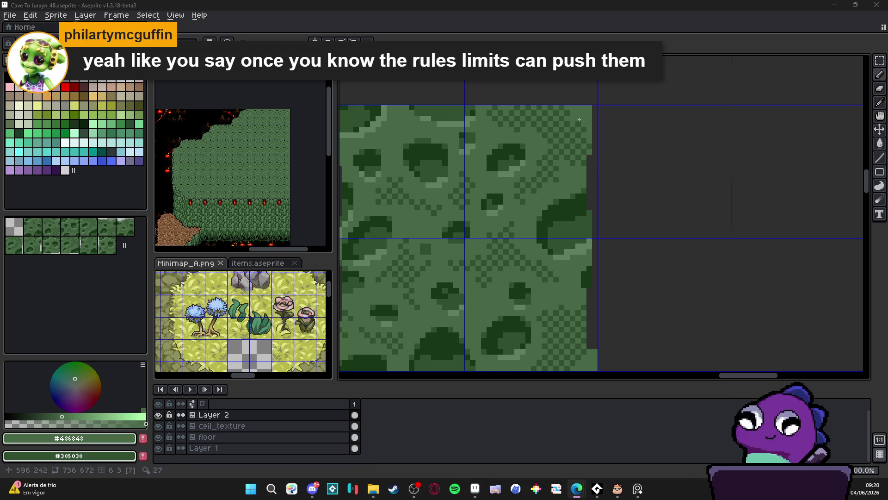
Place a pixel on the edge of the moss tile.
scroll(580, 119, "down", 2)
scroll(569, 179, "up", 4)
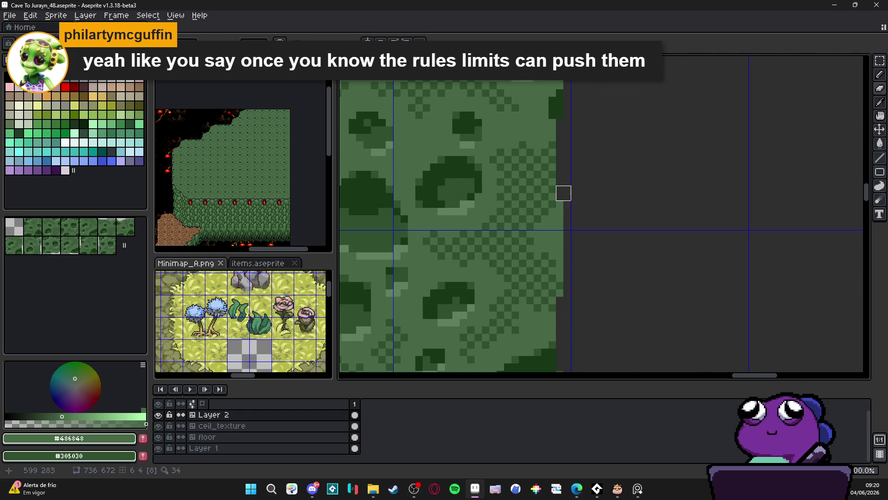
scroll(563, 193, "down", 1)
scroll(565, 138, "up", 1)
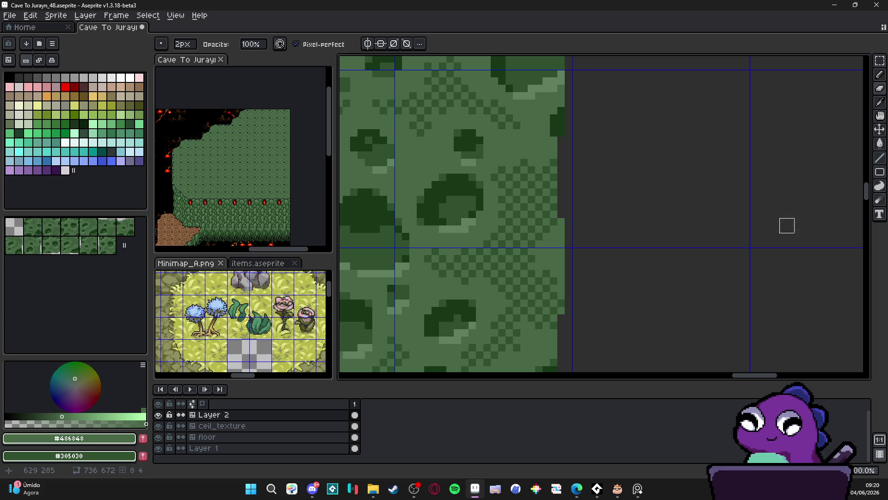
scroll(619, 230, "down", 3)
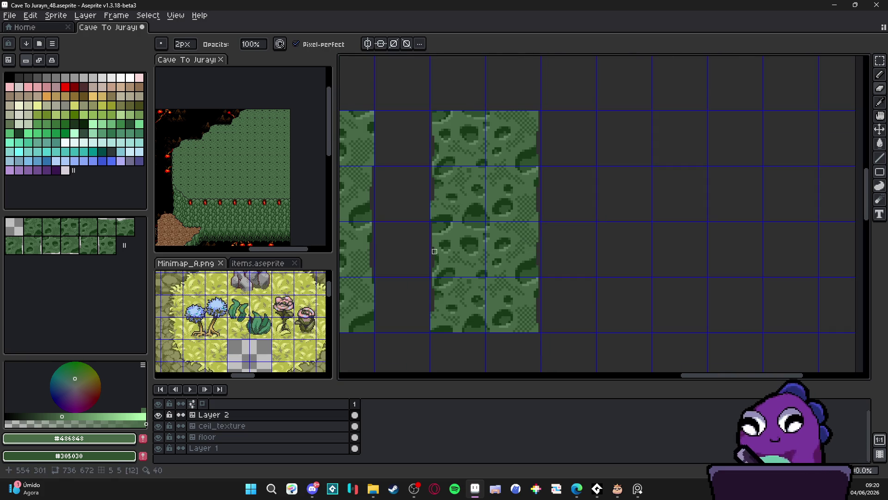
scroll(434, 251, "up", 2)
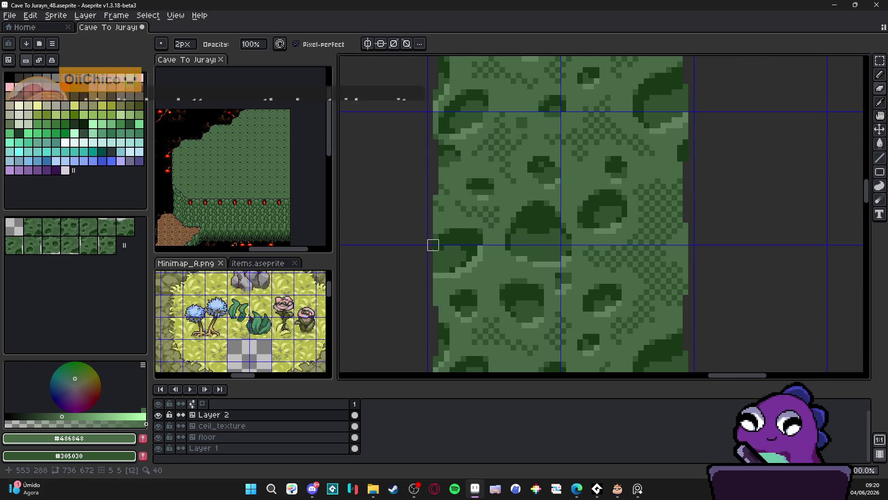
left_click(433, 273)
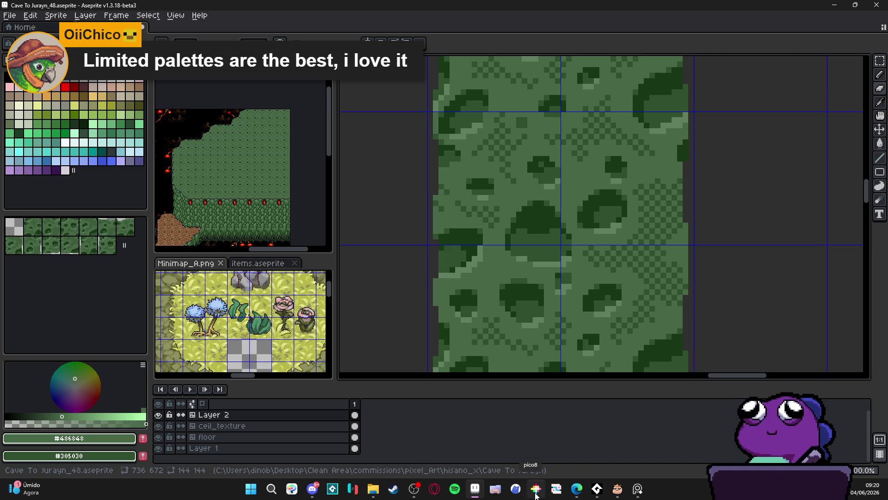
scroll(579, 251, "down", 3)
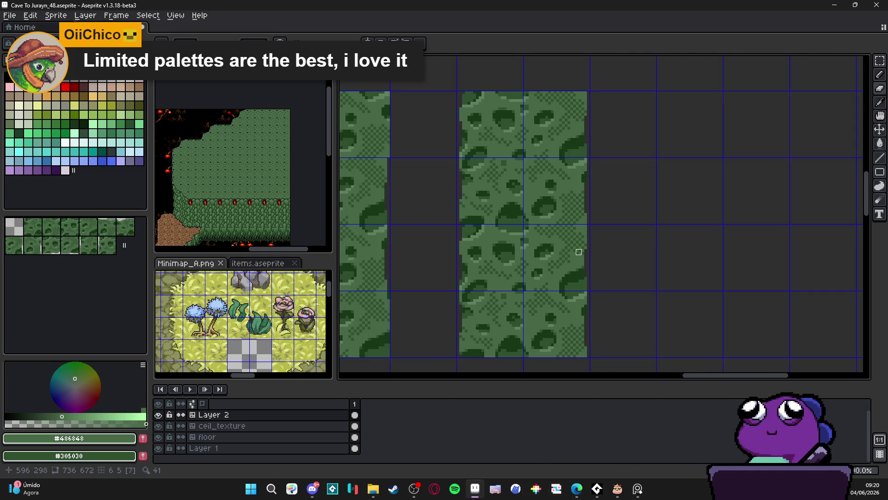
scroll(593, 277, "up", 2)
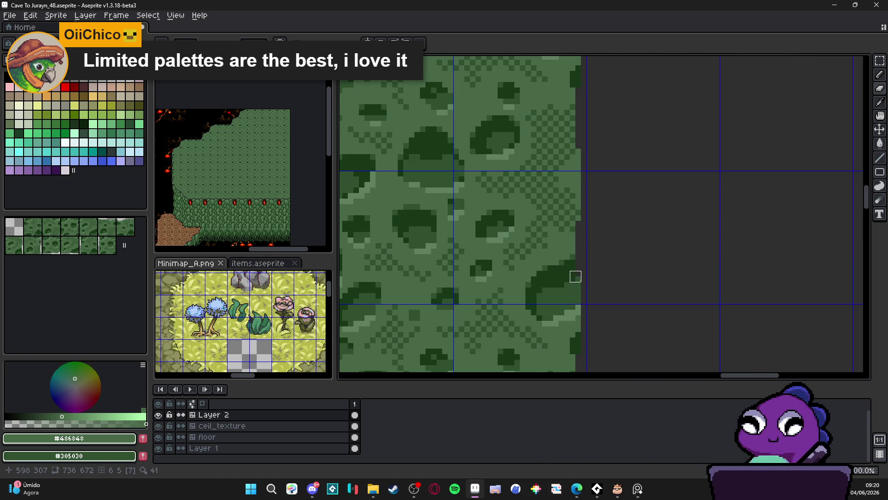
Draw a short vertical line along the moss tile's right edge.
left_click_drag(575, 276, 577, 258)
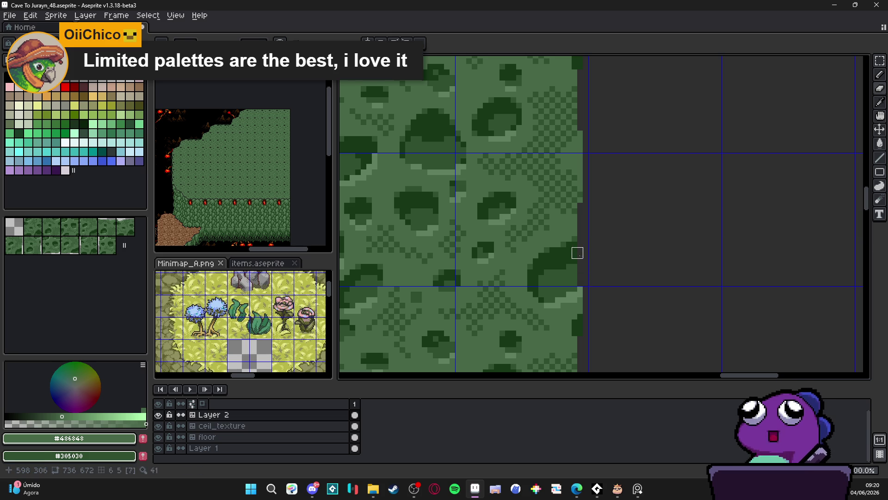
left_click_drag(578, 253, 577, 280)
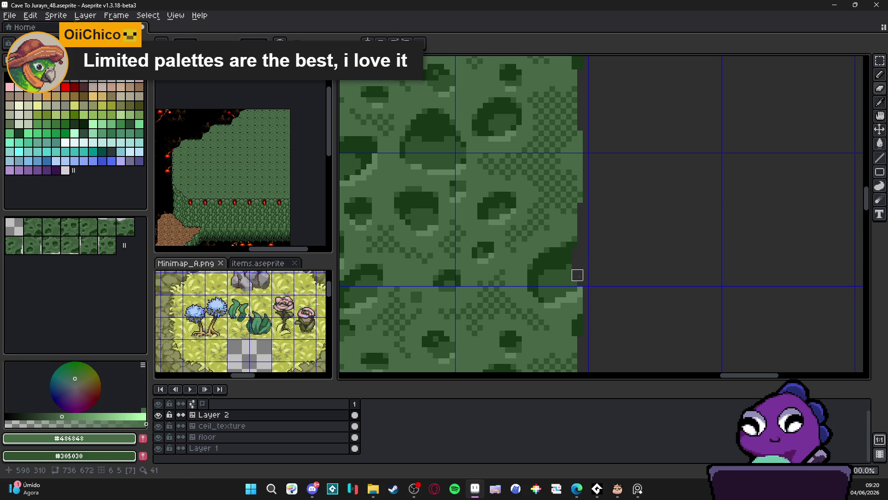
scroll(591, 283, "down", 1)
scroll(591, 288, "up", 1)
scroll(589, 288, "down", 1)
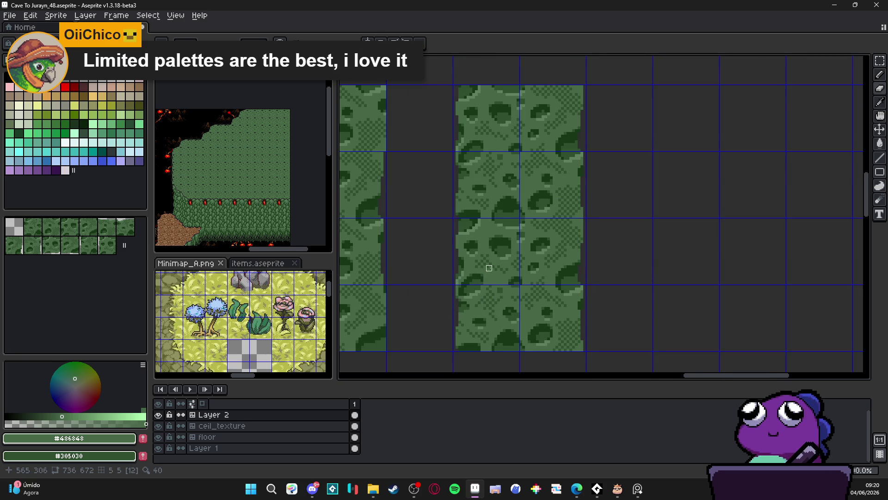
Place a pixel at the bottom edge of the moss tile columns.
scroll(582, 83, "up", 1)
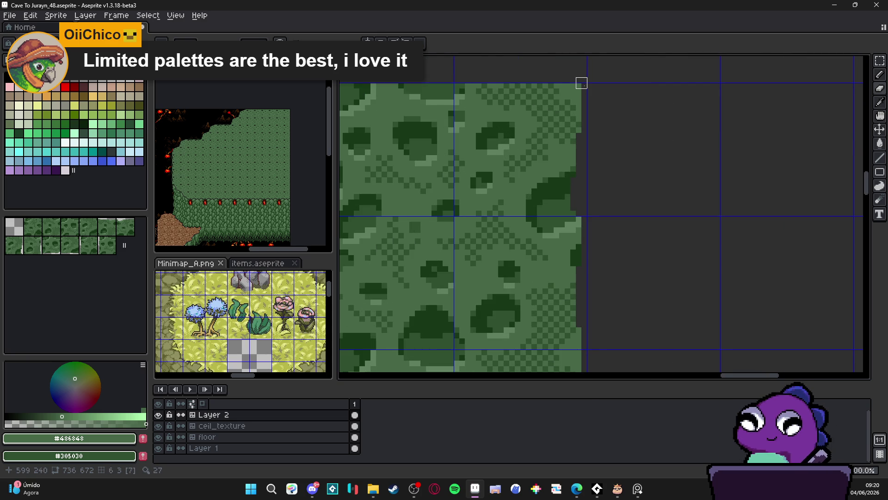
scroll(581, 82, "down", 1)
scroll(591, 163, "down", 1)
scroll(577, 168, "up", 1)
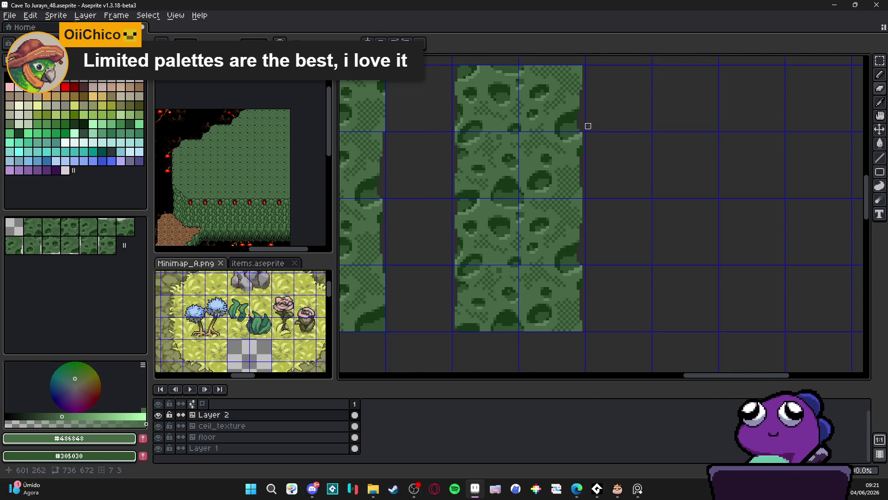
scroll(587, 127, "down", 1)
scroll(550, 158, "down", 1)
left_click_drag(454, 202, 514, 242)
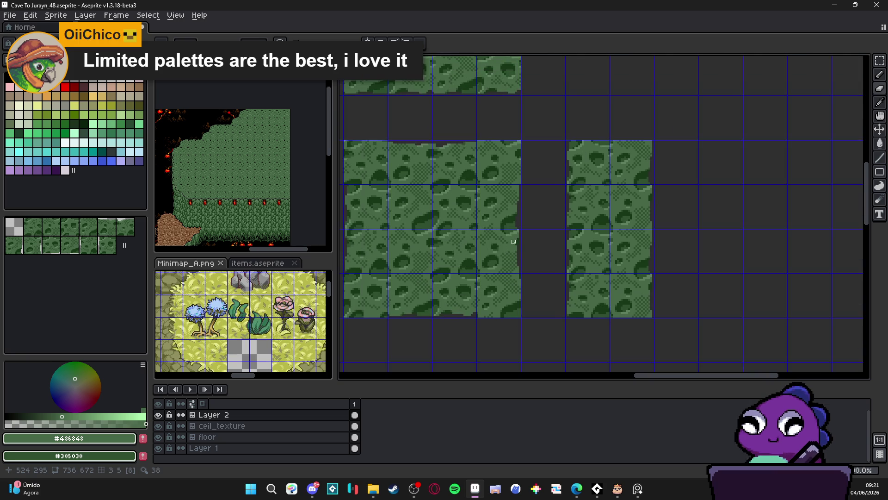
scroll(513, 242, "up", 3)
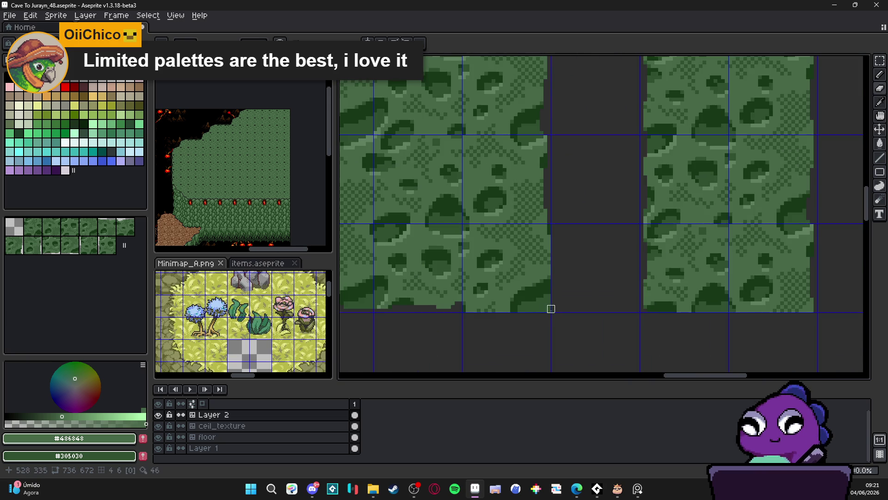
scroll(551, 308, "up", 1)
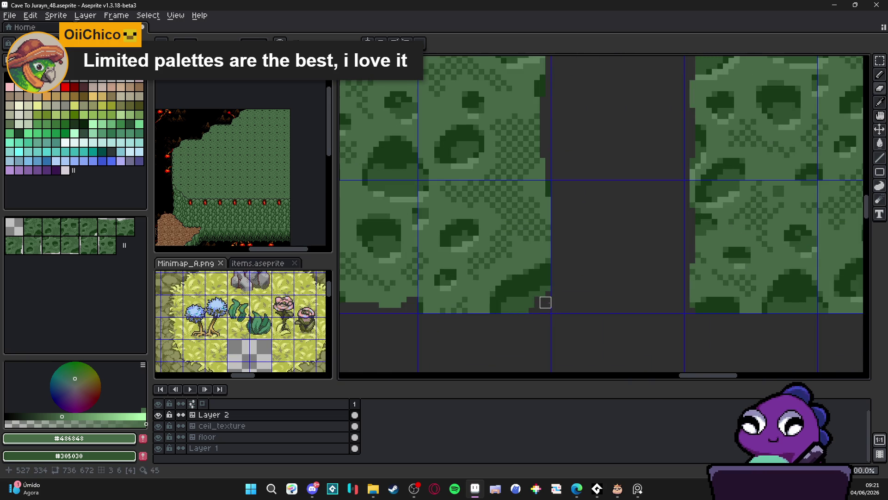
left_click(551, 285)
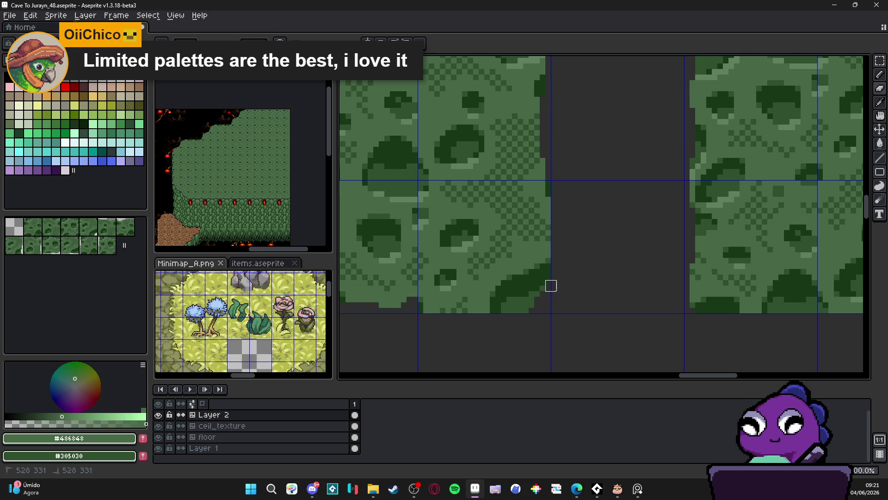
Draw a straight line along the tiles' bottom edge, then bring up the portfolio blog in the browser.
scroll(524, 313, "left", 3)
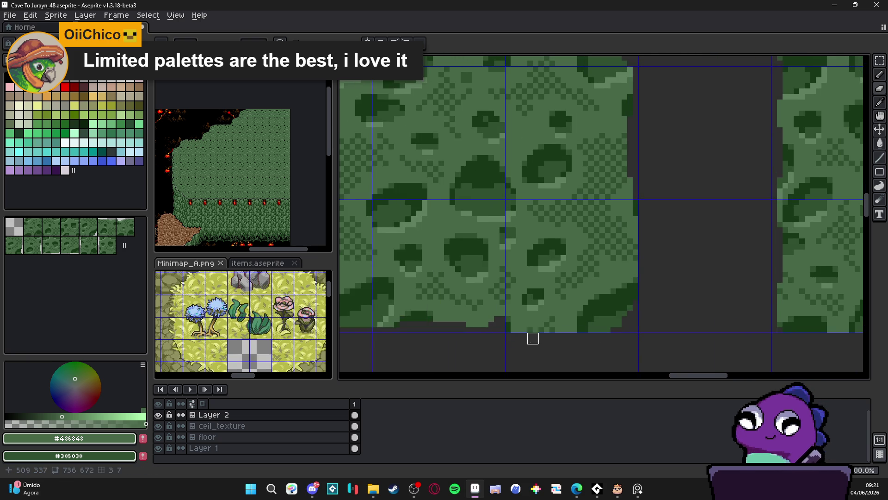
scroll(516, 332, "up", 2)
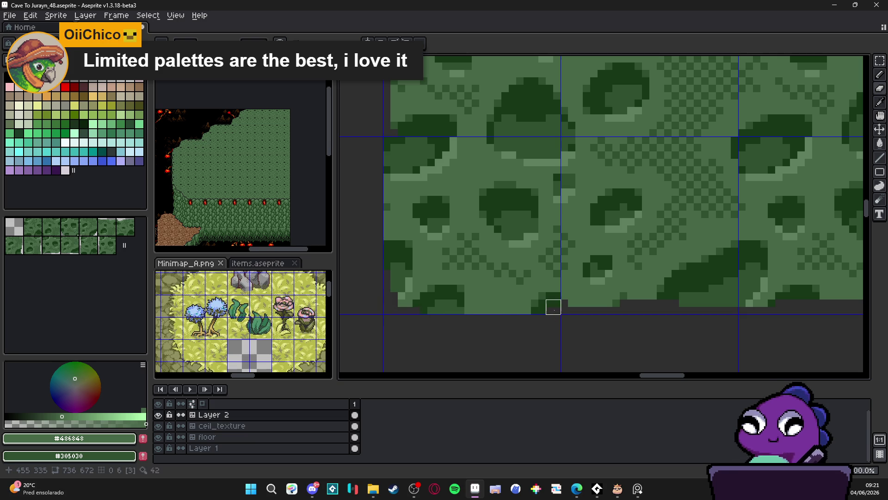
mouse_move(534, 314)
left_mouse_down()
mouse_move(487, 321)
mouse_move(487, 314)
mouse_move(405, 314)
left_mouse_up()
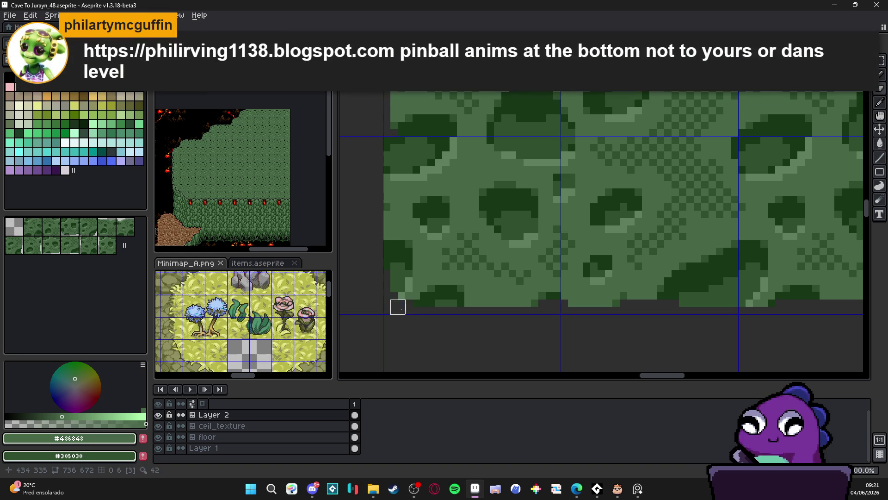
key("alt+Tab")
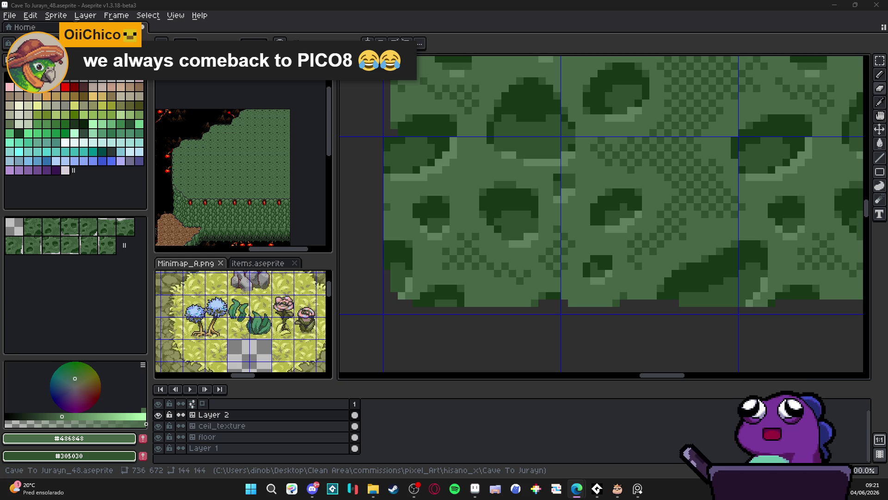
On the portfolio blog, open the Pinball Dotmatrix animations post, skim it, and close it.
key("alt+Tab")
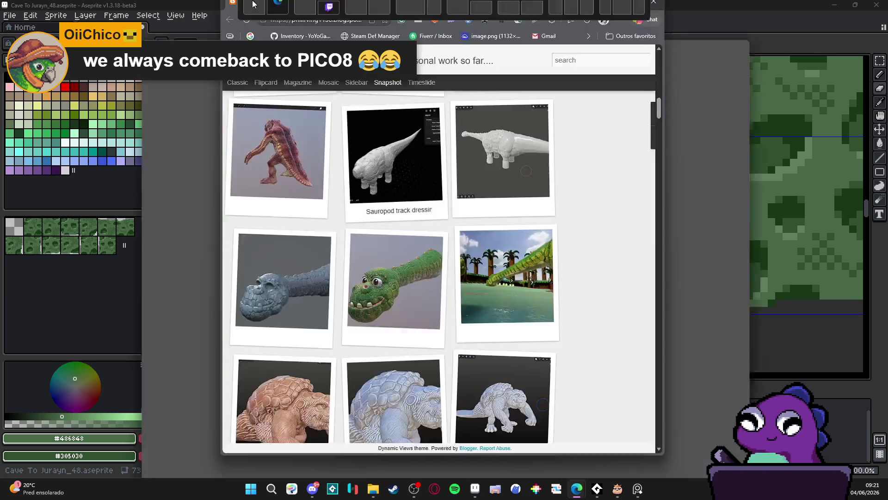
scroll(291, 267, "down", 10)
scroll(290, 267, "down", 15)
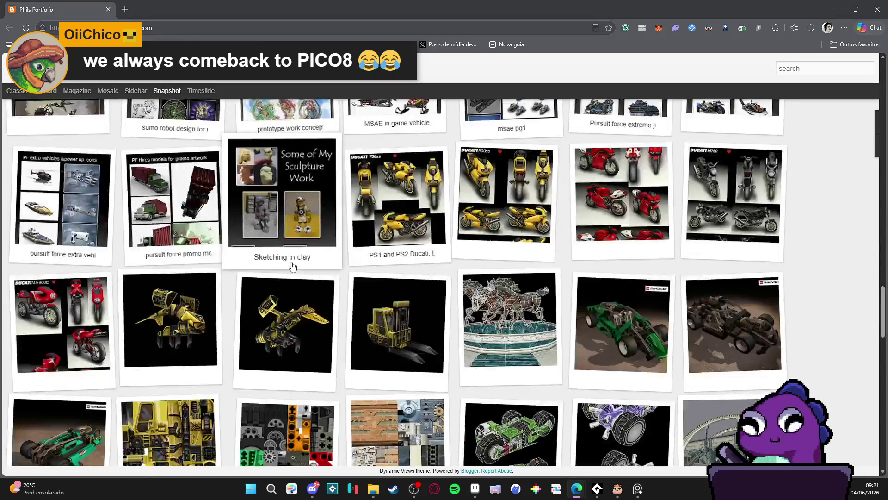
scroll(292, 265, "down", 2)
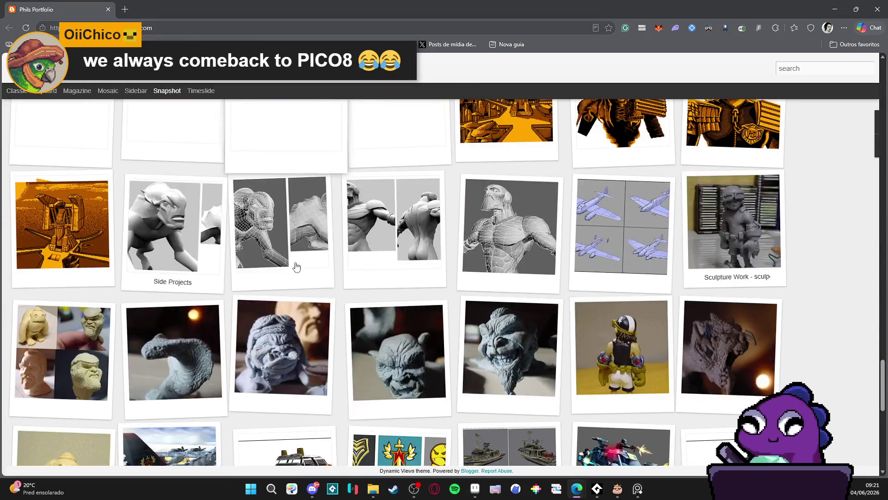
scroll(624, 236, "up", 3)
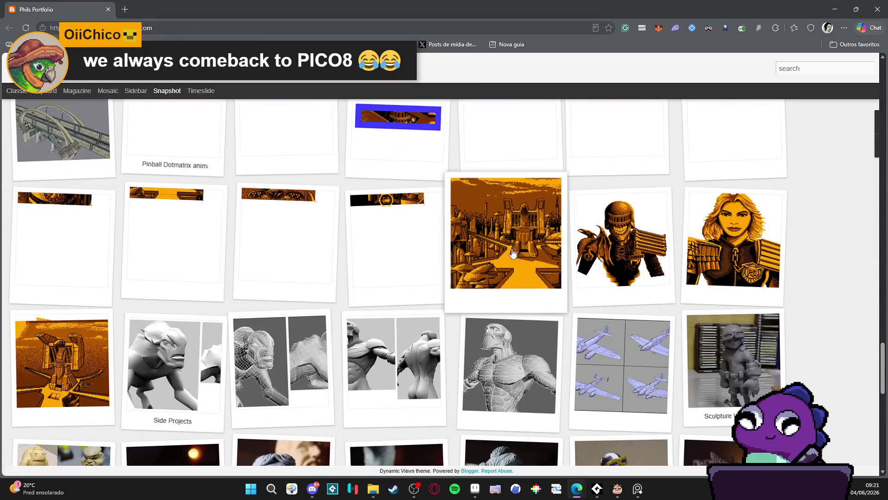
left_click(623, 237)
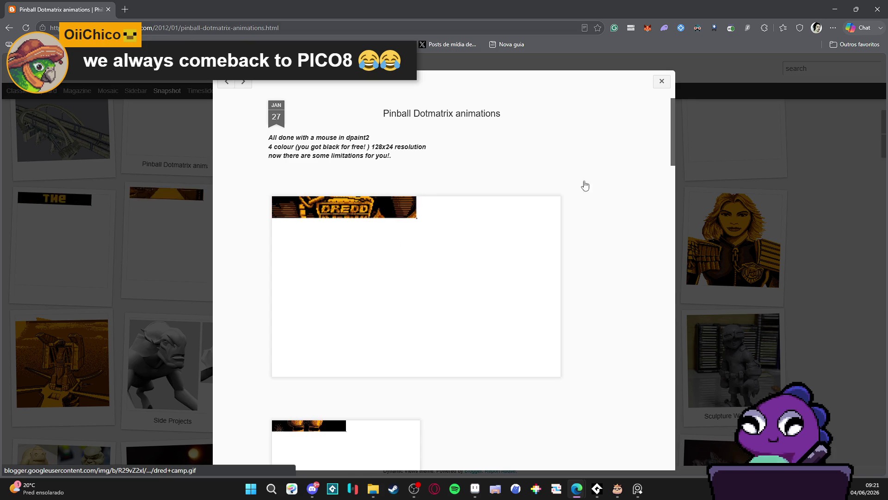
scroll(460, 282, "down", 10)
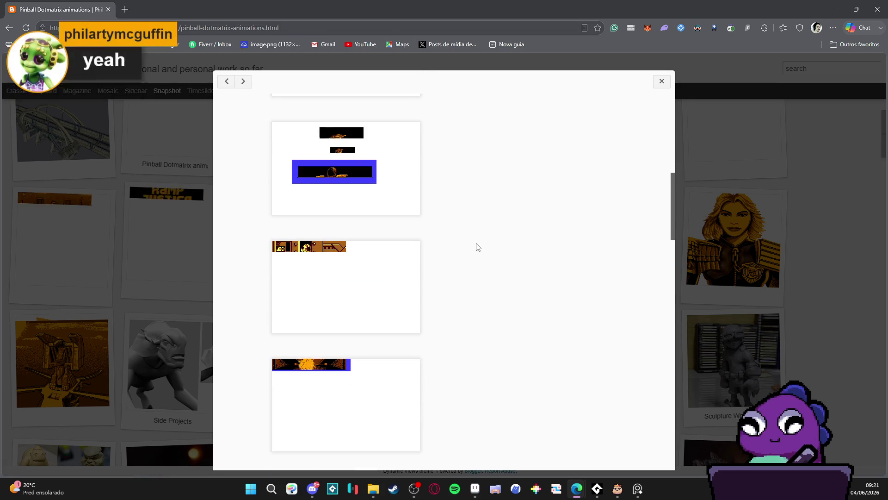
scroll(476, 246, "down", 12)
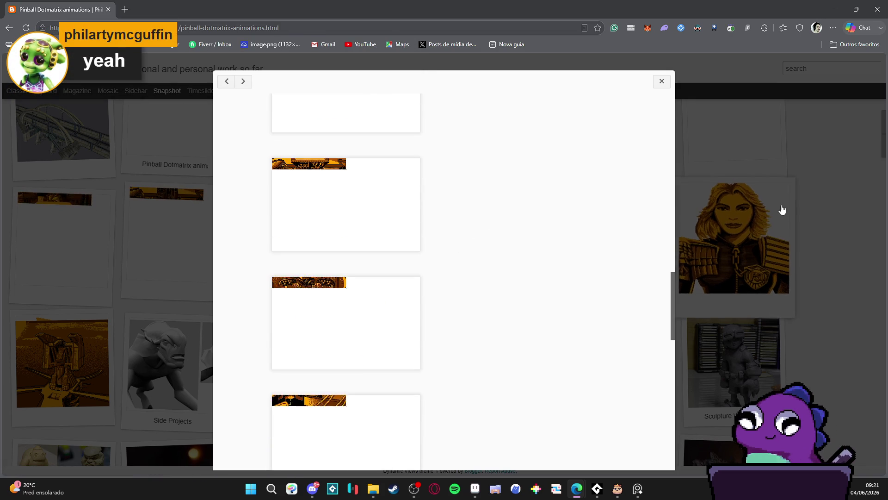
left_click(662, 87)
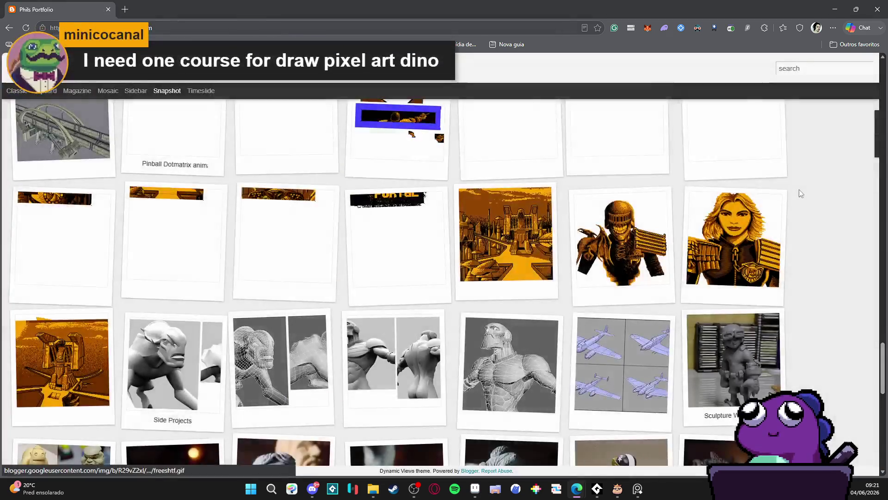
Reopen the Pinball Dotmatrix post and view the freeshtf.gif animation on its own.
scroll(798, 190, "down", 12)
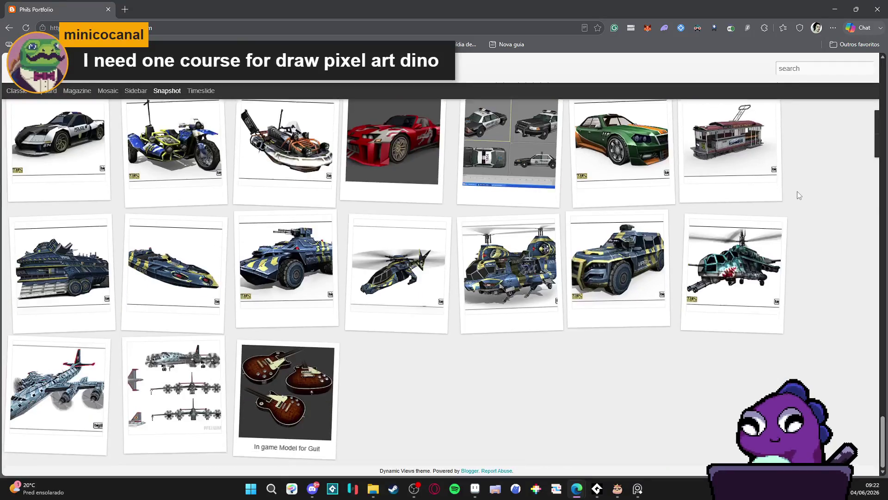
scroll(798, 190, "up", 20)
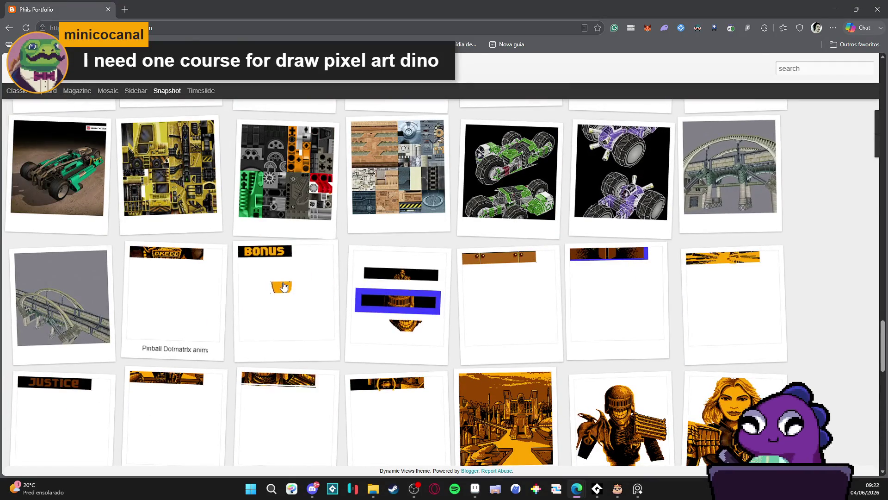
left_click(508, 374)
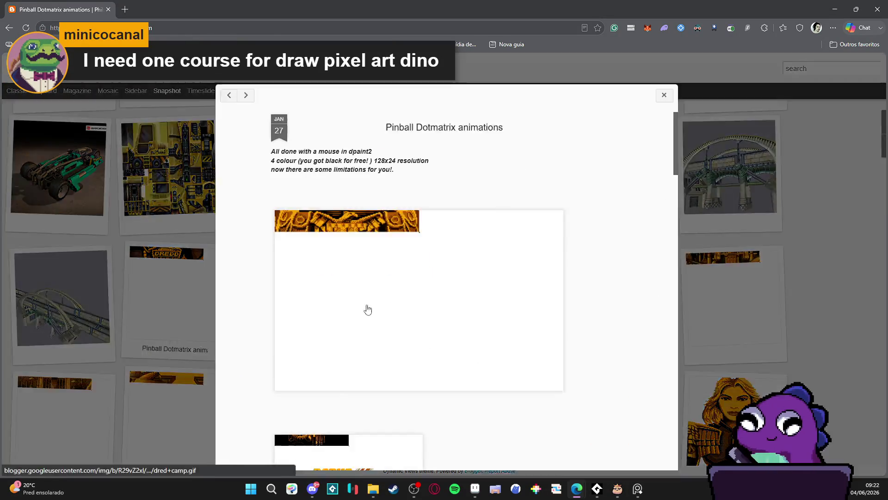
scroll(356, 242, "down", 5)
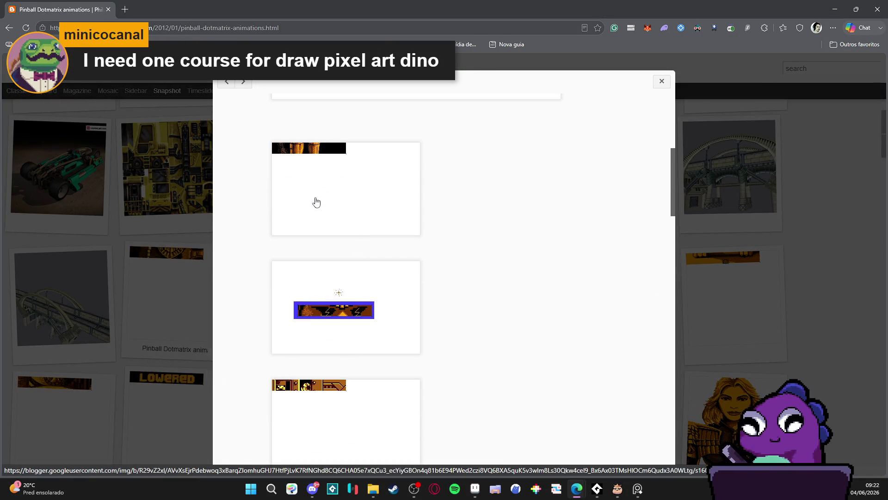
scroll(312, 307, "down", 5)
scroll(310, 305, "down", 1)
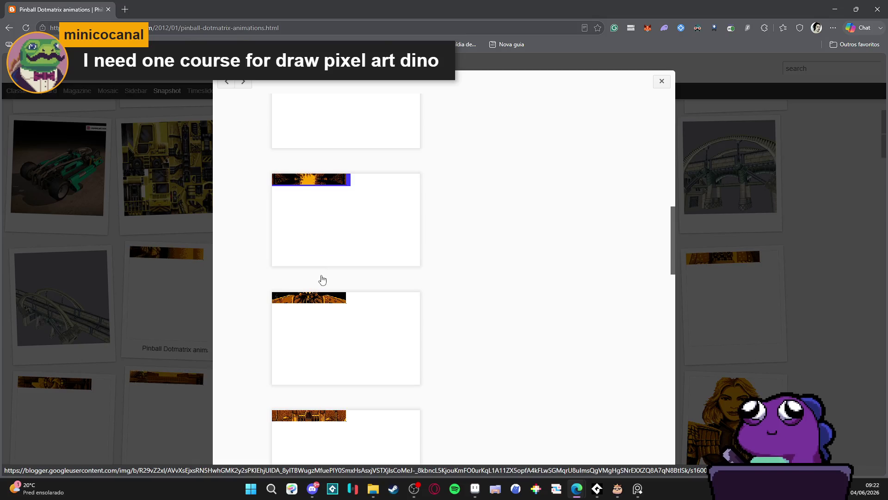
left_click(315, 302)
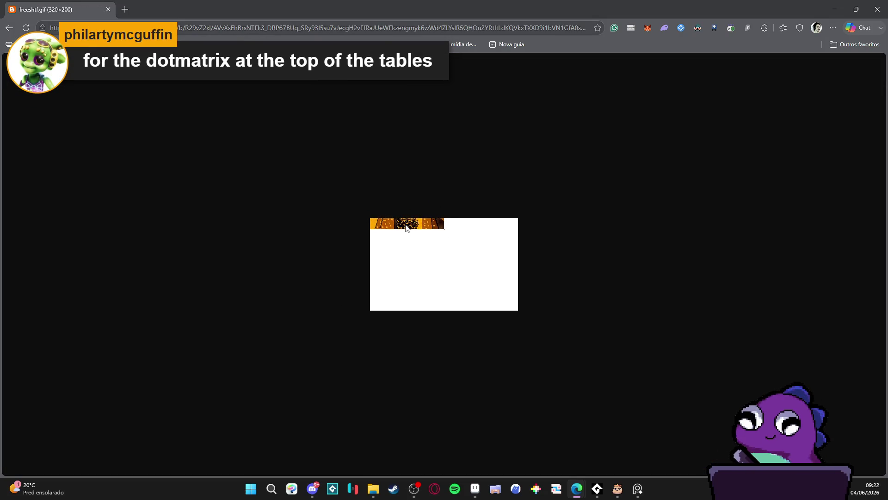
Go back from freeshtf.gif through the post to the portfolio gallery.
left_click(9, 30)
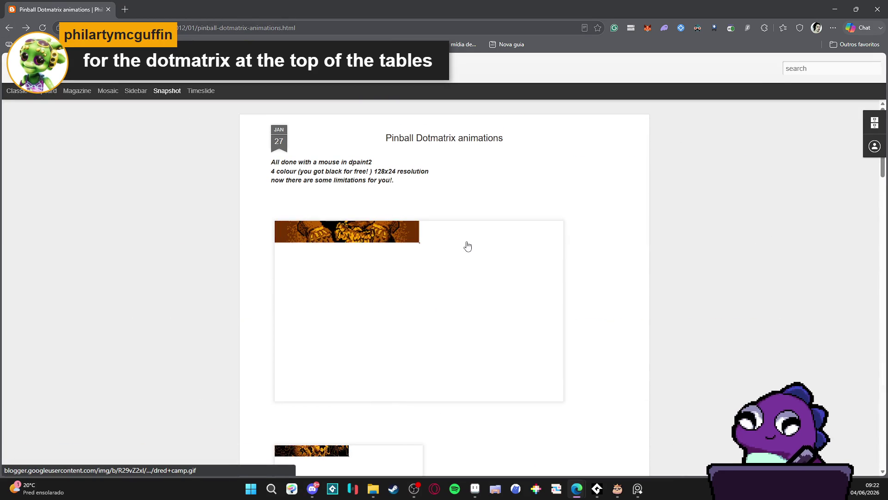
scroll(465, 244, "down", 10)
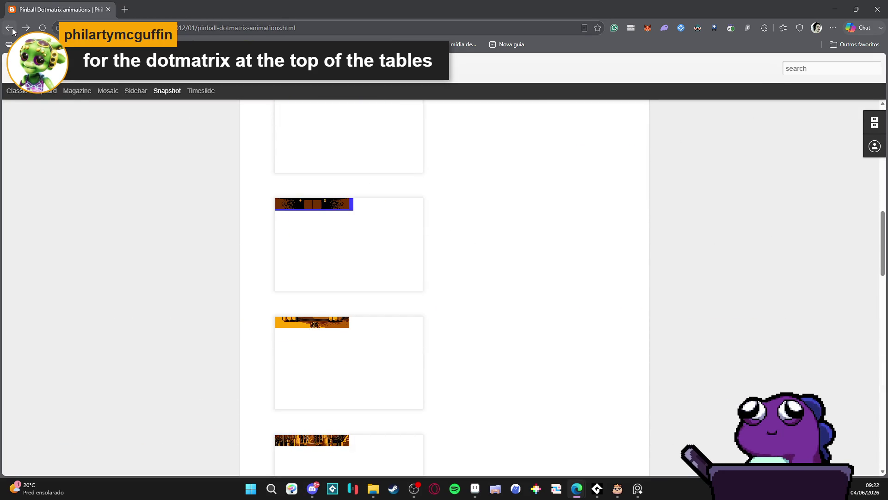
left_click(44, 69)
scroll(656, 278, "down", 10)
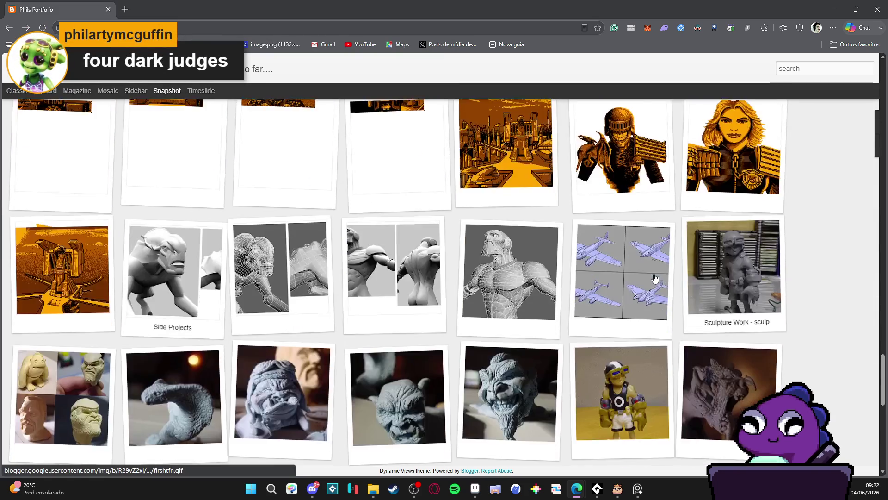
scroll(849, 380, "down", 3)
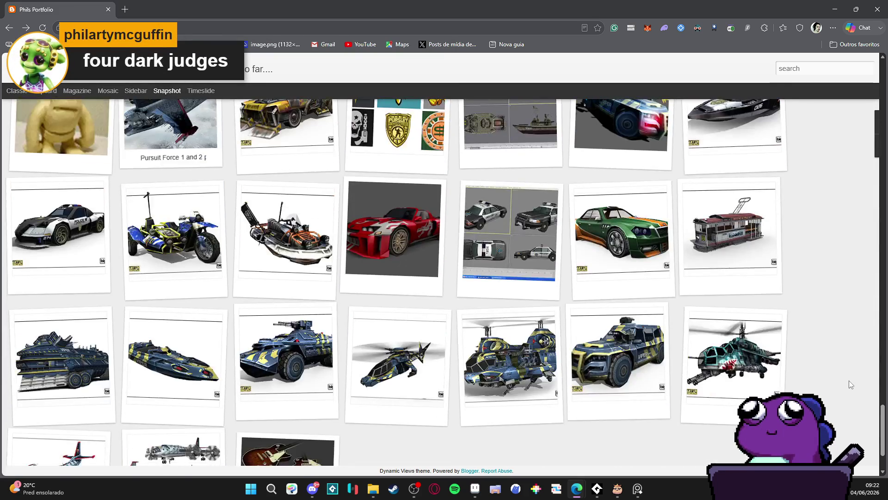
scroll(850, 382, "down", 2)
scroll(845, 376, "up", 3)
scroll(845, 376, "up", 1)
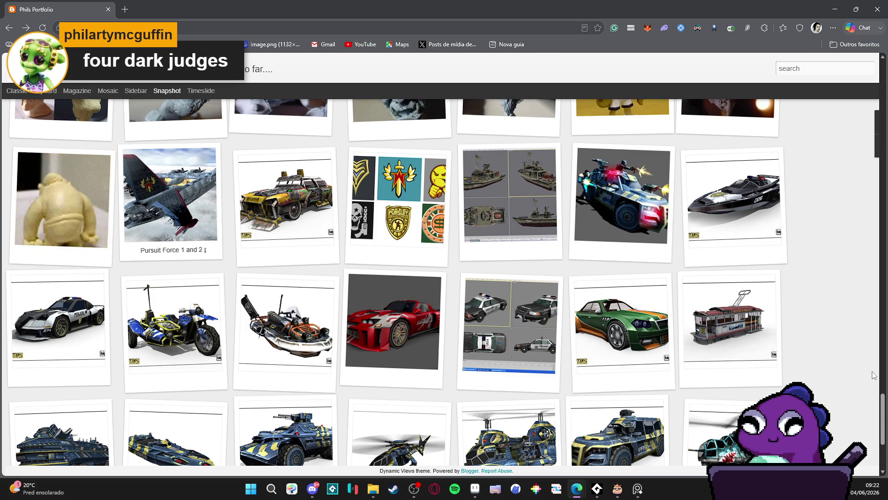
scroll(871, 373, "down", 4)
scroll(871, 371, "up", 15)
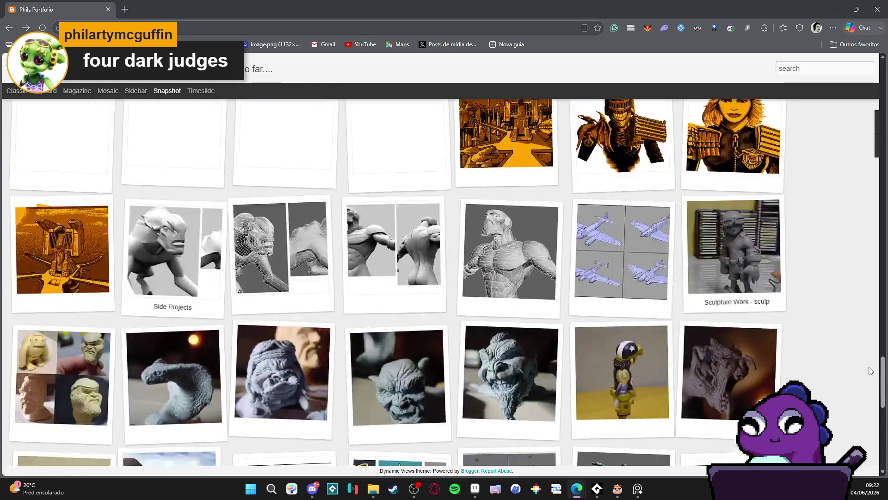
Reopen the Pinball Dotmatrix post and open the Adethstill.gif judge image full-page.
left_click(652, 440)
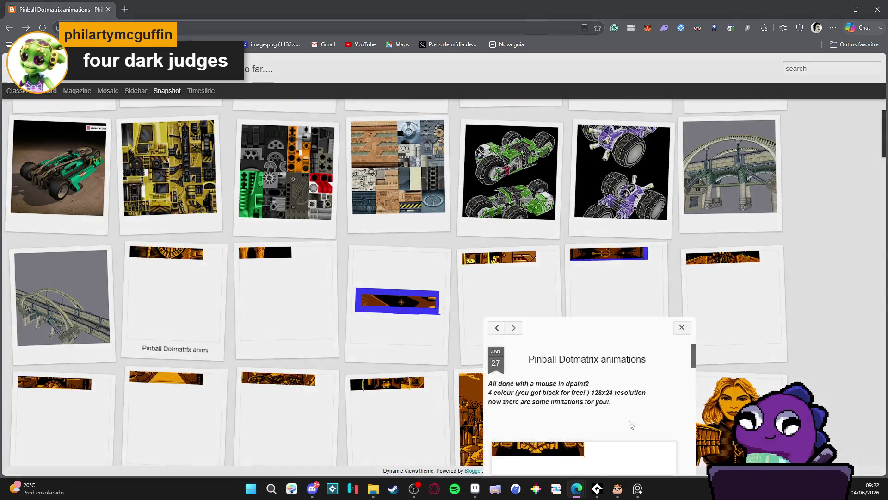
scroll(428, 320, "down", 10)
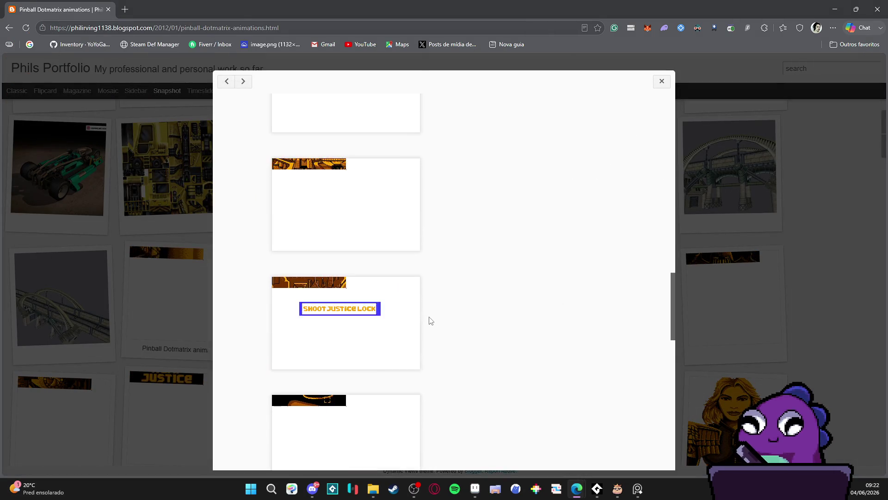
scroll(429, 319, "down", 5)
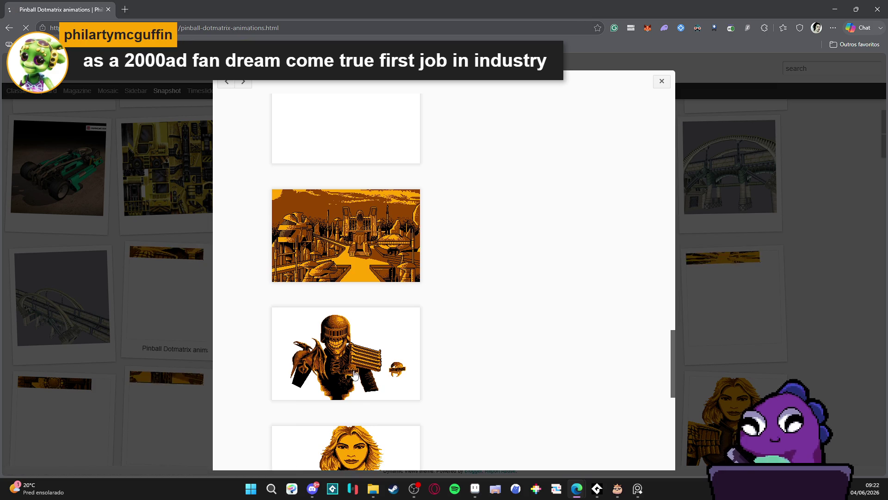
left_click(354, 375)
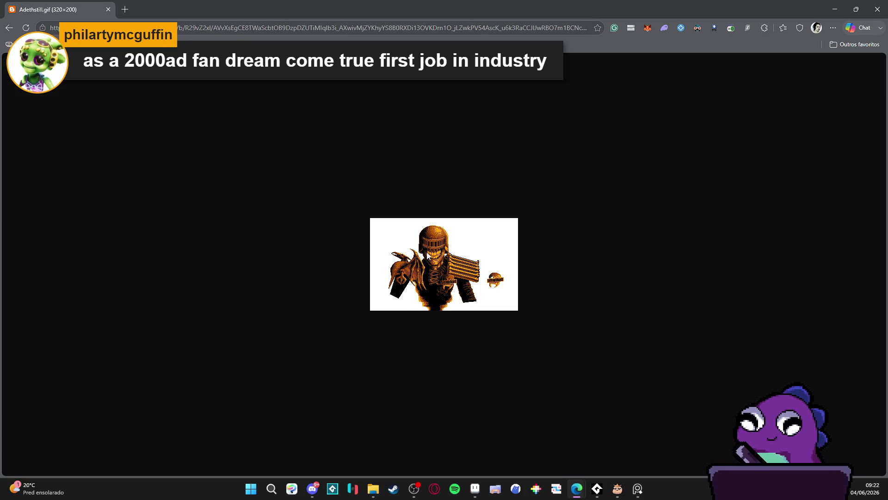
Zoom the Adethstill.gif view, then copy the judge image with Copiar imagem.
scroll(442, 266, "up", 5, "ctrl")
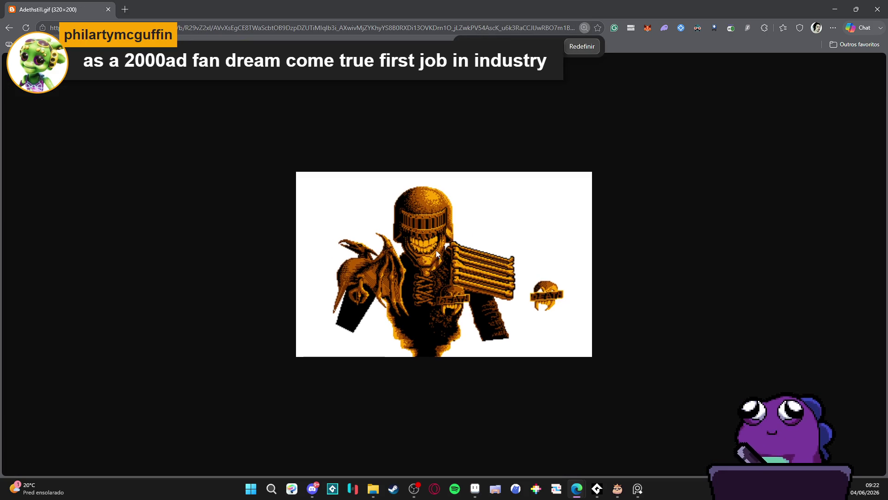
scroll(407, 321, "down", 5, "ctrl")
scroll(417, 283, "up", 1, "ctrl")
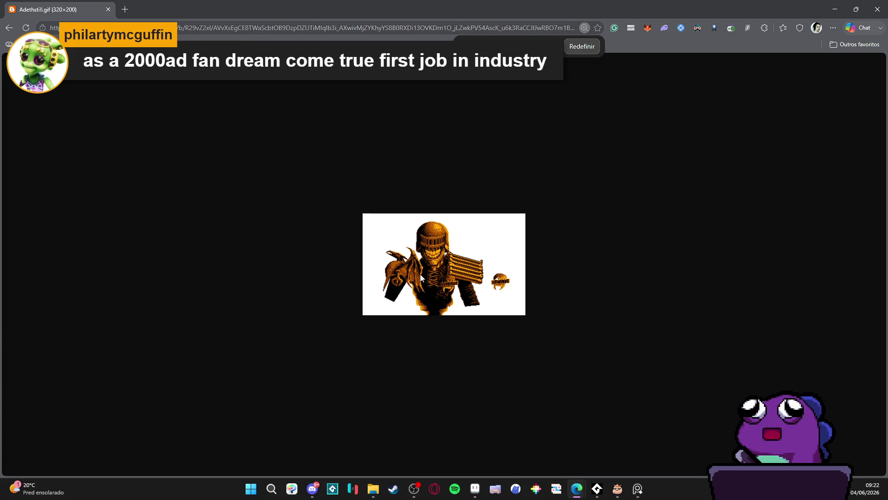
right_click(432, 256)
left_click(475, 301)
Create a new 320×200 sprite in Aseprite and paste the judge image into it.
left_click(476, 489)
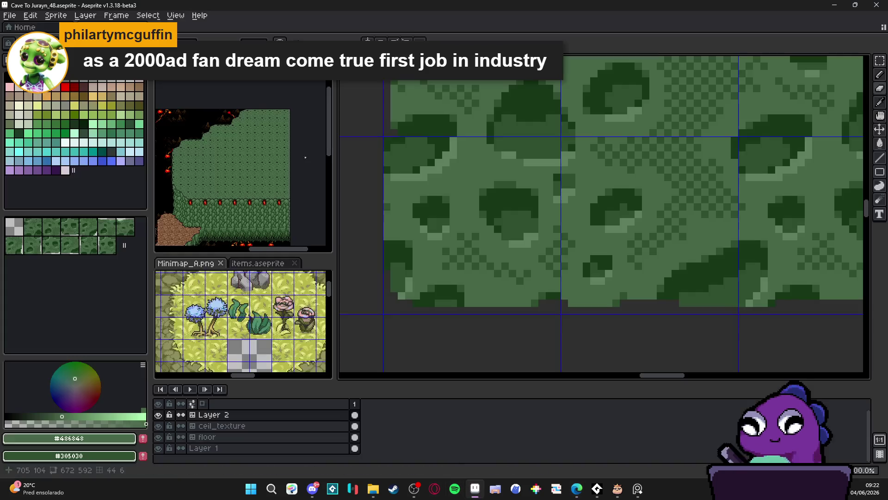
left_click(9, 15)
left_click(23, 26)
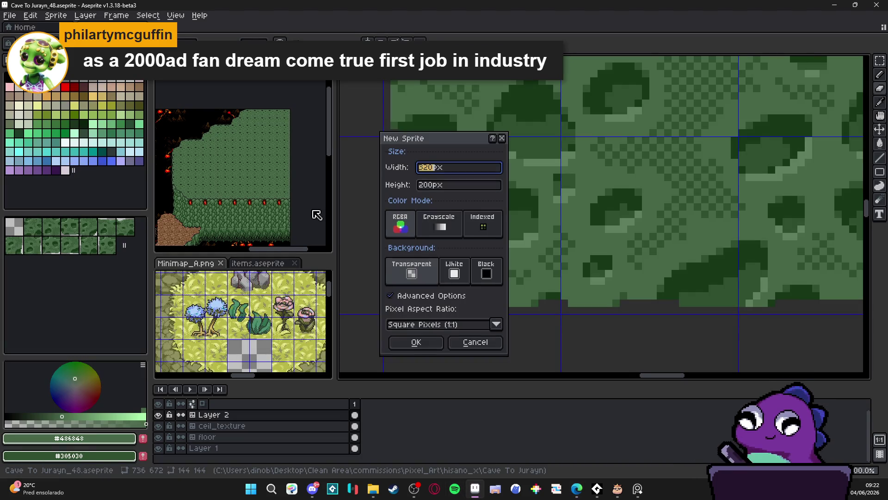
left_click(416, 347)
key("ctrl+v")
left_click_drag(583, 272, 570, 308)
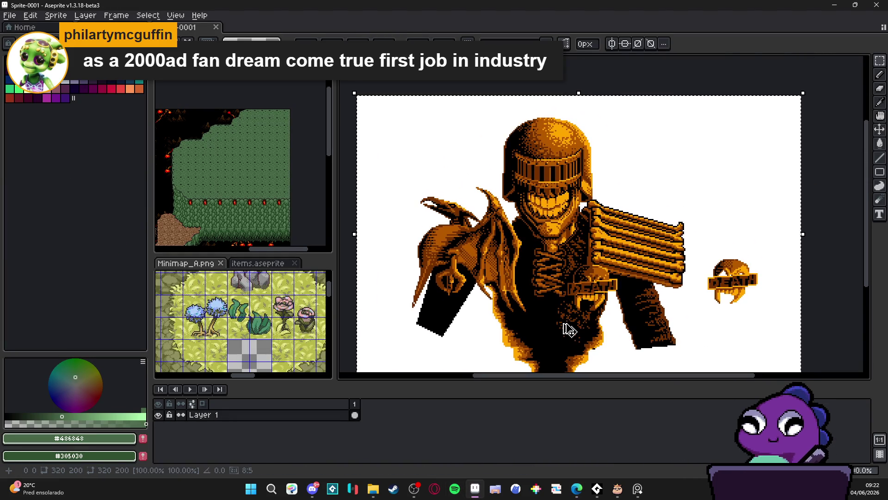
key("Return")
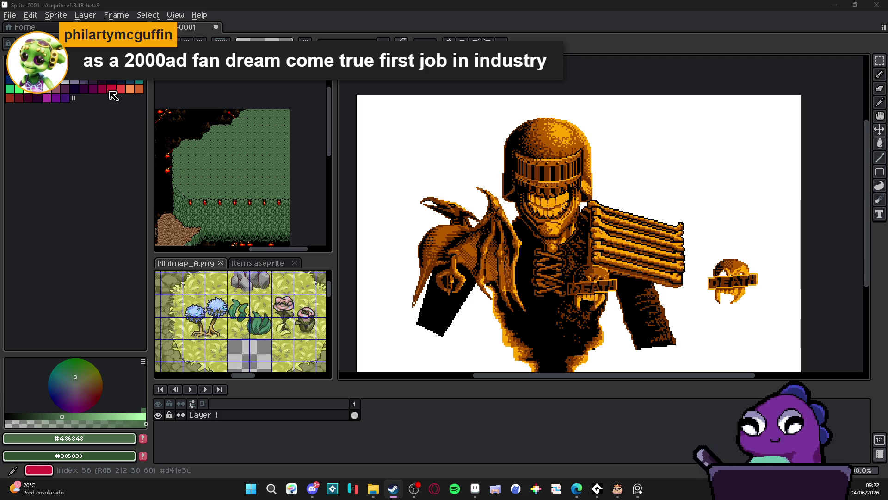
Select the Move tool with V, then bring Steam to the front.
left_click(79, 139)
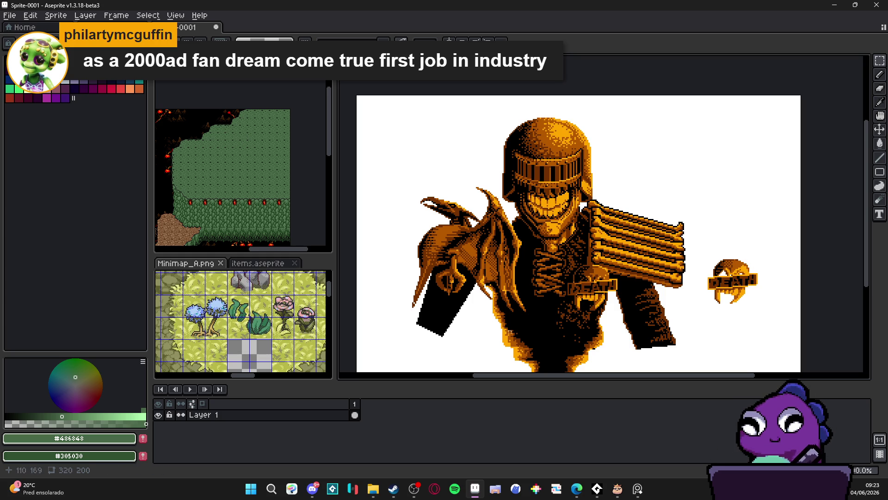
key("v")
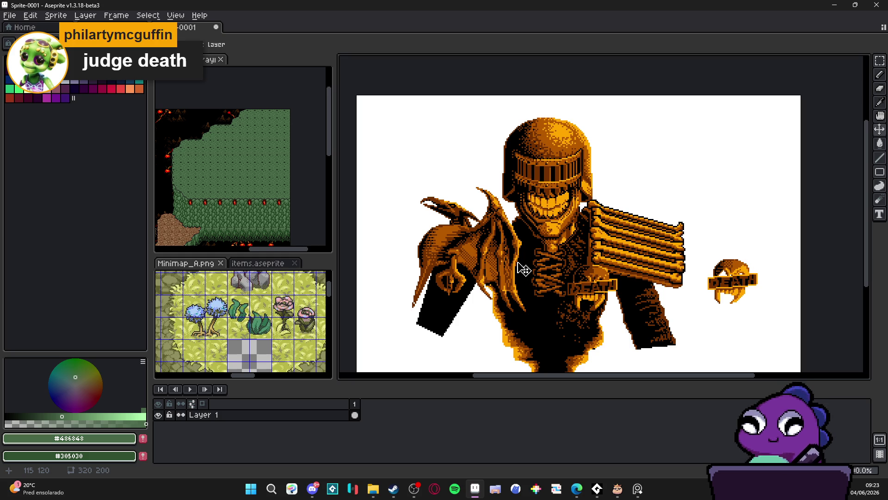
left_click(394, 488)
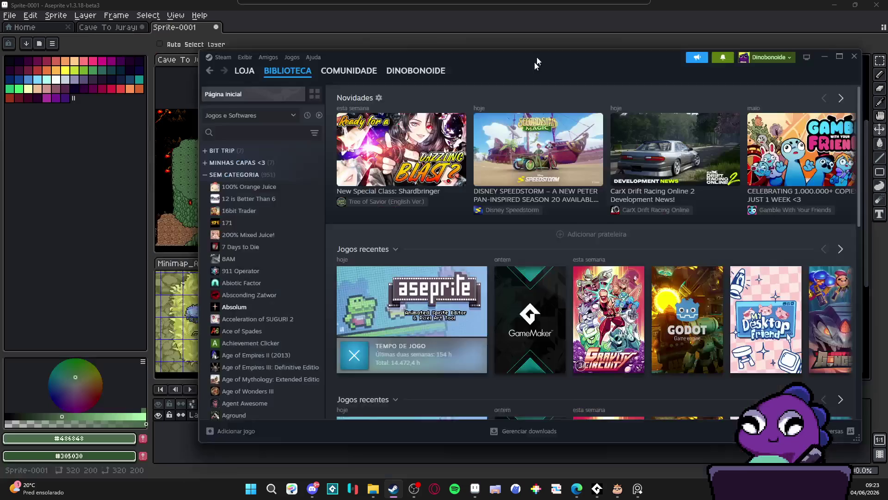
Search the Steam library for 'shader' and launch ShaderGlass with Play.
type("shader")
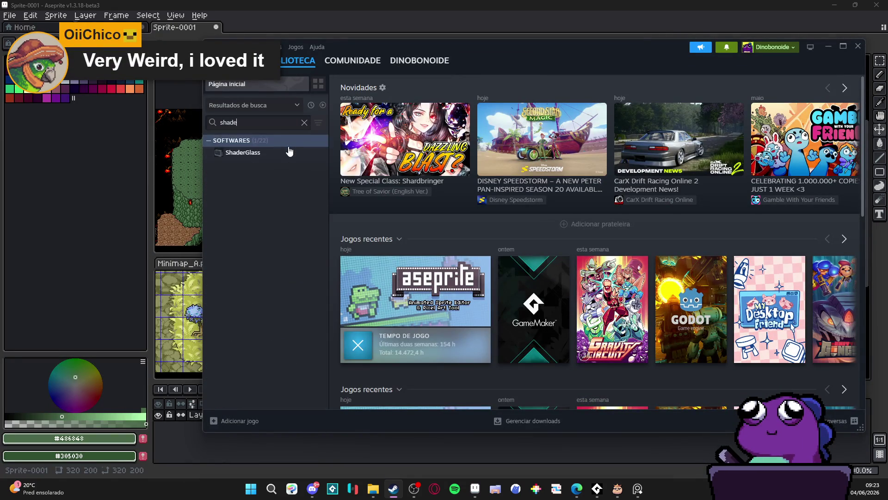
left_click(279, 160)
left_click(828, 47)
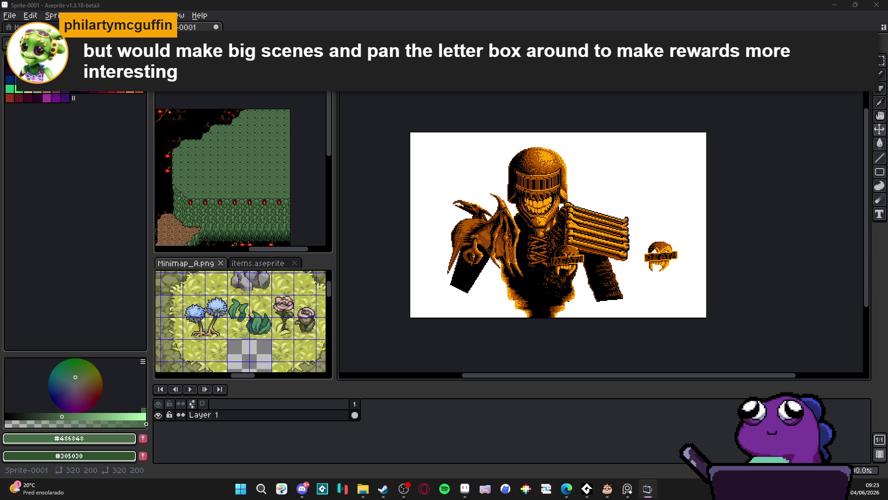
Zoom and pan around the Sprite-0001 judge canvas, then close its tab.
scroll(828, 274, "up", 1)
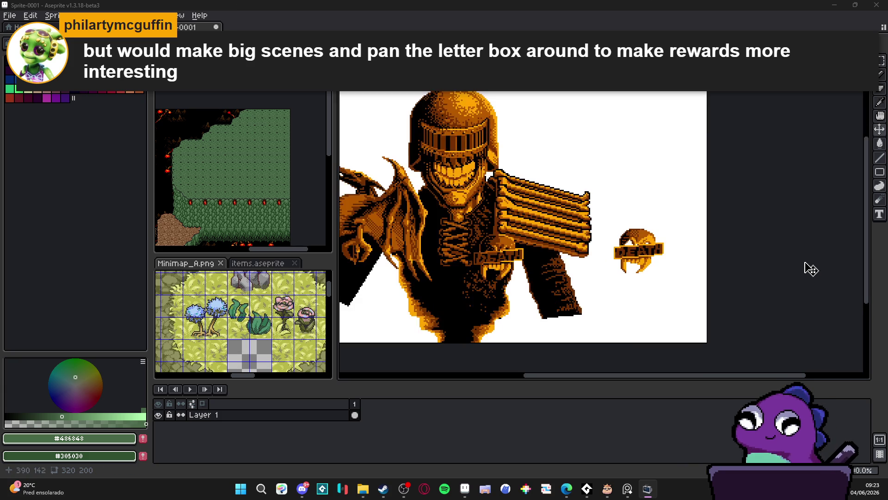
scroll(833, 278, "down", 3)
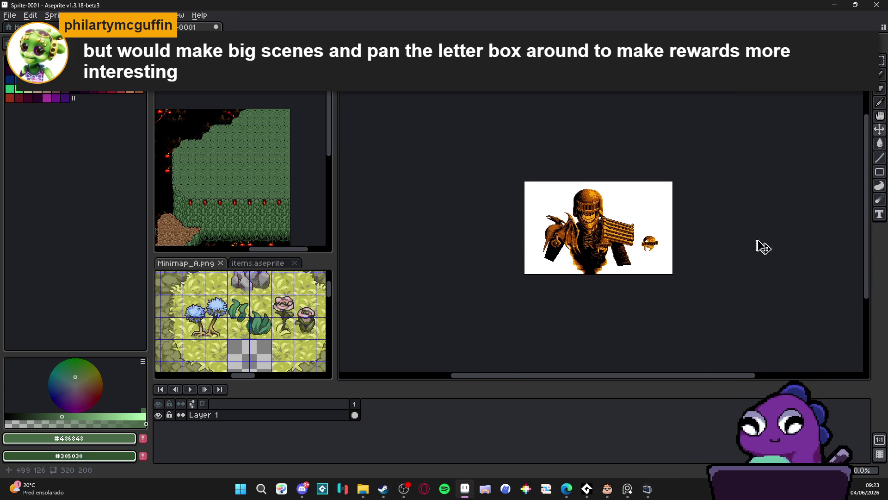
scroll(759, 245, "up", 1)
left_click_drag(652, 251, 646, 252)
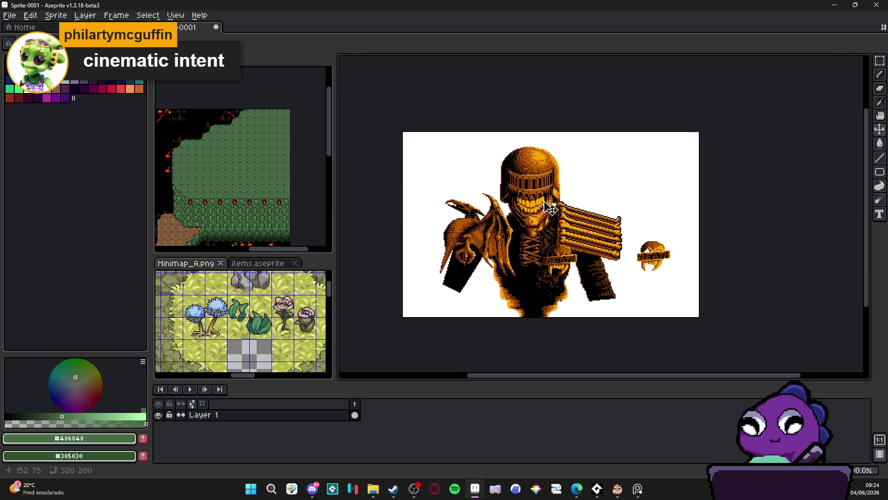
left_click(216, 28)
Discard the judge sprite's changes and return to the Cave To Jurayn_48 tileset.
left_click(448, 264)
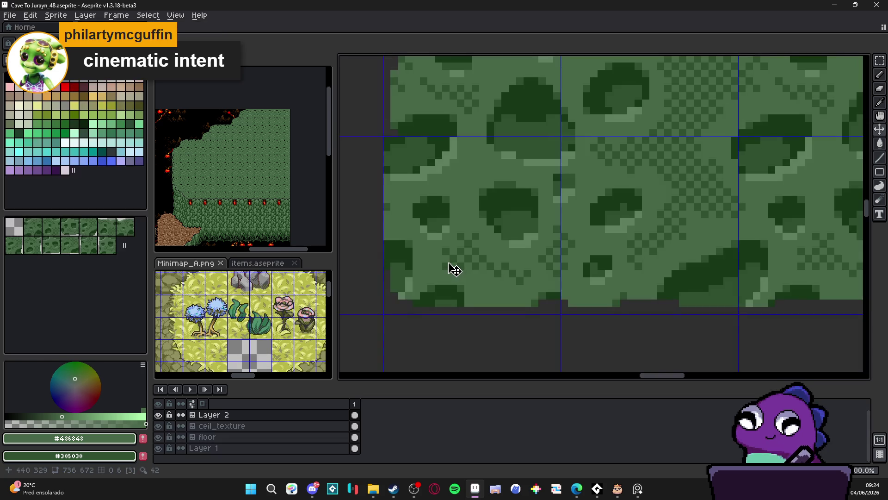
scroll(464, 268, "down", 4)
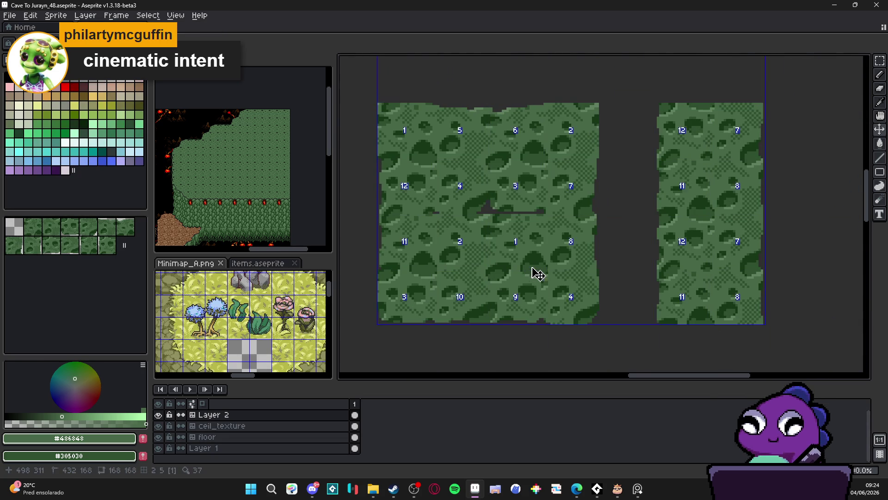
scroll(545, 236, "down", 2)
scroll(509, 282, "down", 2)
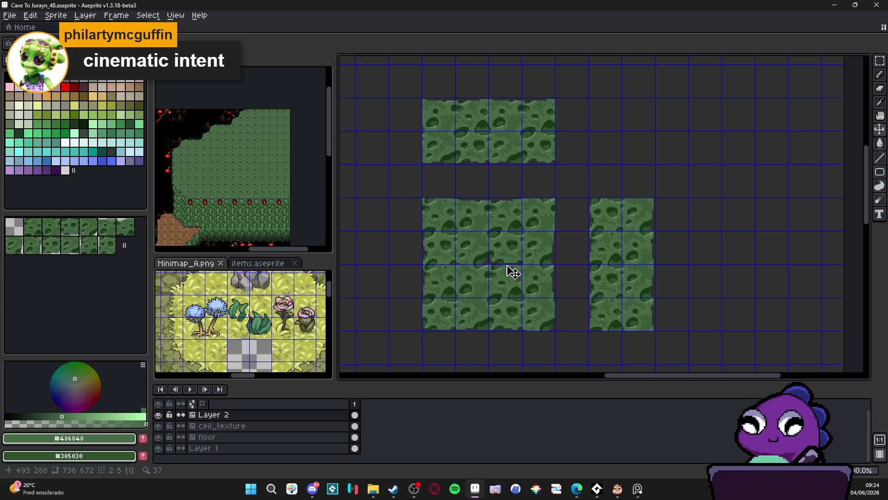
scroll(509, 259, "up", 3)
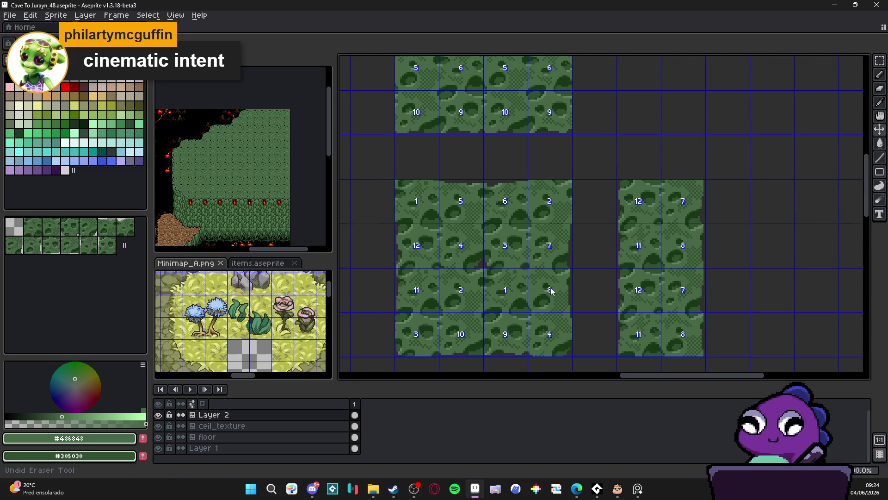
Undo the last eraser stroke and zoom in to inspect the moss tiles.
key("ctrl+z")
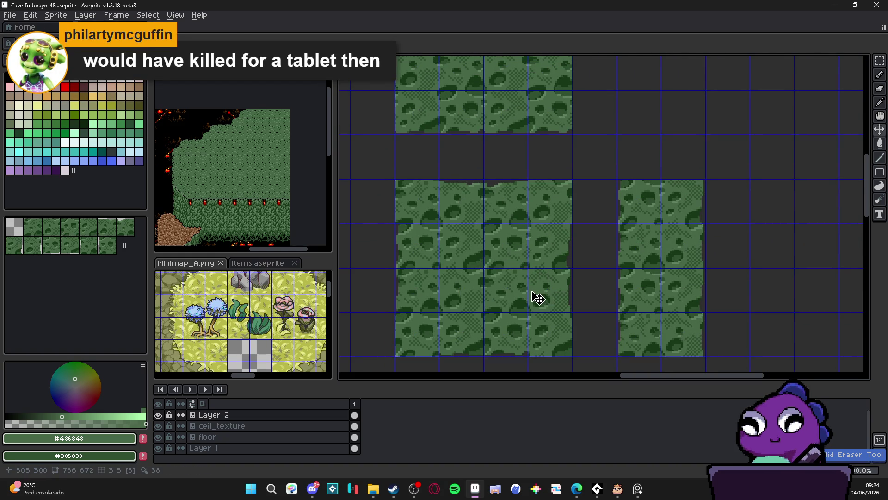
scroll(574, 338, "up", 3)
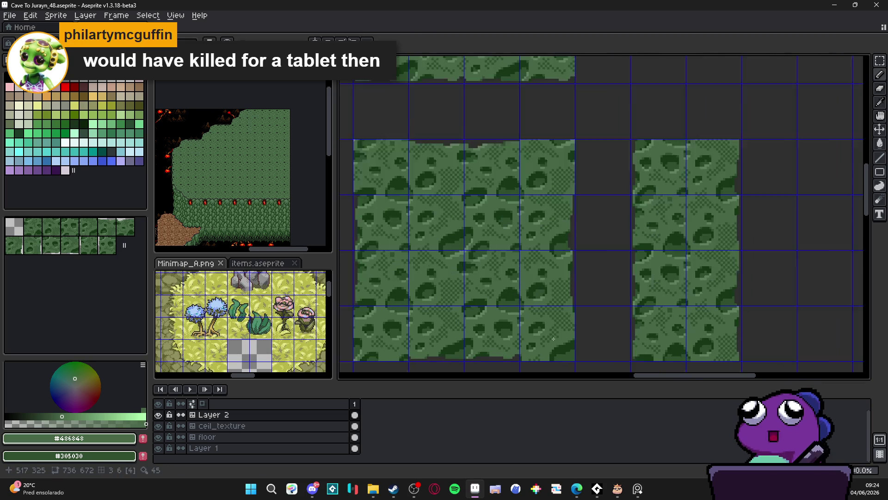
scroll(574, 339, "up", 1)
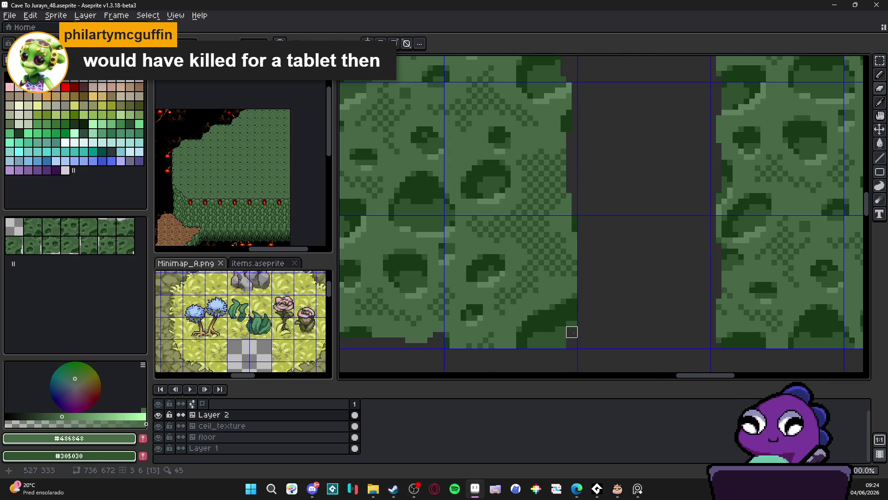
scroll(560, 354, "down", 2)
scroll(626, 124, "up", 2)
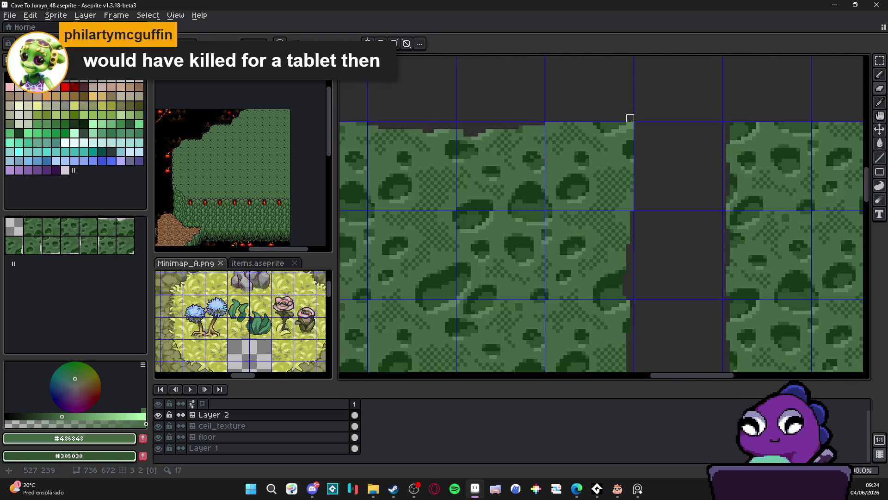
scroll(627, 124, "down", 4)
scroll(462, 161, "up", 2)
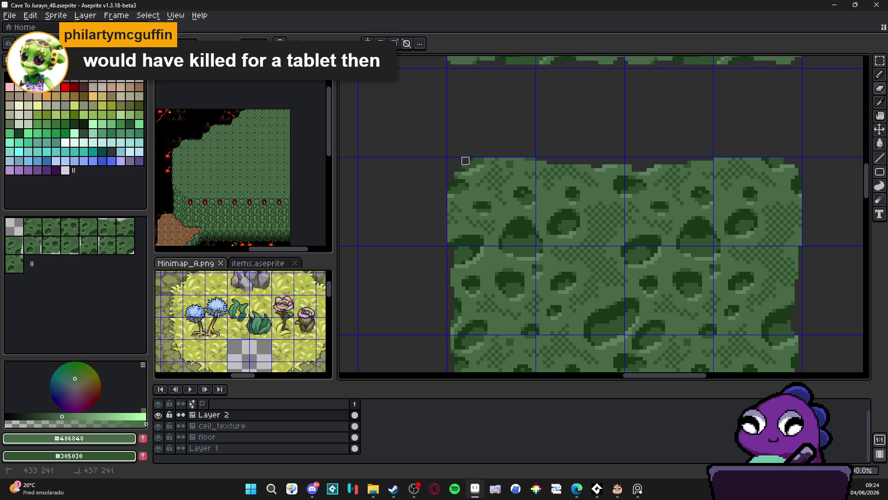
scroll(473, 158, "down", 3)
scroll(474, 158, "down", 3)
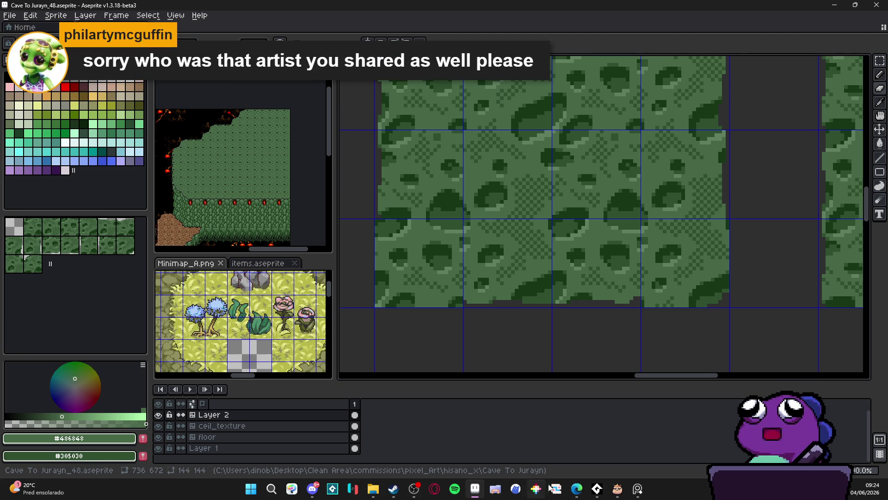
mouse_move(577, 489)
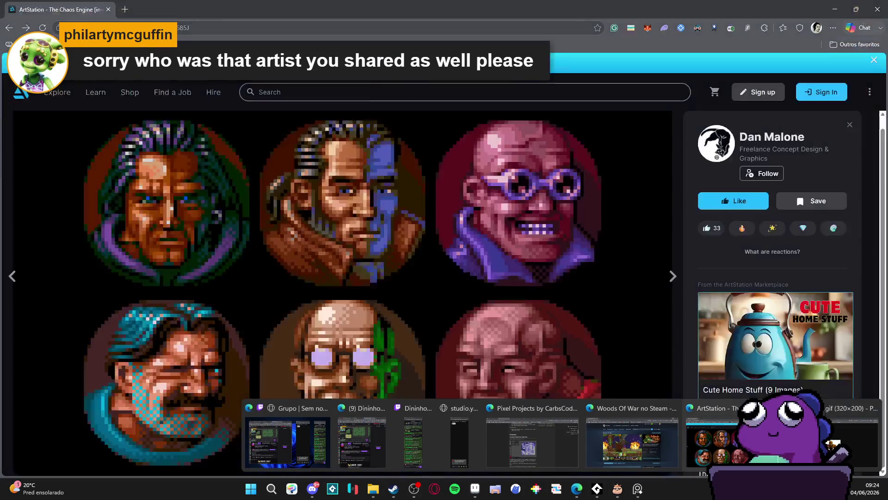
Flip between the Adethstill.gif, Woods Of War and Pixel Projects browser windows, returning to Aseprite.
mouse_move(628, 437)
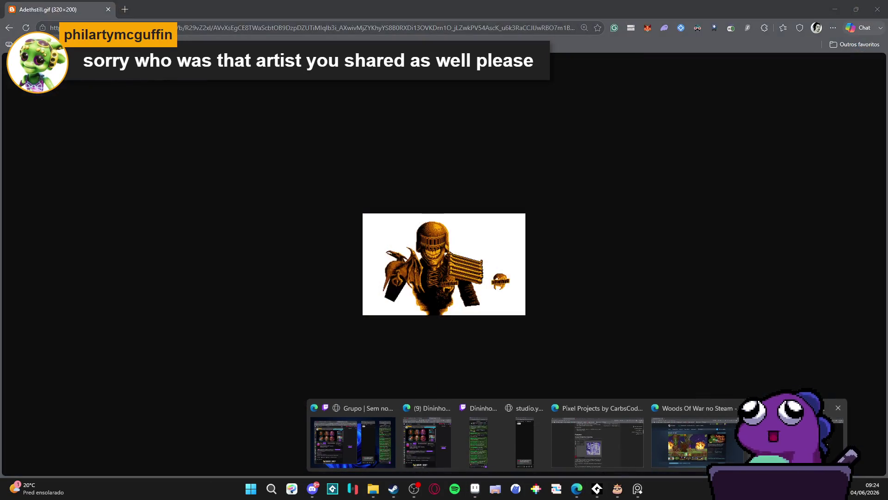
left_click(597, 434)
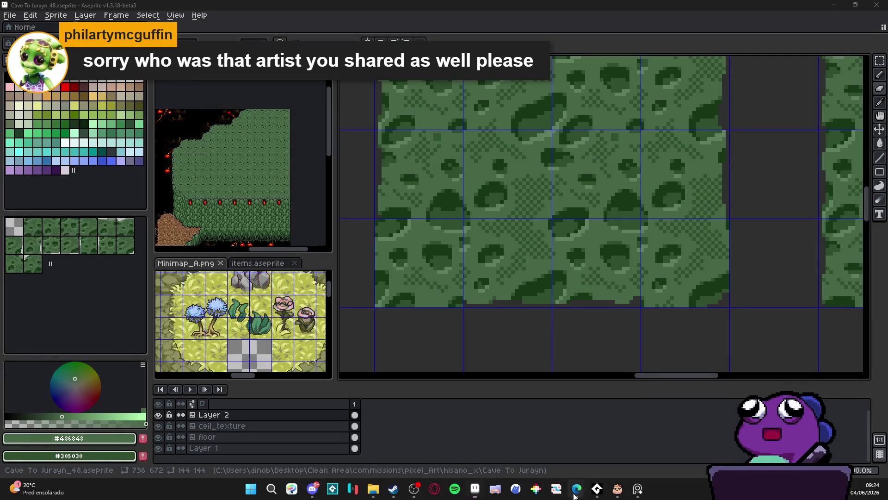
left_click(628, 437)
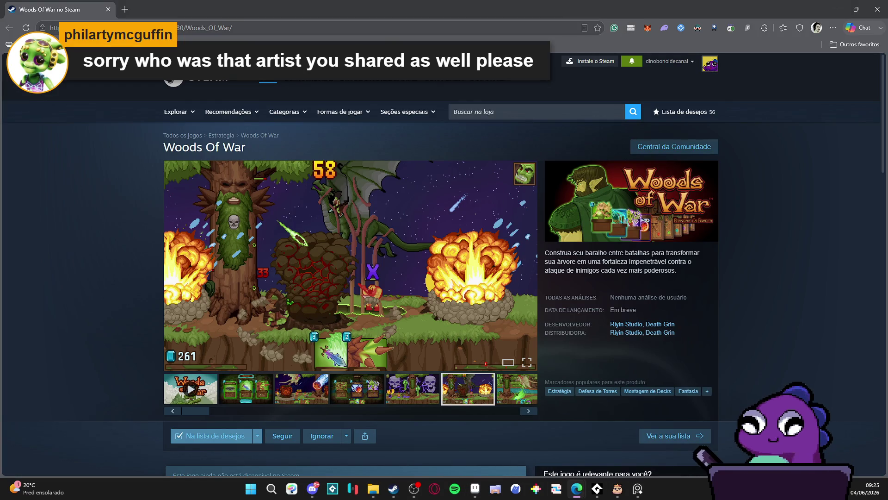
key("alt+Tab")
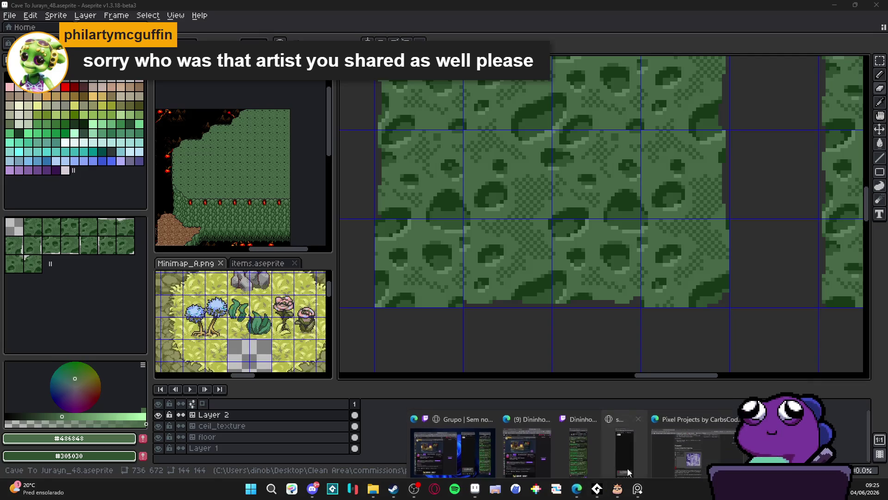
left_click(669, 441)
key("alt+Tab")
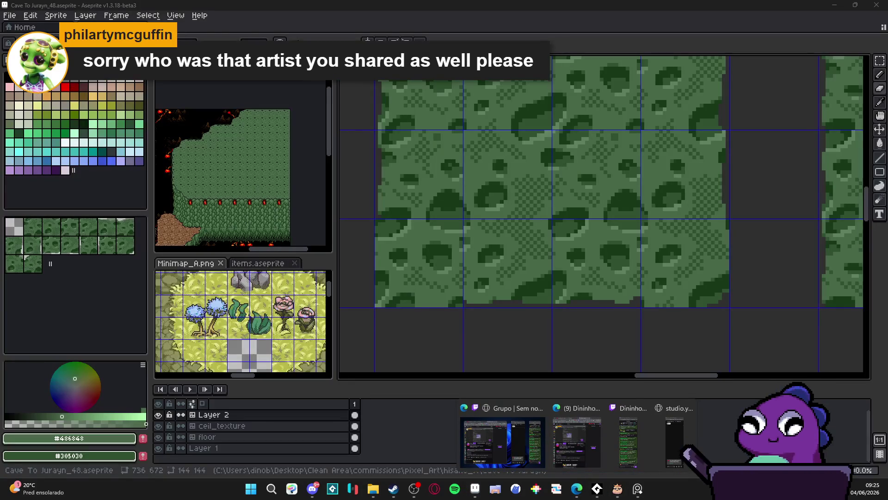
Open a new maximized browser window and browse a suggested artist's X profile.
middle_click(577, 488)
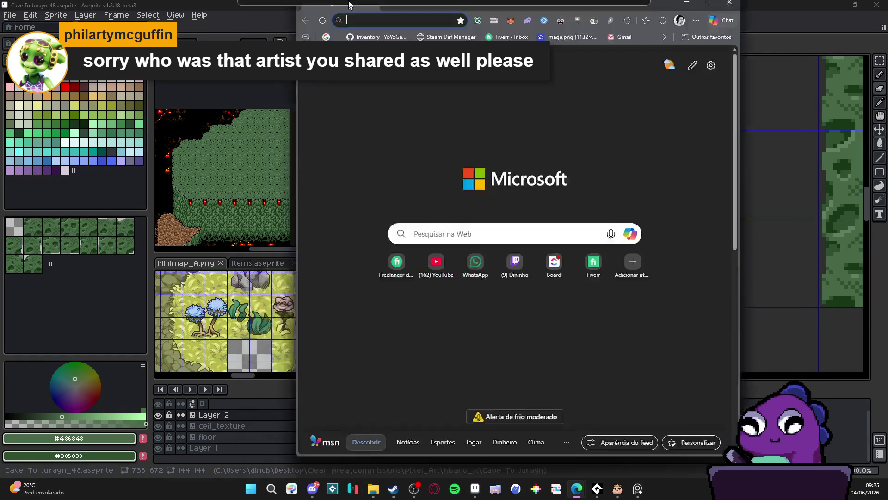
double_click(351, 6)
type("na")
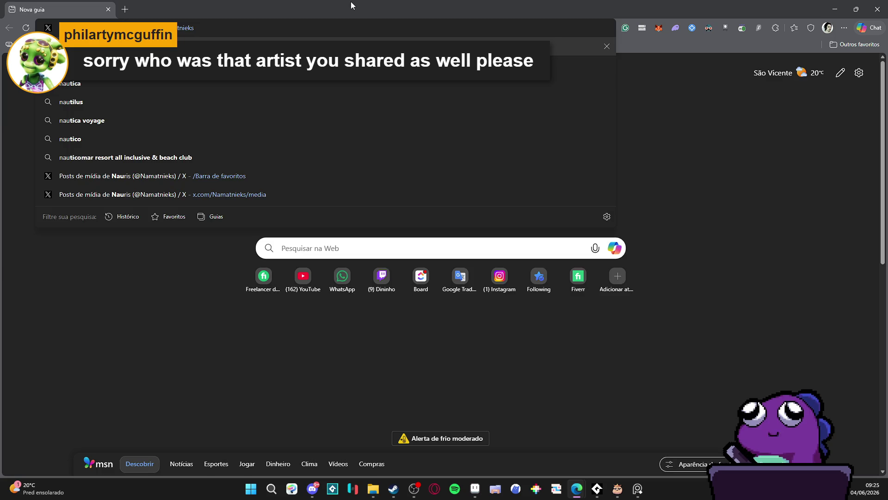
key("Return")
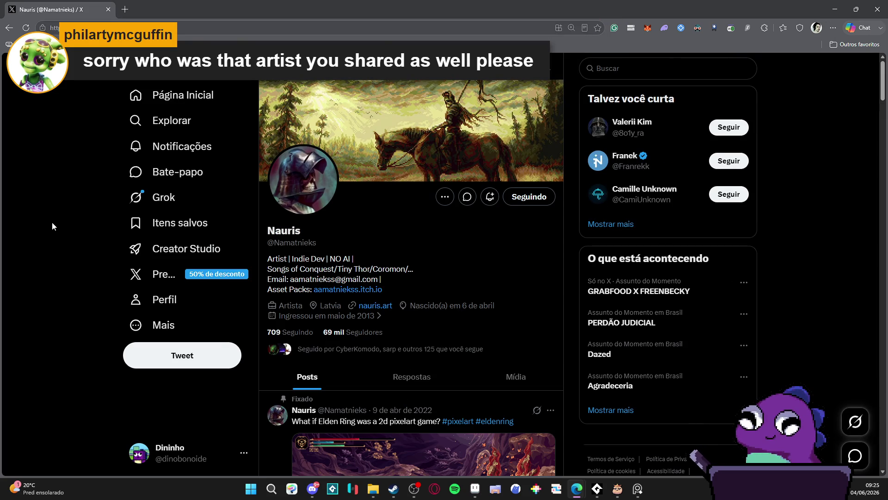
scroll(51, 220, "down", 4)
scroll(50, 222, "down", 6)
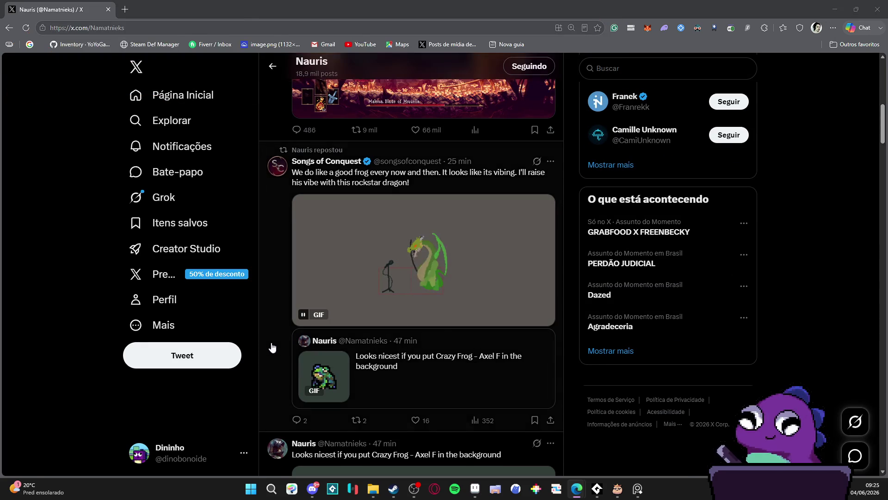
scroll(271, 347, "down", 10)
scroll(88, 187, "down", 5)
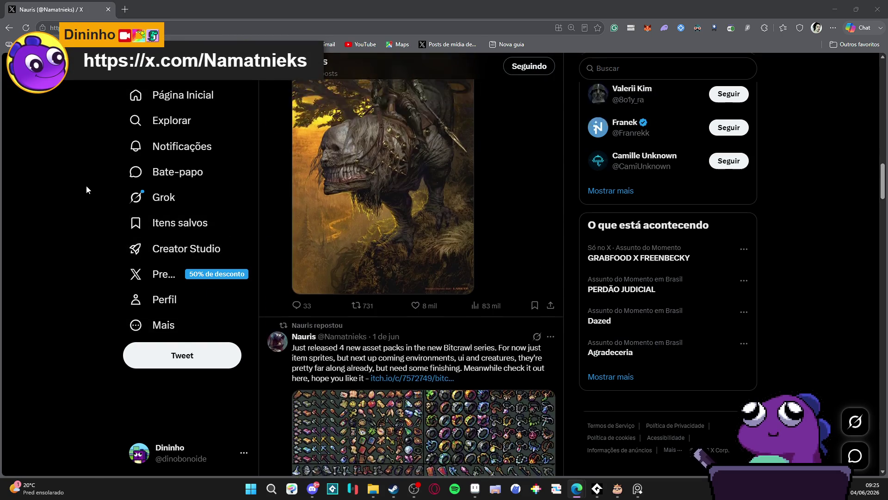
scroll(84, 186, "down", 3)
scroll(83, 180, "up", 20)
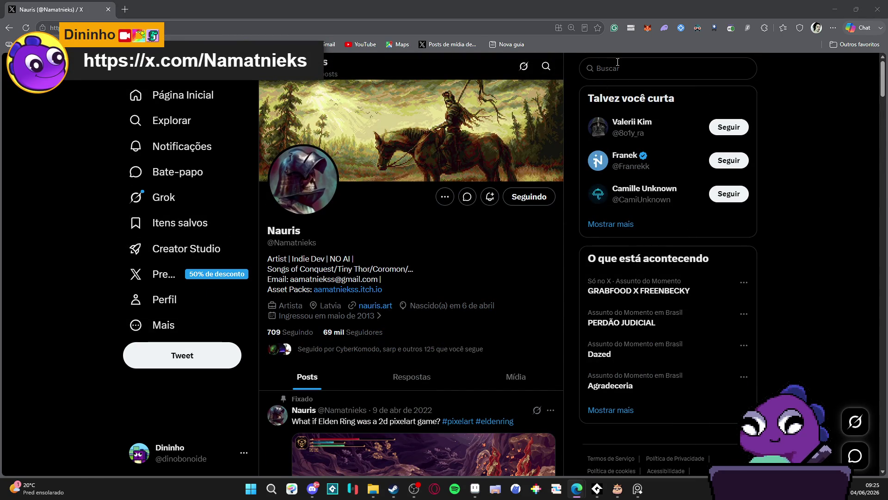
Search X for another artist and show only their media posts.
left_click(618, 67)
type("nerkin")
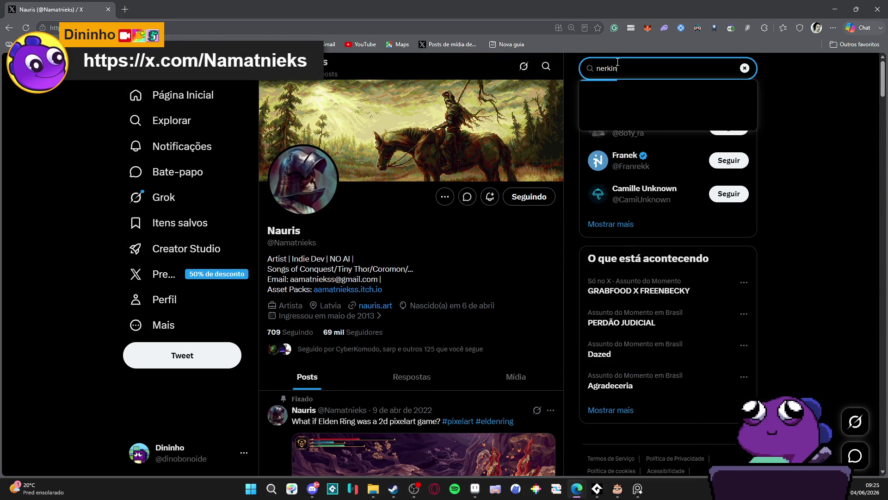
left_click(666, 137)
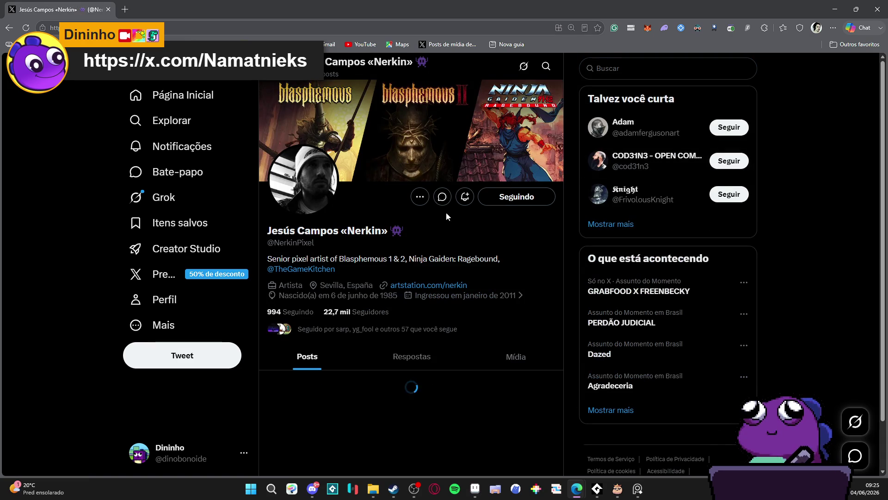
scroll(446, 217, "down", 4)
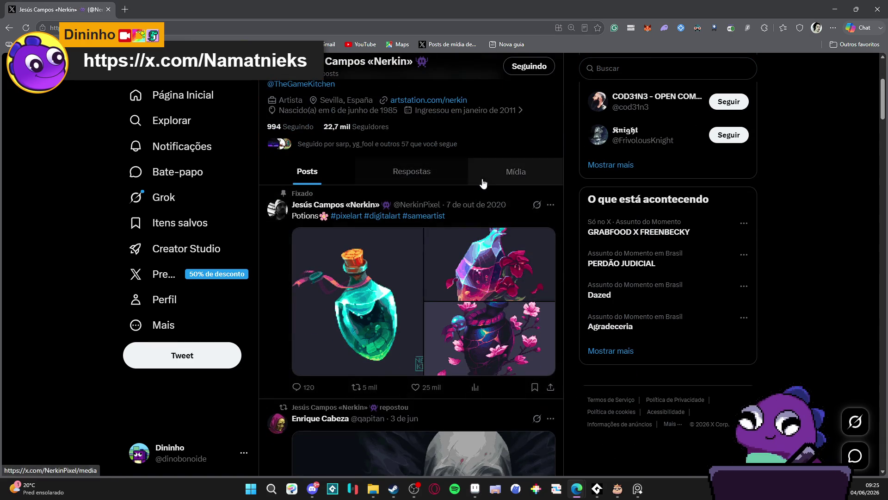
left_click(498, 177)
scroll(400, 194, "down", 5)
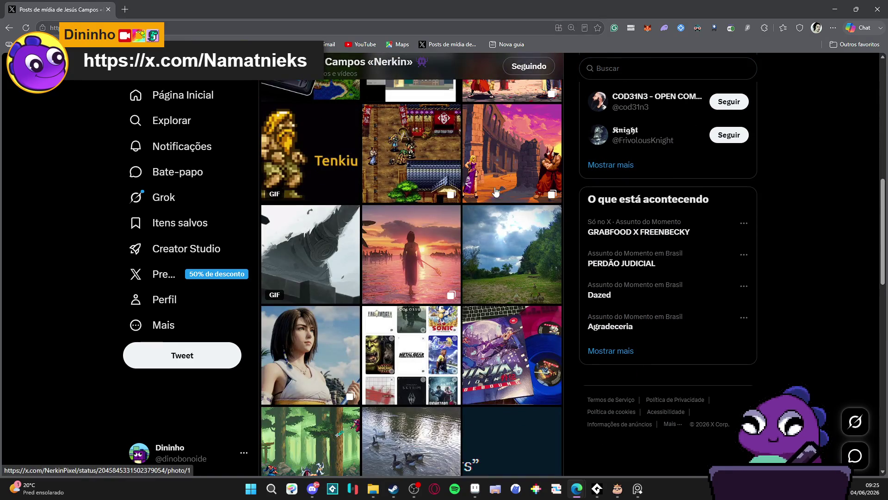
key("ctrl+l")
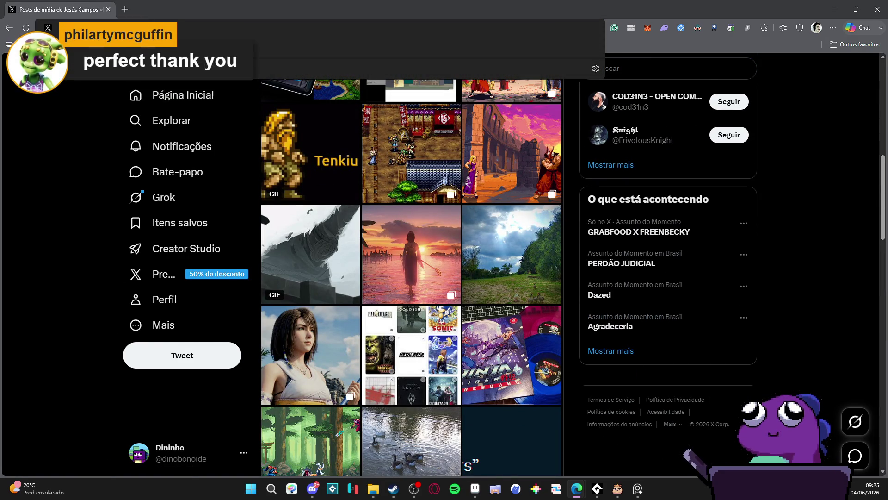
left_click(189, 208)
scroll(143, 324, "down", 3)
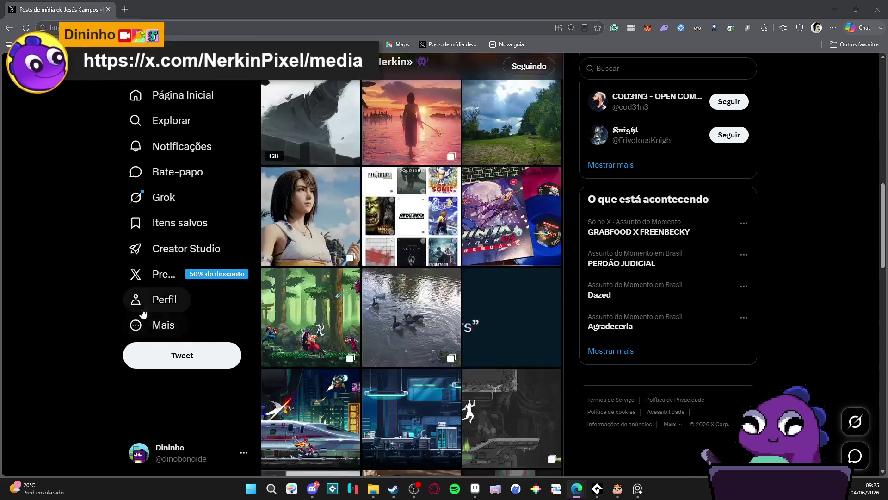
View the forest ninja pixel art full size, then switch back to Aseprite.
left_click(315, 305)
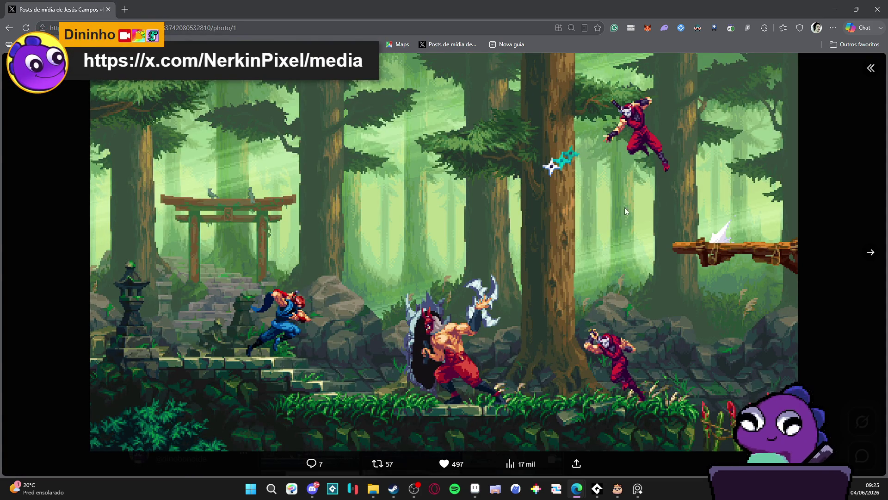
left_click(49, 201)
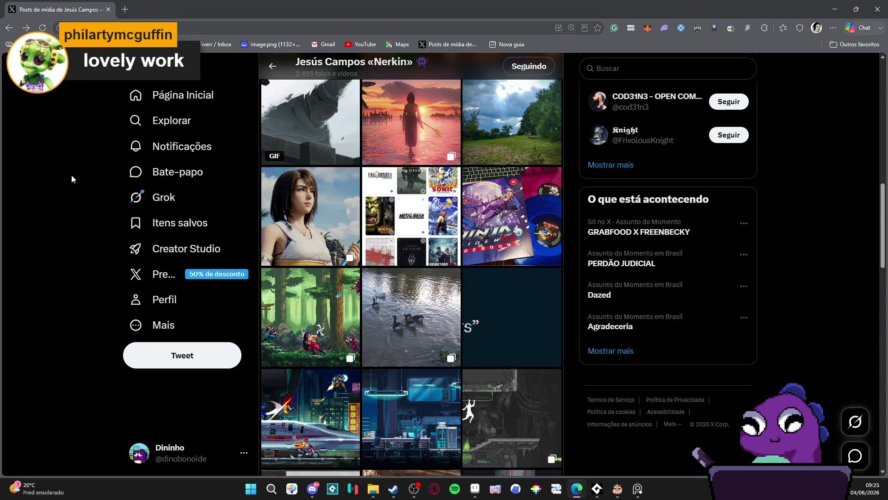
scroll(71, 174, "down", 5)
key("alt+Tab")
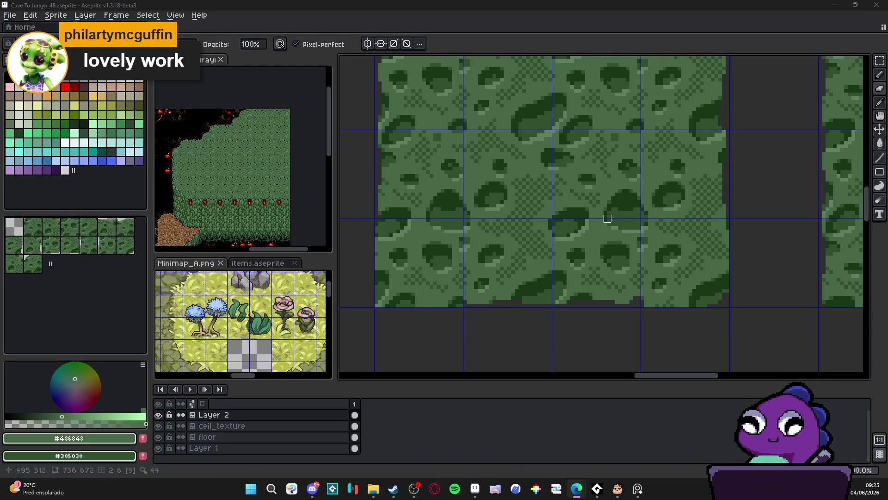
Draw a short dark line and paint a pixel fix on the moss wall tile.
scroll(608, 218, "down", 3)
scroll(634, 242, "up", 3)
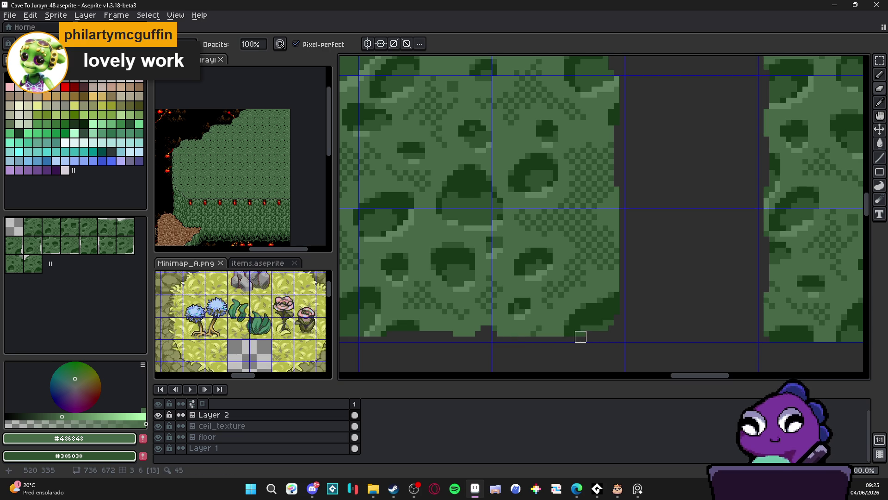
left_click_drag(575, 337, 608, 336)
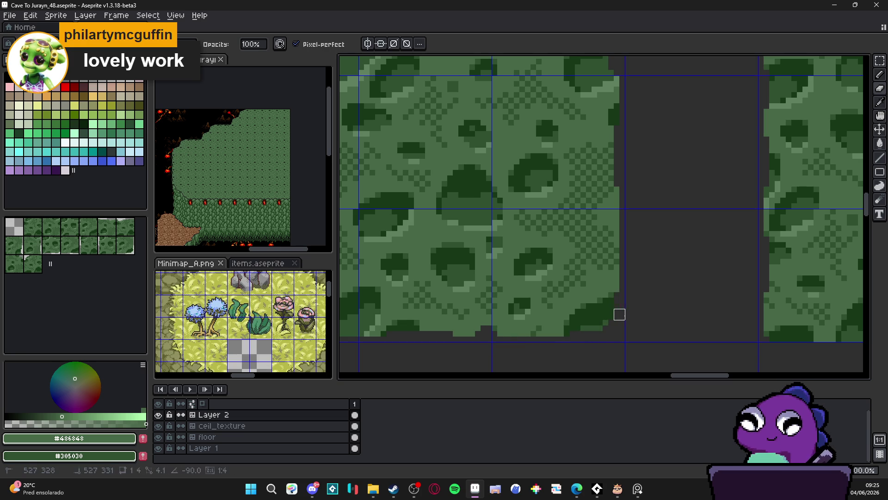
scroll(578, 334, "down", 3)
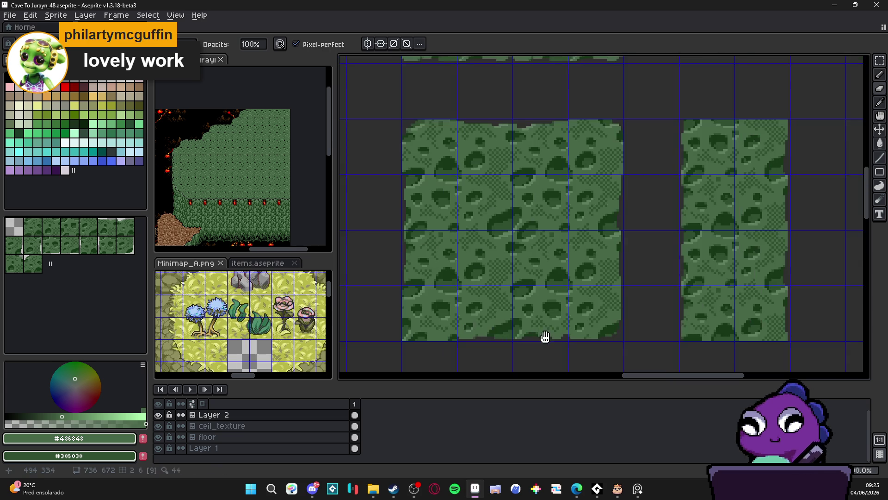
scroll(373, 339, "up", 3)
left_click(407, 339)
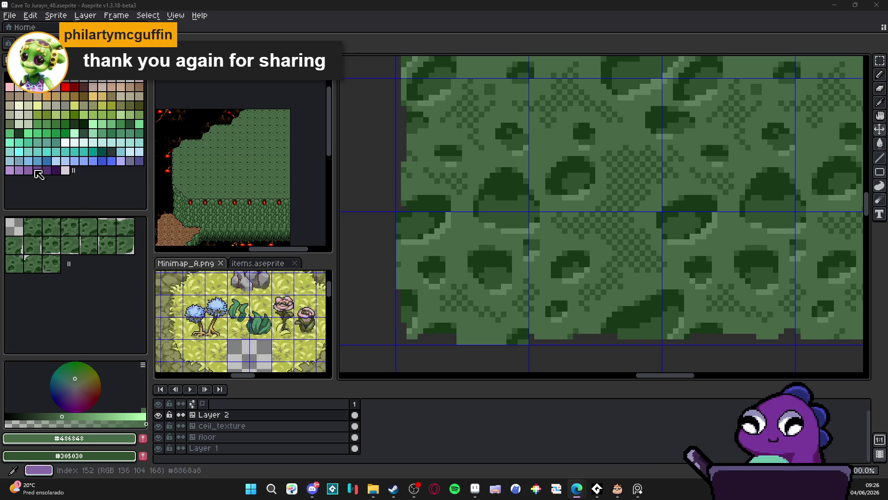
Retouch the pixels near the mossy wall's lower left corner.
scroll(531, 274, "down", 4)
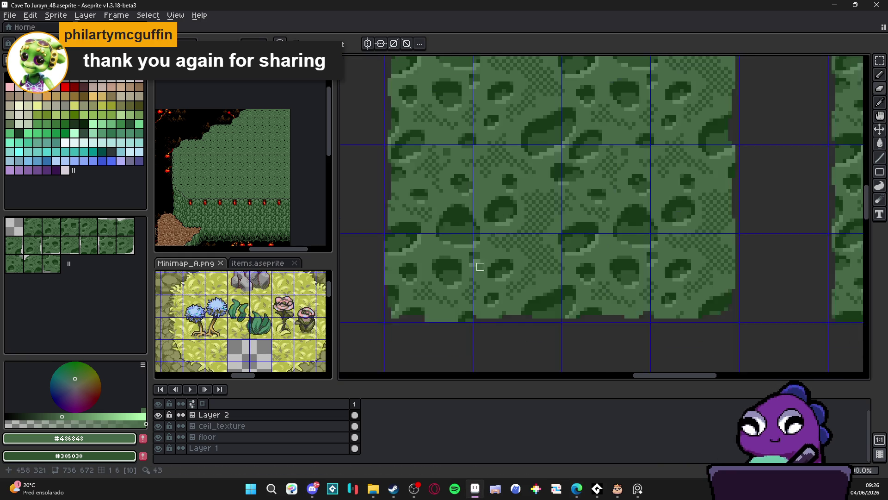
scroll(402, 239, "up", 2)
scroll(402, 239, "up", 1)
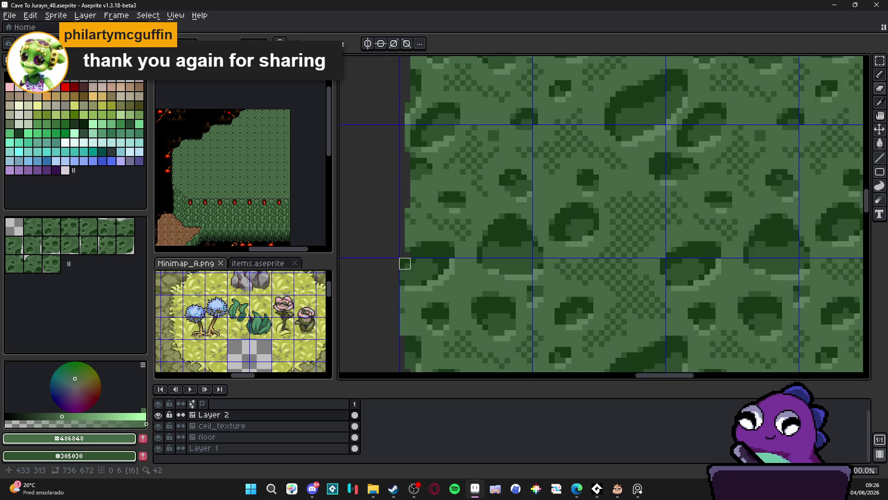
mouse_move(404, 261)
left_mouse_down()
mouse_move(395, 292)
mouse_move(372, 245)
left_mouse_up()
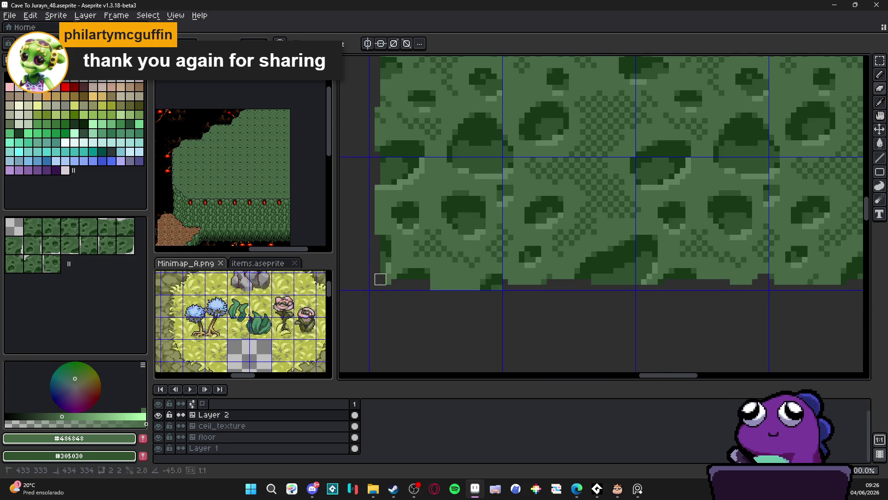
scroll(387, 278, "down", 1)
scroll(378, 277, "up", 1)
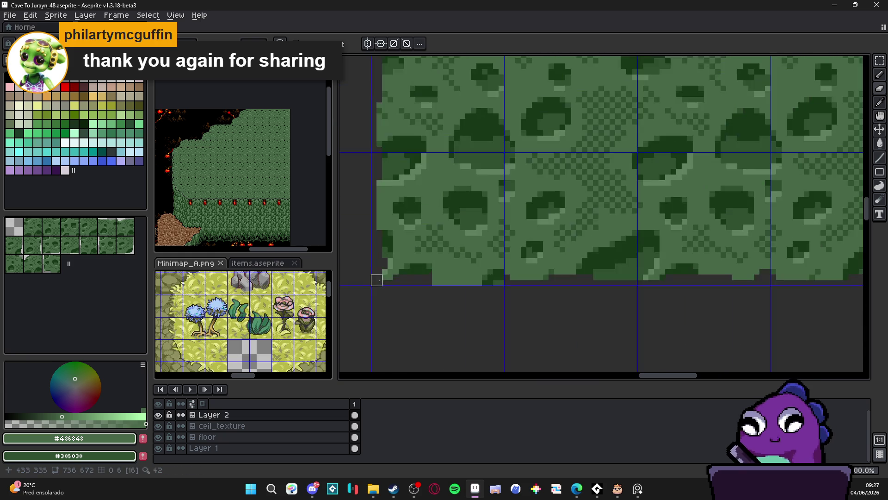
scroll(419, 281, "down", 1)
scroll(363, 252, "up", 1)
scroll(360, 248, "down", 1)
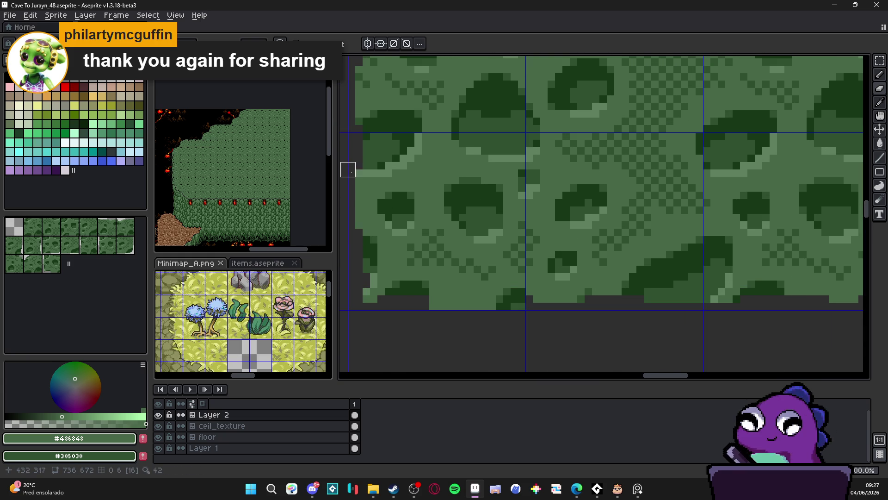
scroll(446, 265, "up", 1)
scroll(447, 265, "up", 1)
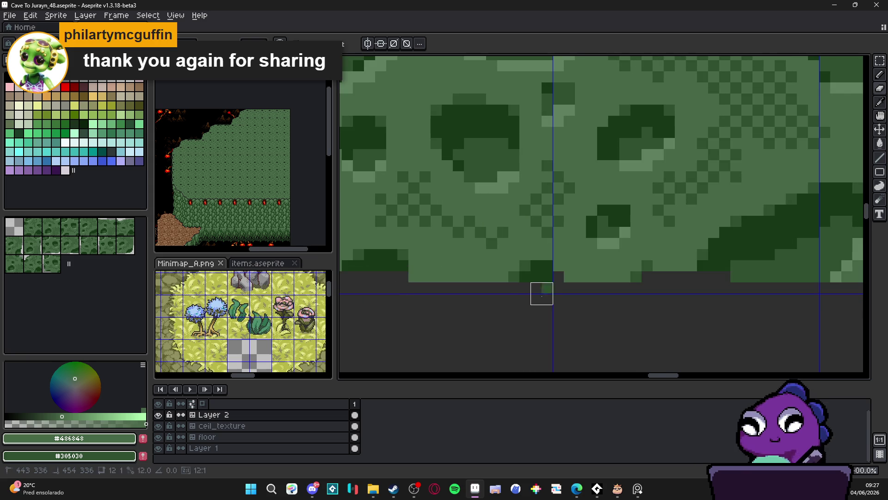
scroll(544, 296, "down", 1)
scroll(532, 287, "down", 1)
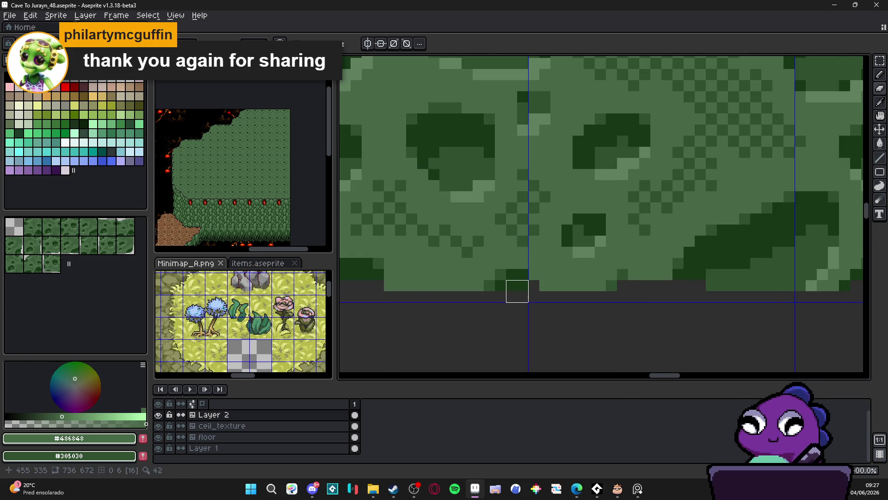
scroll(532, 293, "down", 1)
scroll(601, 291, "down", 1)
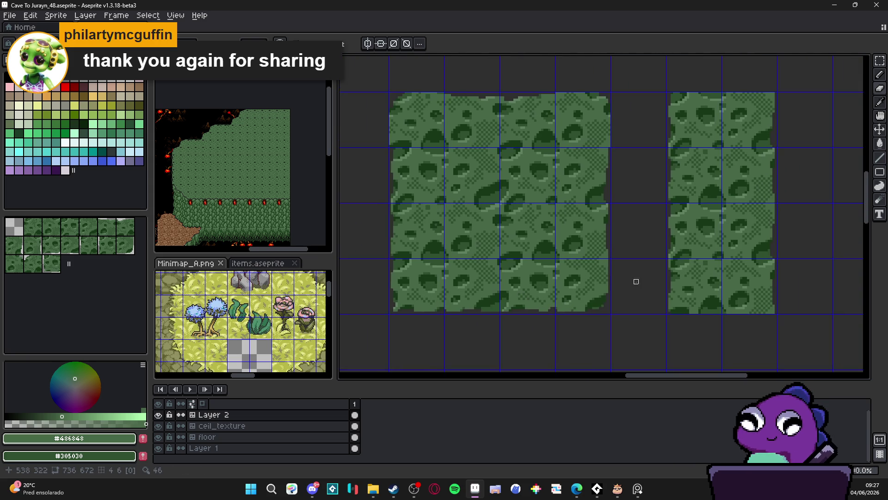
scroll(637, 279, "up", 1)
scroll(601, 297, "up", 2)
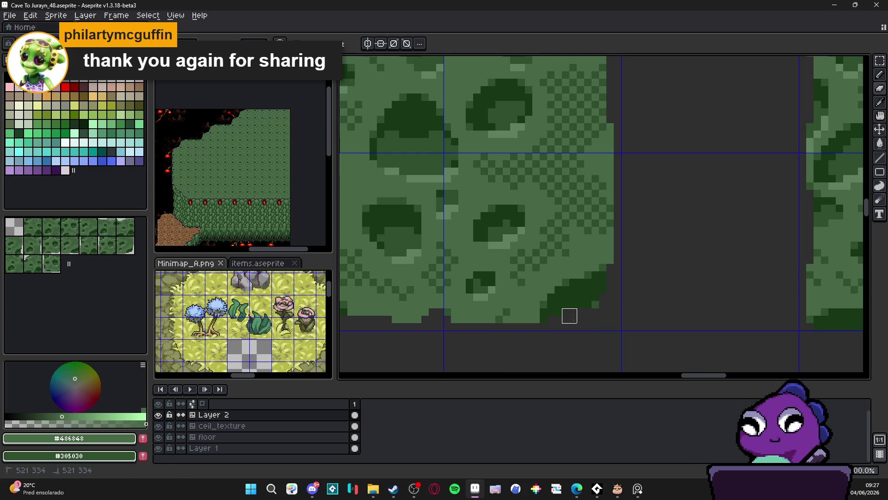
scroll(597, 304, "down", 2)
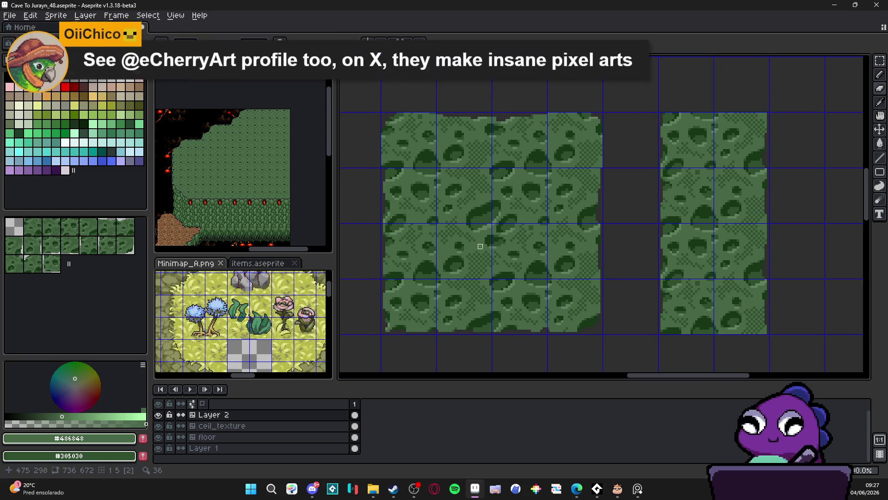
left_click_drag(365, 202, 367, 204)
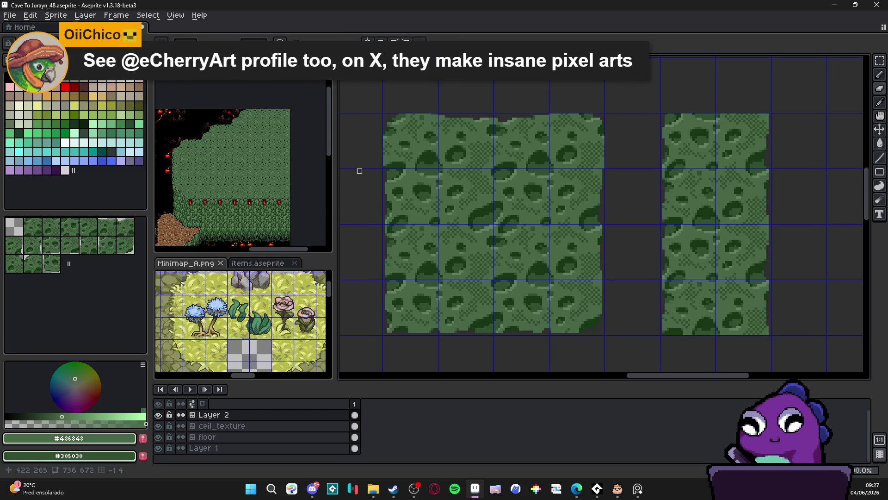
Darken the row of pixels along the wall's top edge with the pencil.
scroll(375, 171, "up", 2)
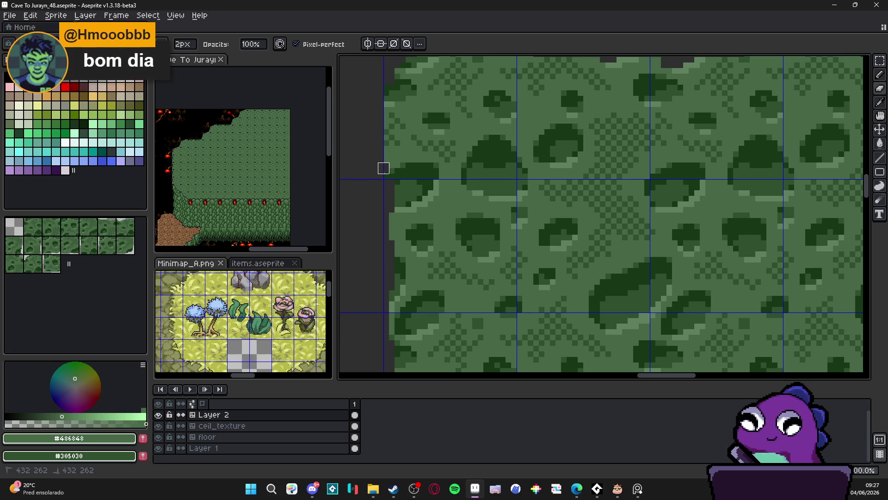
scroll(384, 174, "up", 1)
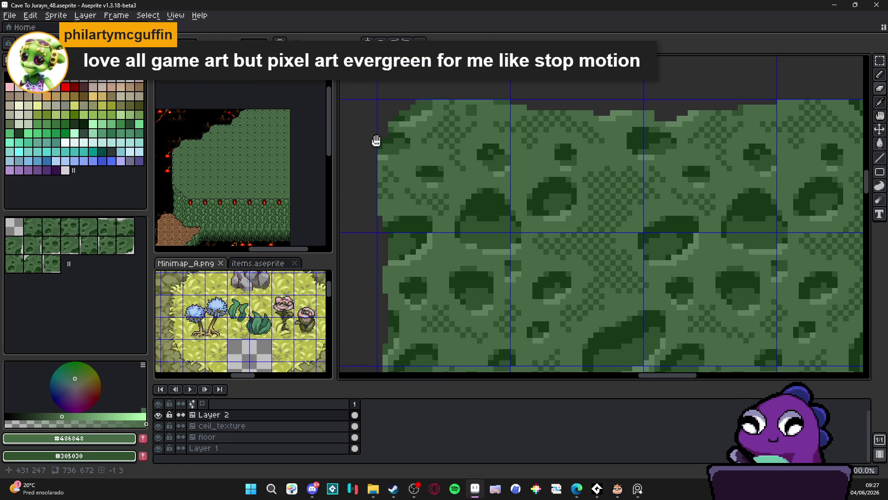
scroll(376, 142, "up", 1)
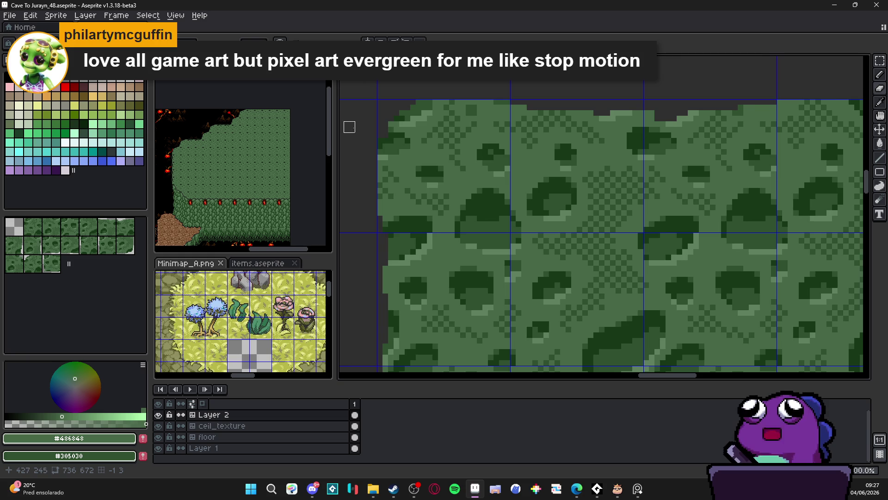
scroll(411, 162, "down", 1)
scroll(401, 113, "up", 2)
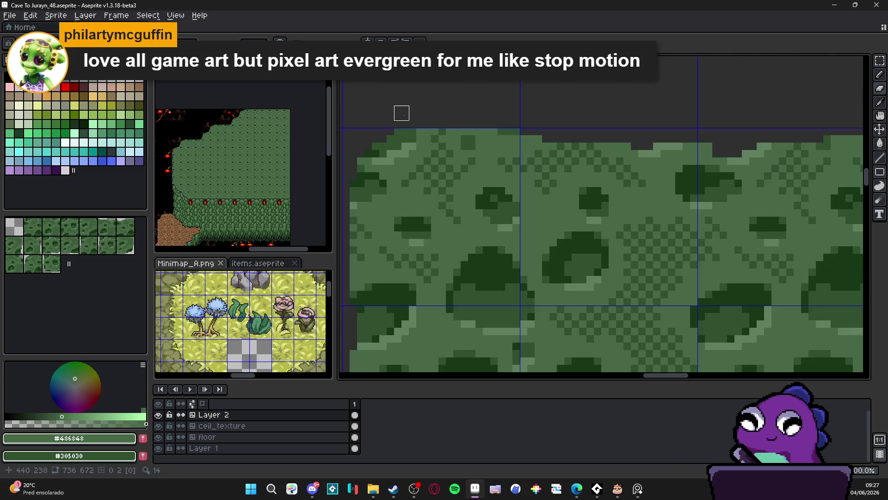
mouse_move(402, 120)
left_mouse_down()
mouse_move(401, 128)
mouse_move(451, 134)
mouse_move(542, 135)
left_mouse_up()
scroll(499, 134, "down", 1)
scroll(444, 127, "up", 1)
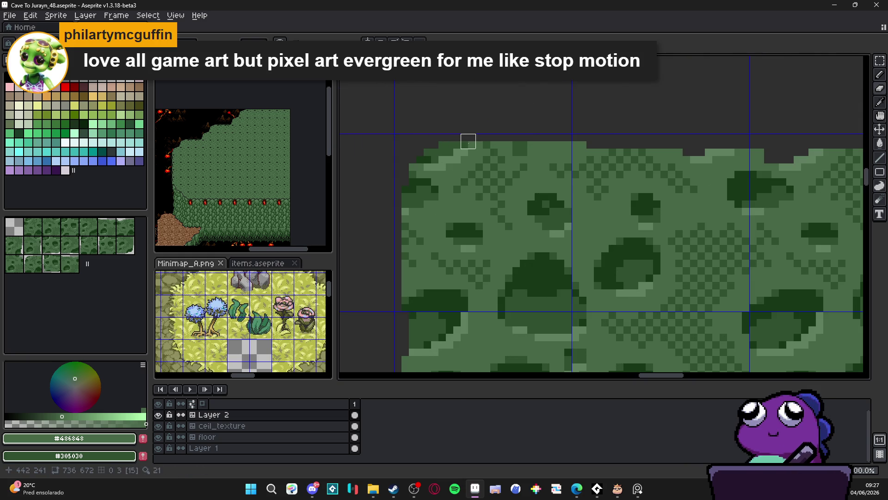
scroll(444, 148, "down", 3)
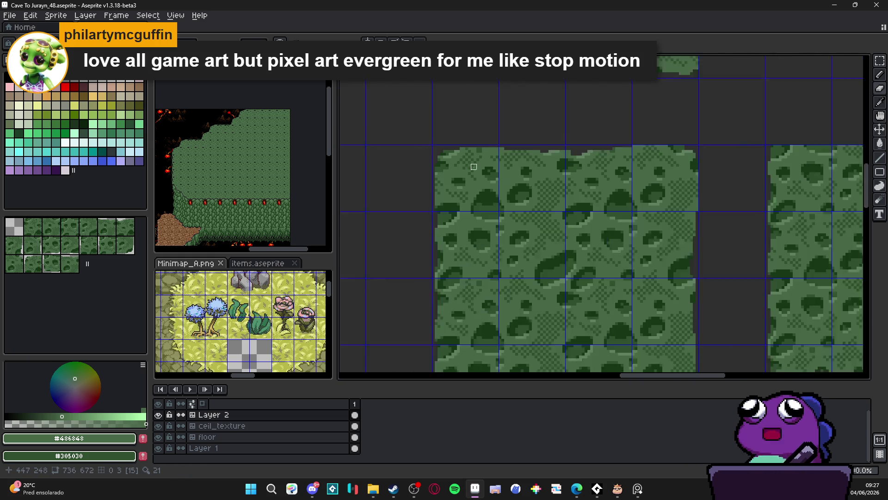
scroll(601, 146, "up", 1)
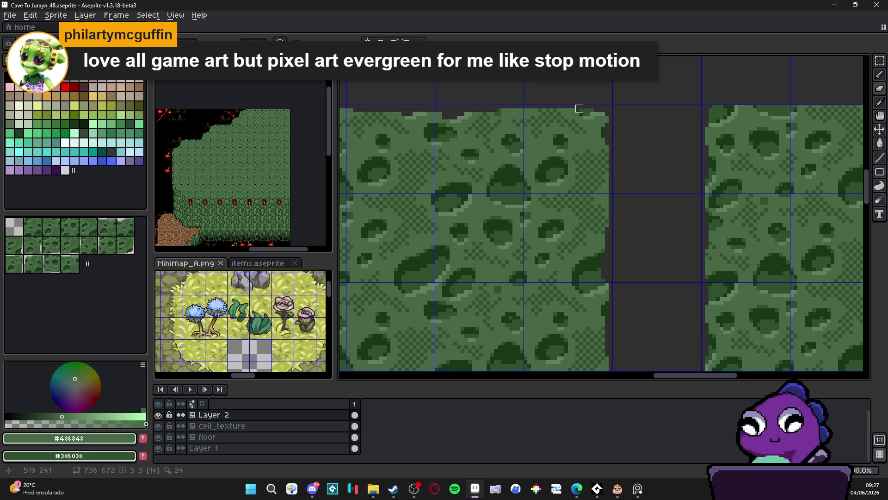
scroll(596, 123, "down", 2)
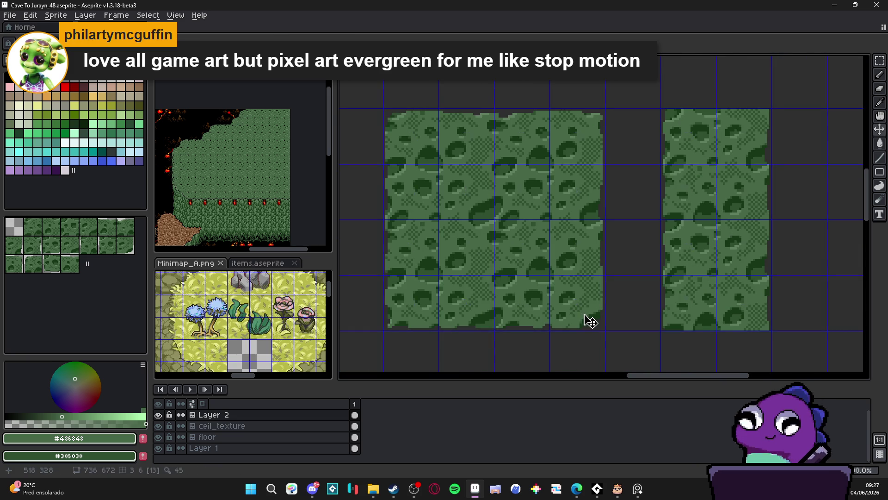
scroll(587, 321, "up", 7)
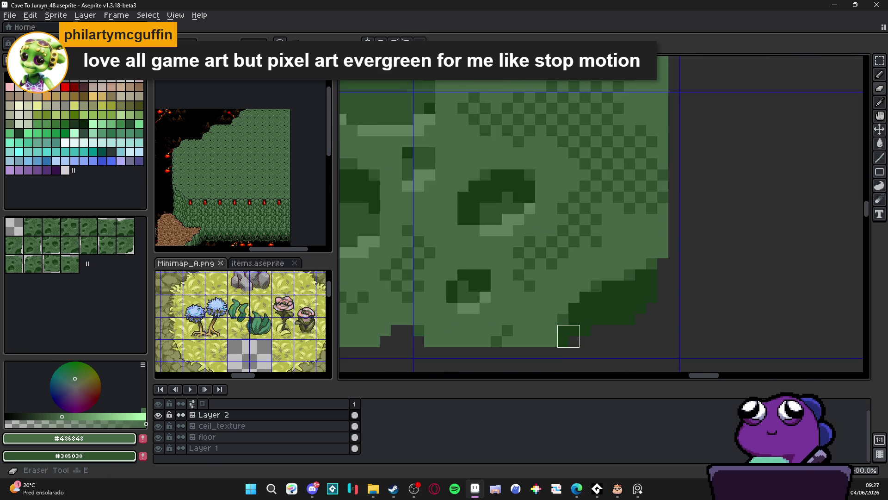
scroll(594, 348, "down", 2)
scroll(594, 347, "up", 2)
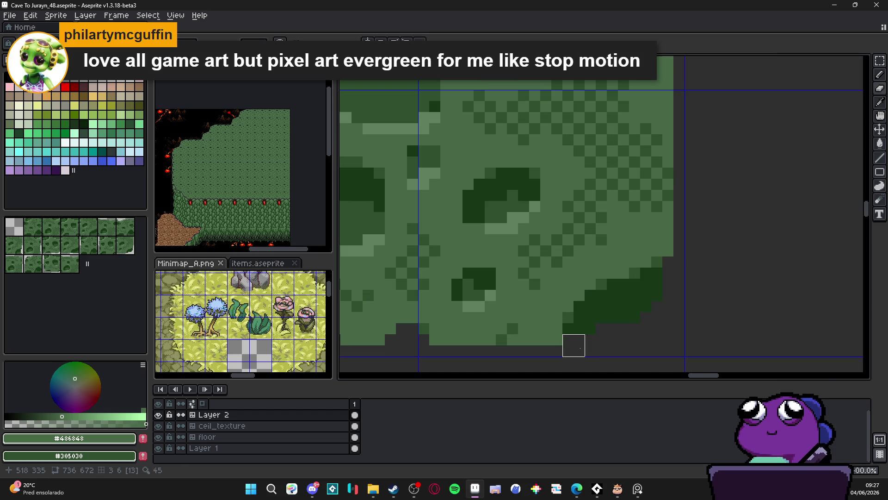
scroll(640, 334, "down", 7)
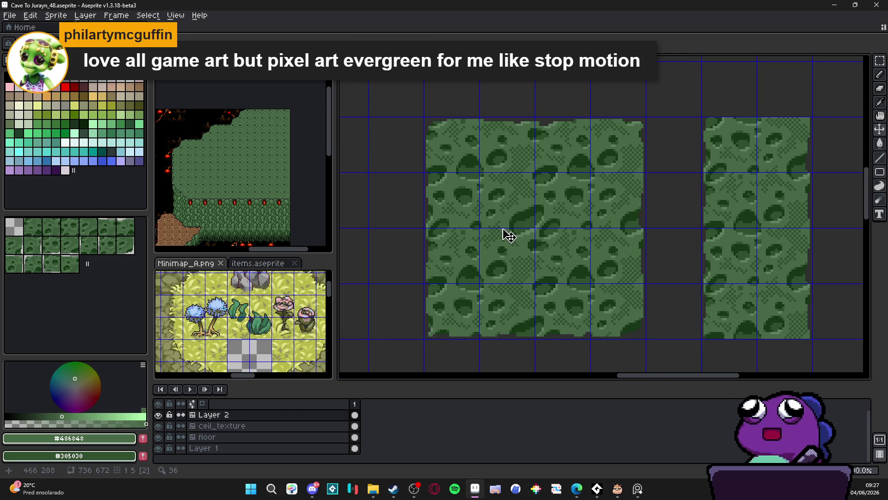
Marquee-select the left block of mossy wall tiles, glancing at the reference cave sprite.
key("m")
left_click_drag(445, 141, 616, 301)
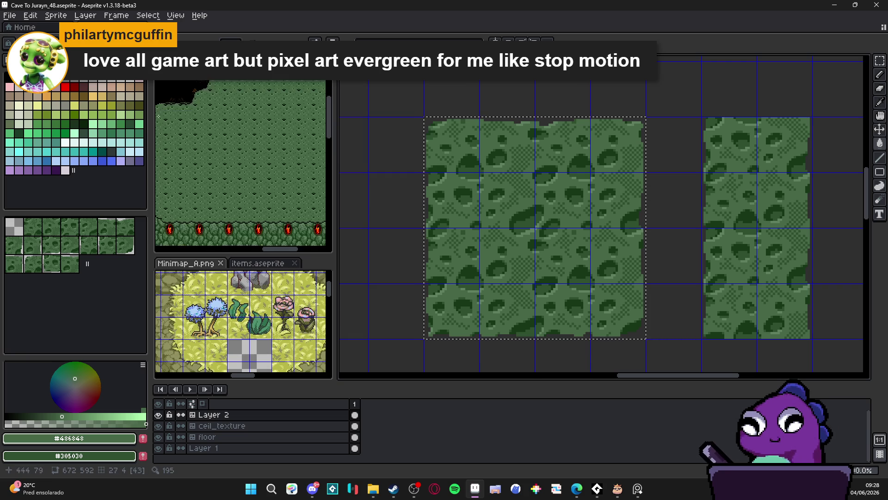
scroll(240, 140, "up", 3)
left_click(240, 140)
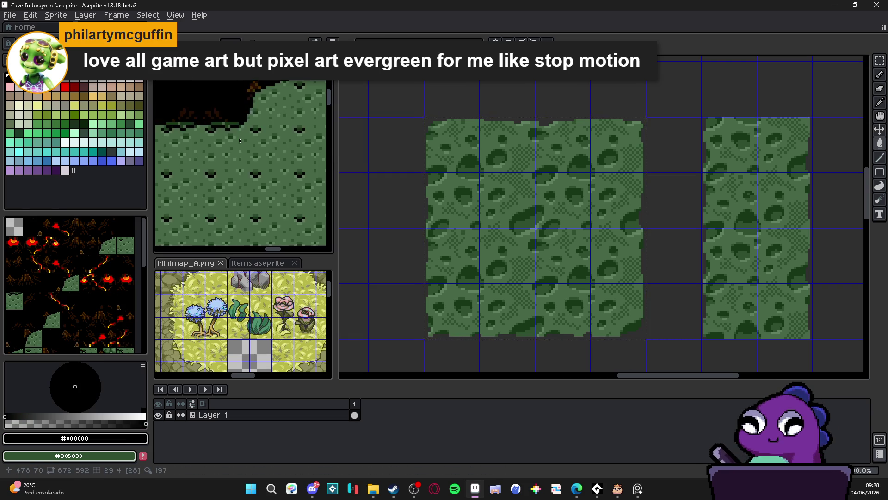
scroll(240, 140, "down", 3)
left_click(505, 227)
Apply a black #000000 outline to the selected block, adding the new tiles to the tileset.
key("shift+o")
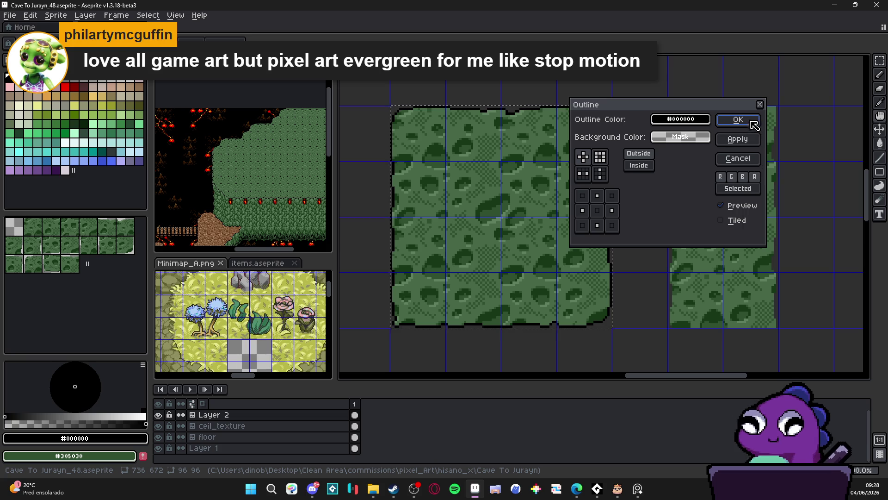
left_click(752, 122)
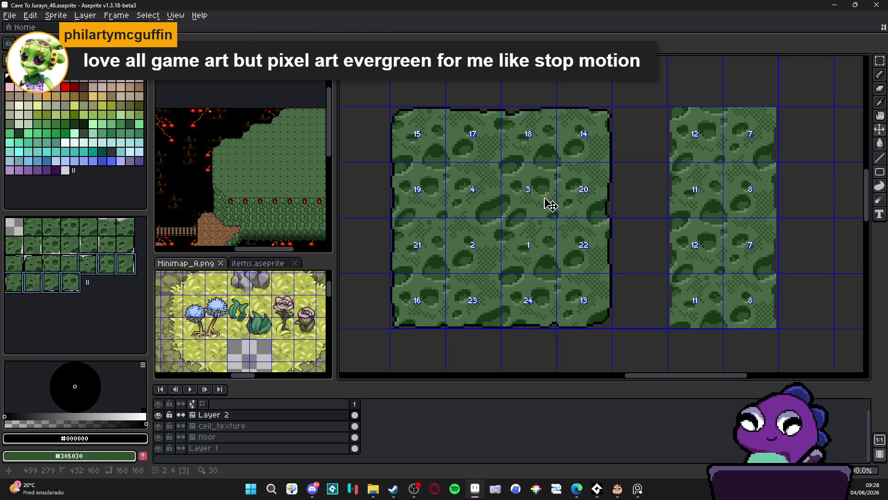
key("b")
scroll(603, 200, "up", 3)
Redraw black pixels along the right edge of the outline, painting a stray pixel green.
scroll(603, 200, "up", 1)
mouse_move(600, 196)
left_mouse_down()
mouse_move(570, 211)
mouse_move(539, 211)
mouse_move(584, 209)
left_mouse_up()
scroll(565, 242, "down", 5)
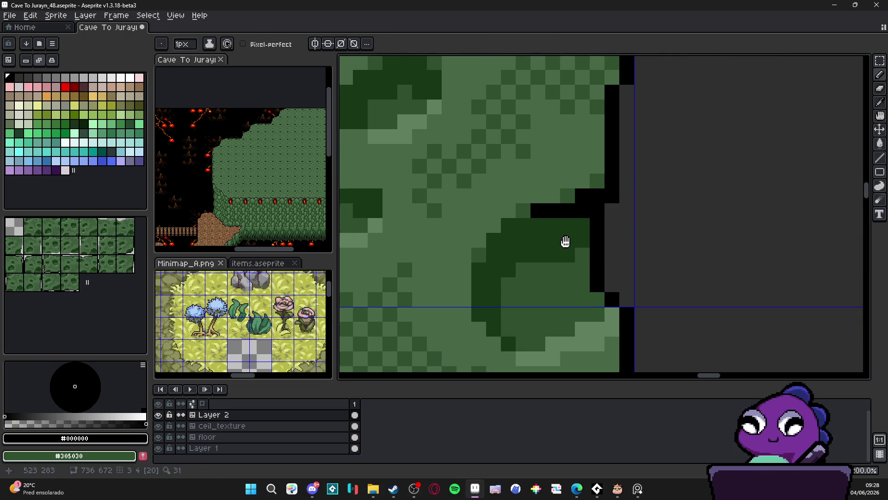
right_click(574, 312)
left_click(603, 311)
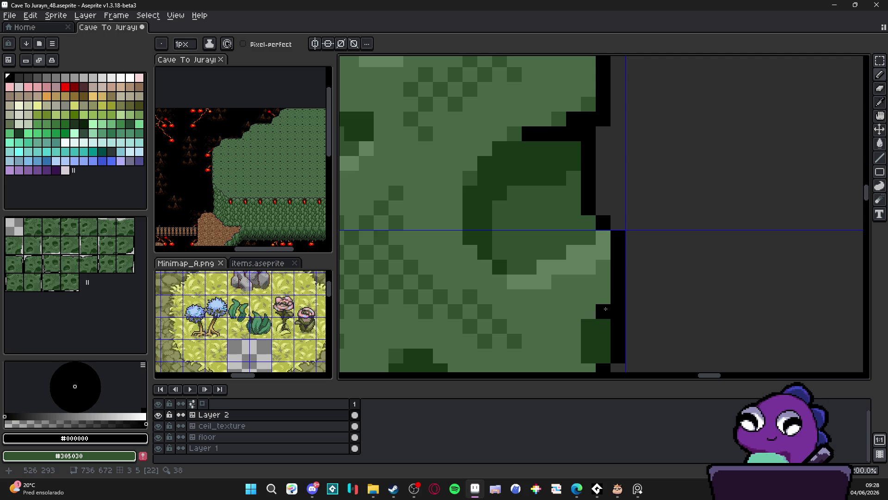
left_click(589, 326)
left_click(588, 312)
Fix more right-edge outline pixels, adding a vertical black run and a short top stroke.
right_click(588, 311)
left_click(573, 223)
right_click(573, 222)
left_click_drag(589, 222, 588, 231)
left_click(573, 237)
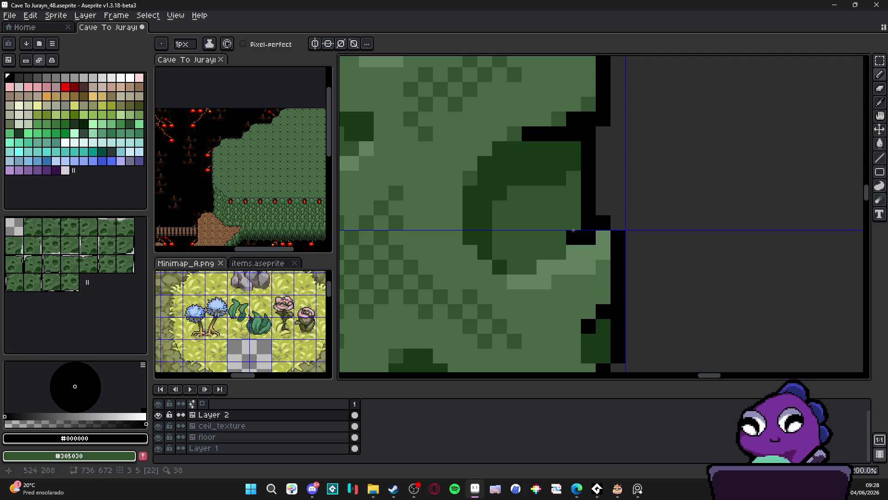
left_click(514, 148)
left_click(499, 148)
left_click_drag(529, 148, 534, 160)
Smooth the bottom-right corner into a stepped black diagonal, clearing misplaced pixels to green.
scroll(533, 160, "down", 3)
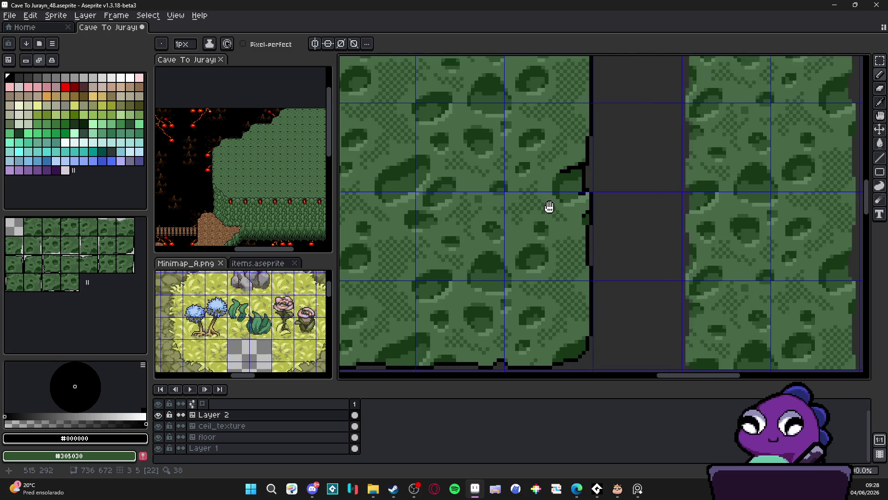
scroll(548, 290, "up", 3)
right_click(562, 290)
left_click(553, 287)
left_click(564, 276)
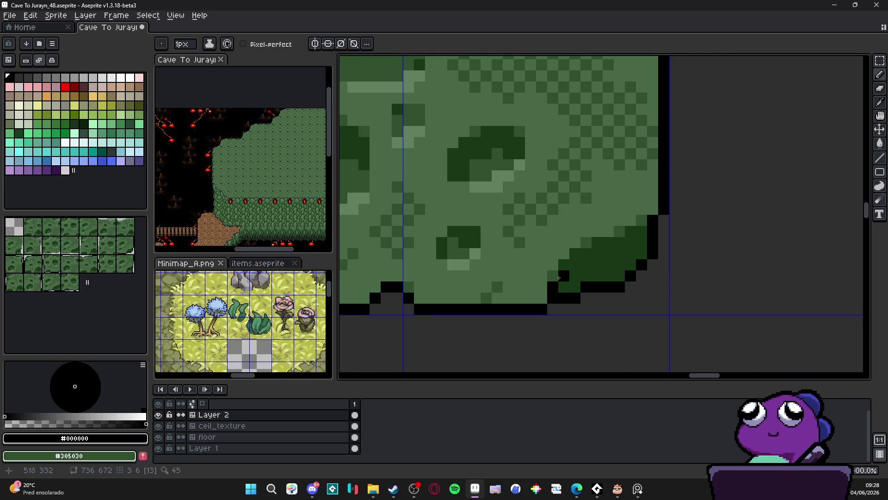
left_click(564, 265)
left_click(553, 276)
left_click(564, 254)
right_click(564, 254)
left_click(575, 254)
Build a stepped black outline leftward at the column's base, undoing one misplaced pixel.
left_click(664, 221)
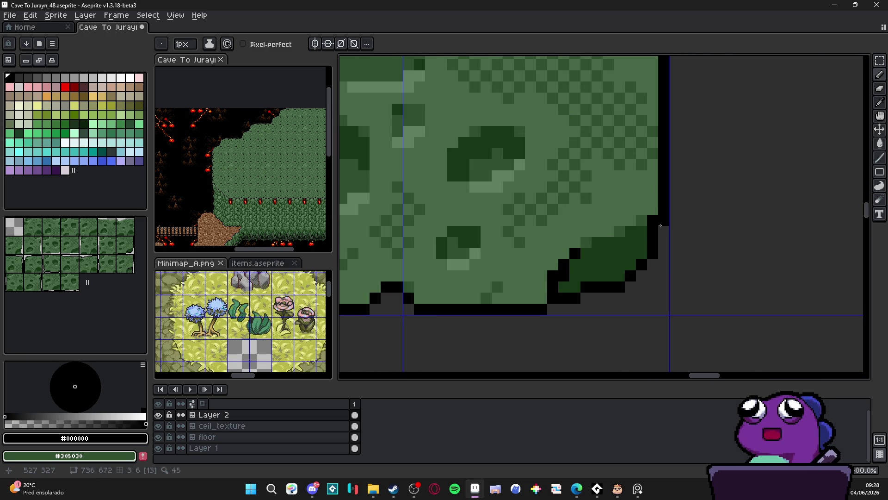
key("ctrl+z")
left_click(642, 231)
left_click(641, 220)
left_click(630, 231)
left_click(619, 232)
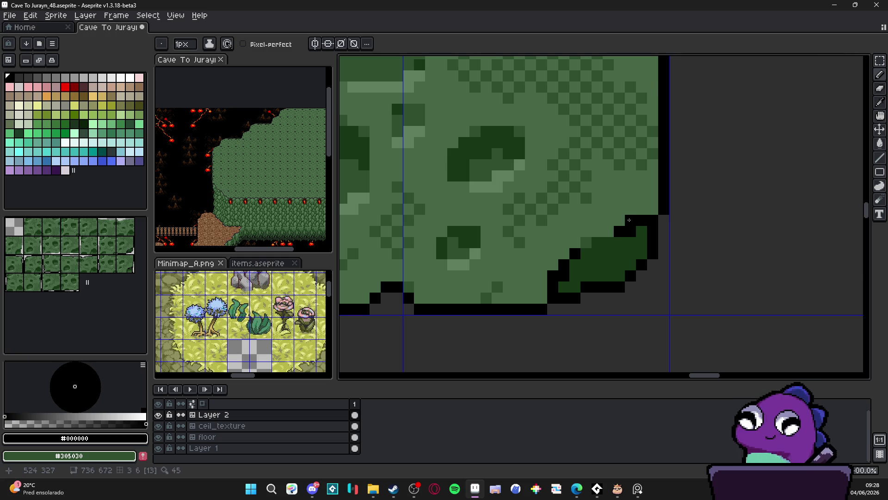
scroll(620, 232, "down", 3)
scroll(620, 285, "up", 3)
Rework the bottom outline pixels so they step up to the right.
right_click(617, 282)
left_click(606, 294)
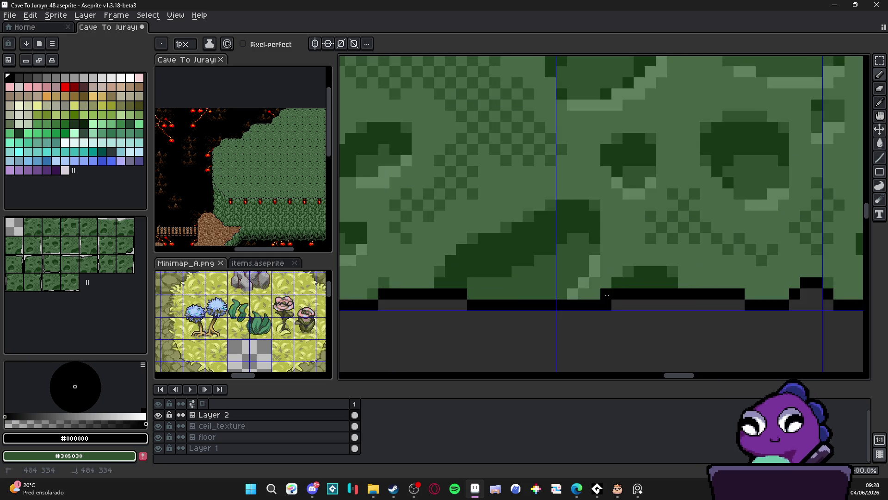
left_click(617, 282)
left_click(628, 283)
left_click(627, 272)
scroll(633, 271, "down", 3)
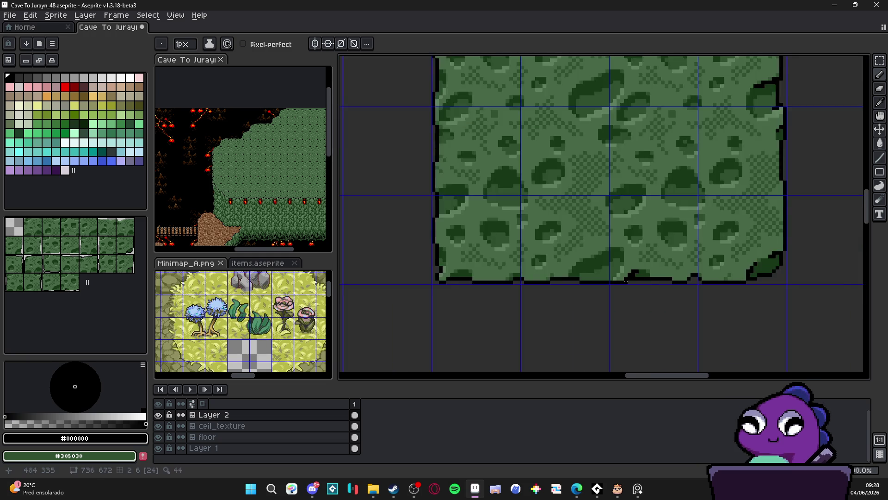
scroll(643, 267, "up", 3)
scroll(497, 266, "left", 2)
Draw a stepped black outline along another part of the bottom edge.
left_click(491, 266)
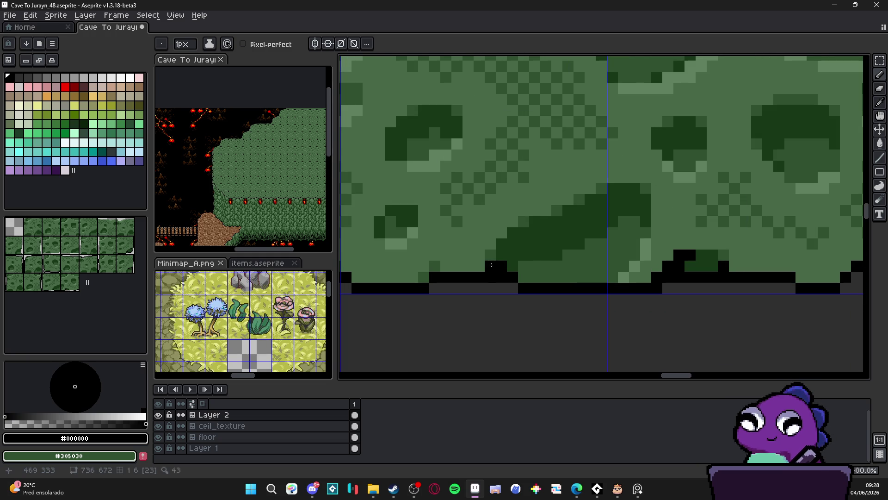
left_click_drag(502, 255, 502, 244)
left_click(508, 240)
left_click(511, 232)
scroll(532, 238, "up", 1)
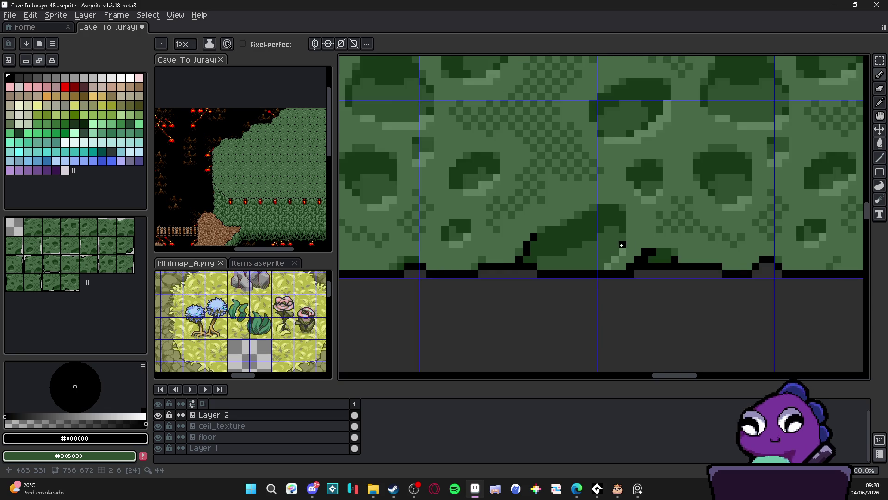
scroll(579, 240, "down", 1)
scroll(597, 243, "up", 1)
left_click(600, 243)
left_click(614, 243)
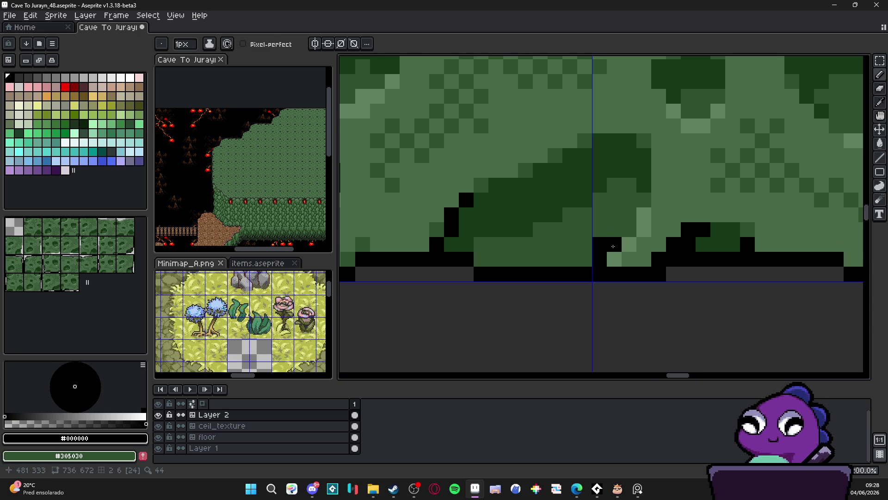
Erase the extra black bottom-row pixels and redraw a cleaner black row along the bottom edge.
key("e")
mouse_move(562, 281)
left_mouse_down()
mouse_move(578, 283)
mouse_move(488, 280)
left_mouse_up()
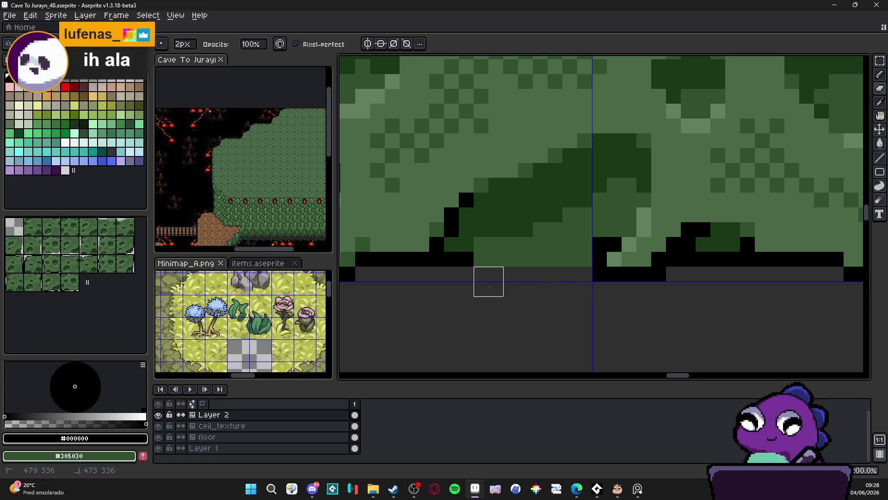
key("b")
left_click(448, 242)
mouse_move(447, 243)
left_mouse_down()
mouse_move(585, 244)
mouse_move(501, 267)
mouse_move(459, 267)
left_mouse_up()
key("e")
scroll(458, 267, "down", 2)
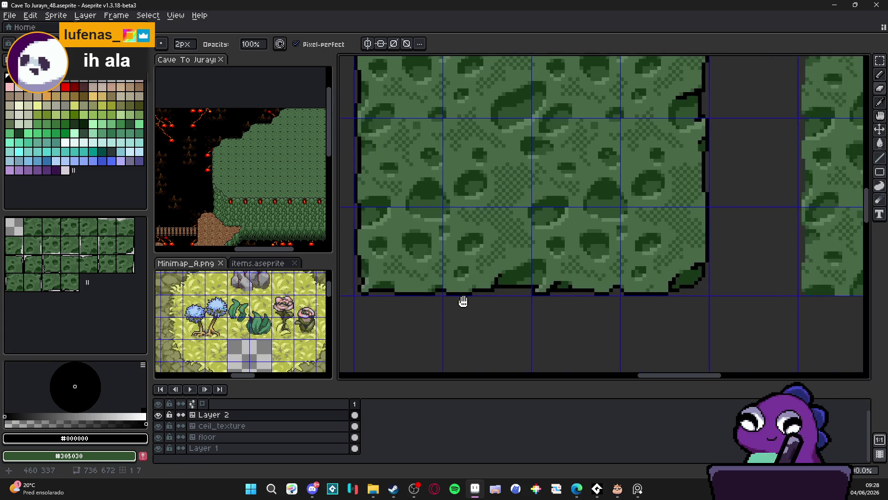
scroll(462, 301, "up", 1)
key("b")
scroll(408, 294, "up", 1)
Add black pixels on the lower and left edges, then paint two left-edge pixels dark green.
mouse_move(408, 294)
left_mouse_down()
mouse_move(429, 283)
mouse_move(416, 284)
mouse_move(429, 287)
left_mouse_up()
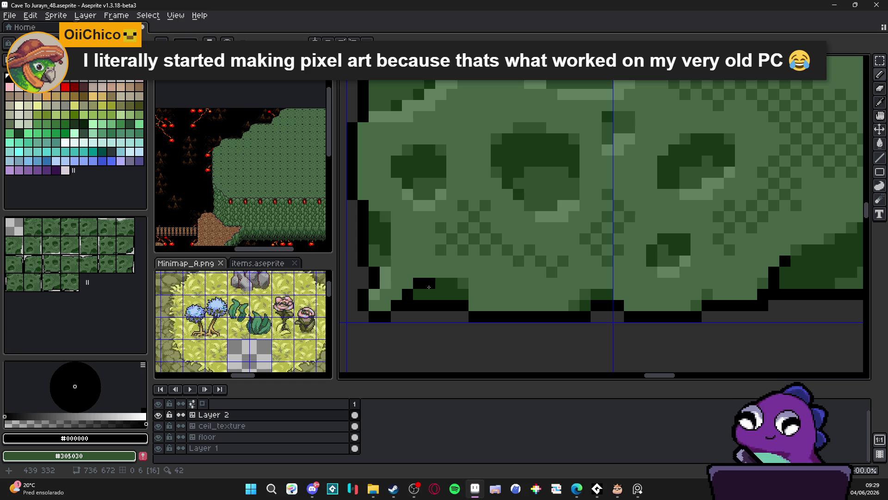
left_click_drag(375, 216, 386, 239)
left_click(374, 250, "alt")
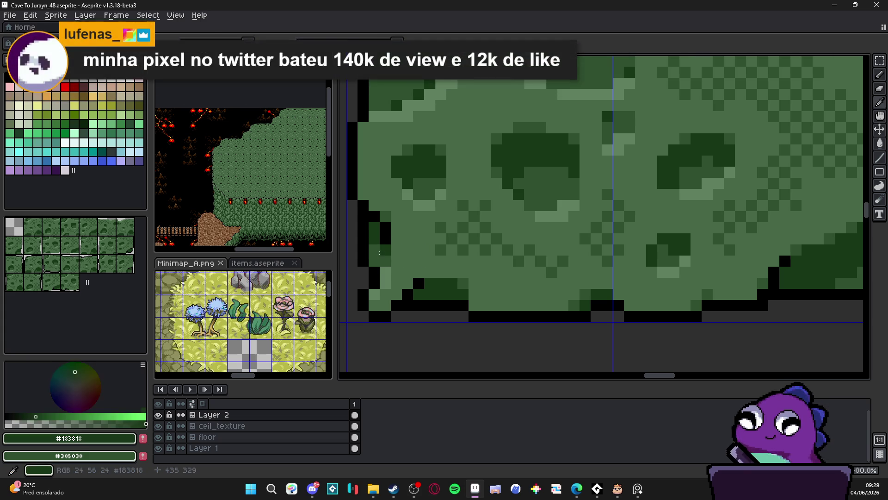
left_click(383, 255)
left_click(375, 261)
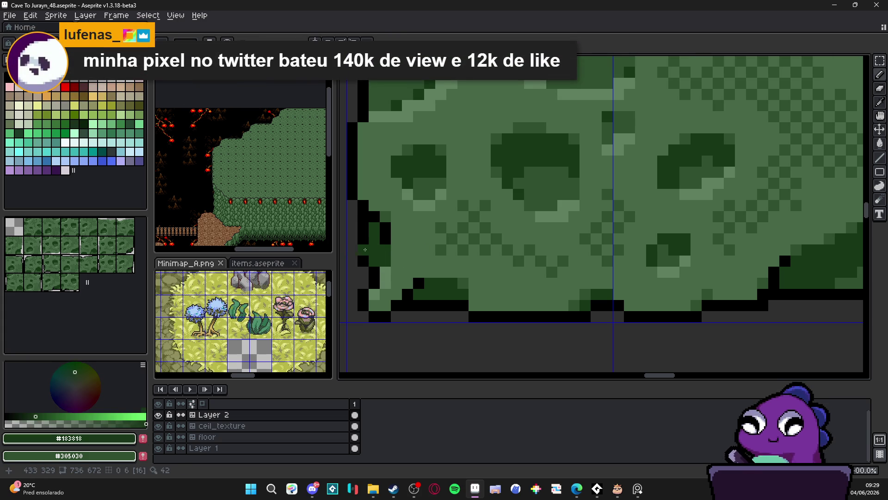
scroll(380, 257, "down", 2)
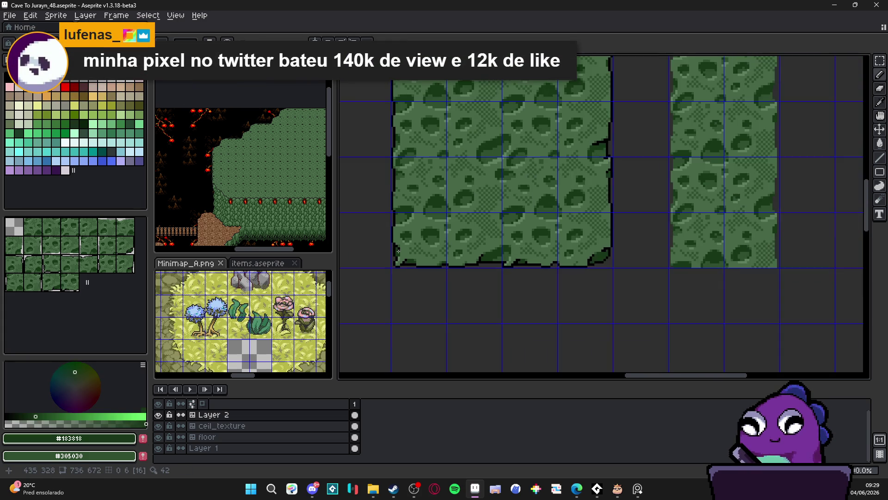
scroll(397, 208, "up", 4)
Draw a short black run along the left edge, extend it one pixel, and recolour a stray pixel moss green.
left_click(400, 190, "alt")
mouse_move(425, 182)
left_mouse_down()
mouse_move(440, 167)
mouse_move(453, 179)
left_mouse_up()
left_click(455, 168)
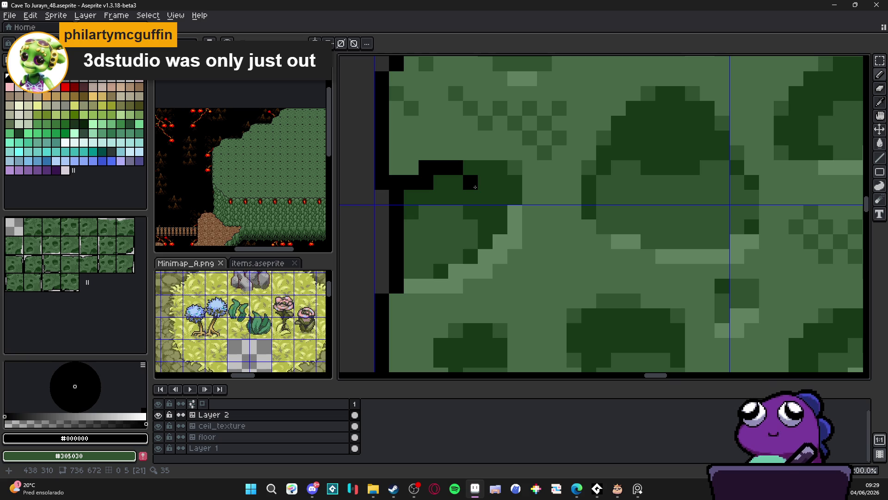
right_click(475, 187)
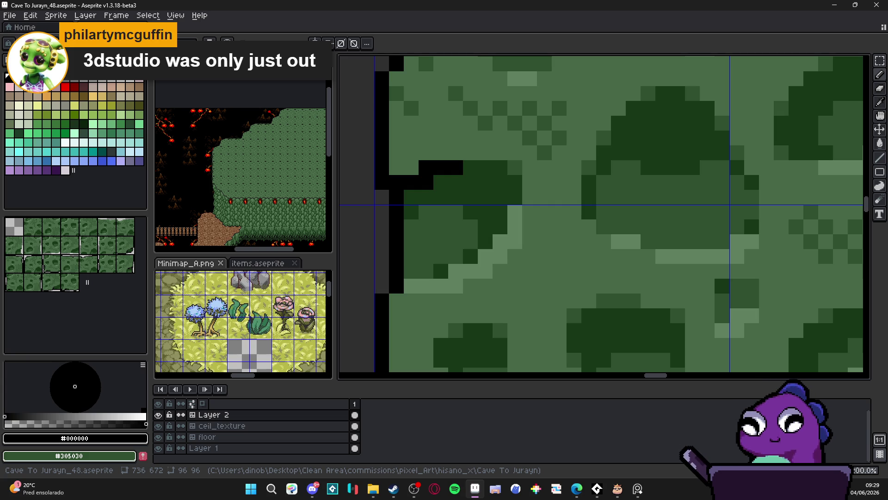
key("alt+Tab")
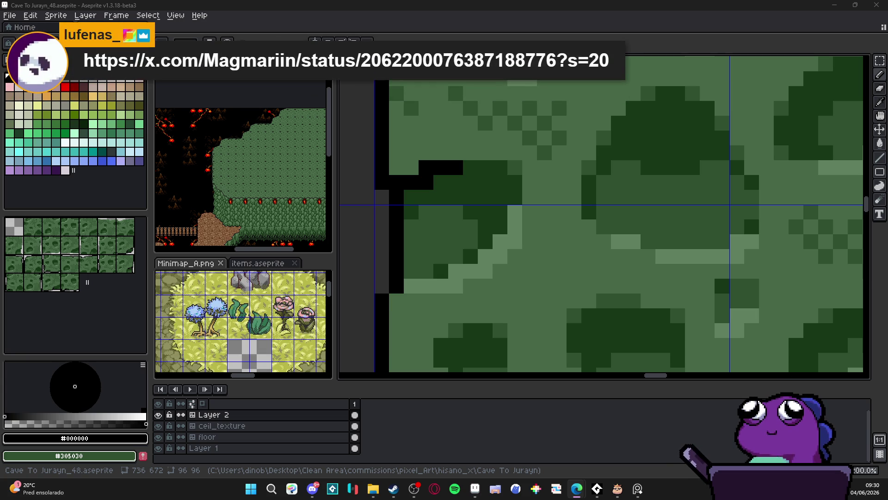
Like the "Dk, are you ok?" pixel-art post on X, then close the browser.
key("alt+Tab")
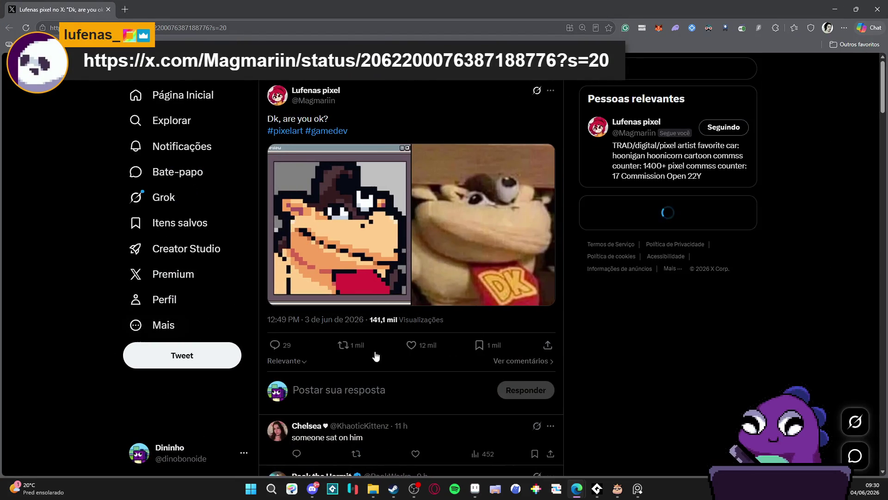
left_click(422, 347)
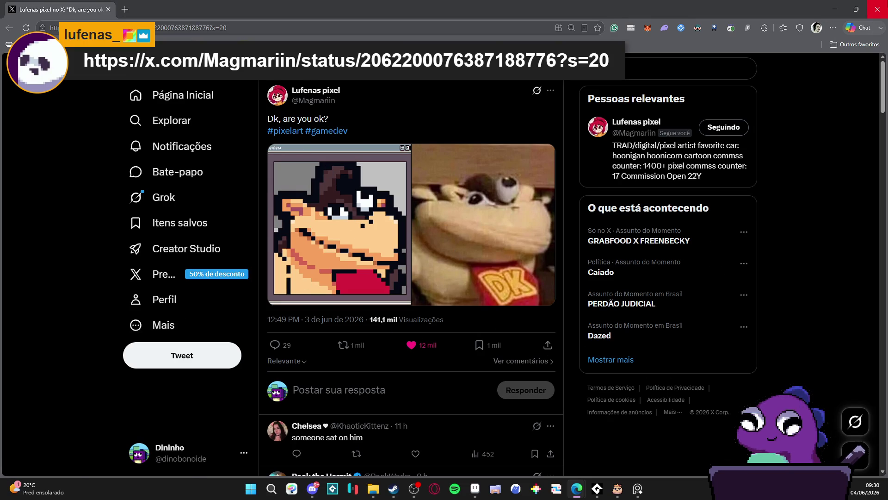
left_click(877, 9)
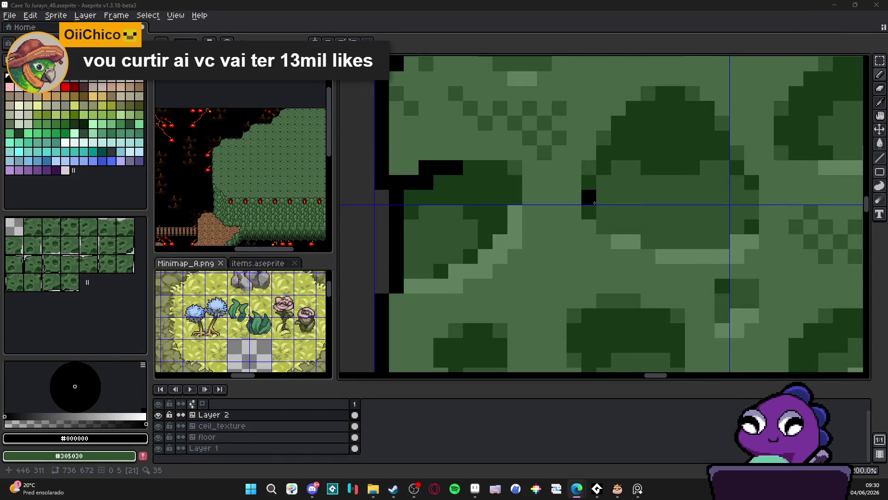
Extend the black outline pixel by pixel down the cave wall's edge.
scroll(594, 202, "down", 5)
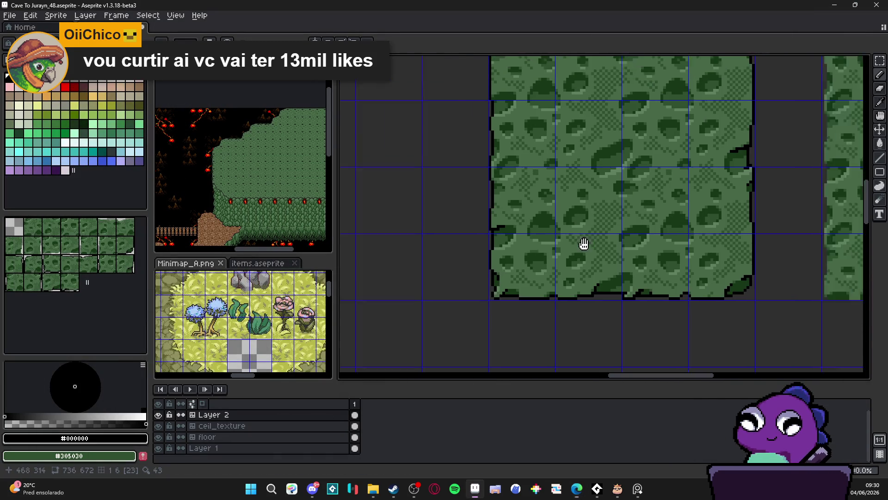
scroll(583, 246, "up", 4)
scroll(423, 190, "up", 1)
left_click(455, 207)
left_click(470, 222)
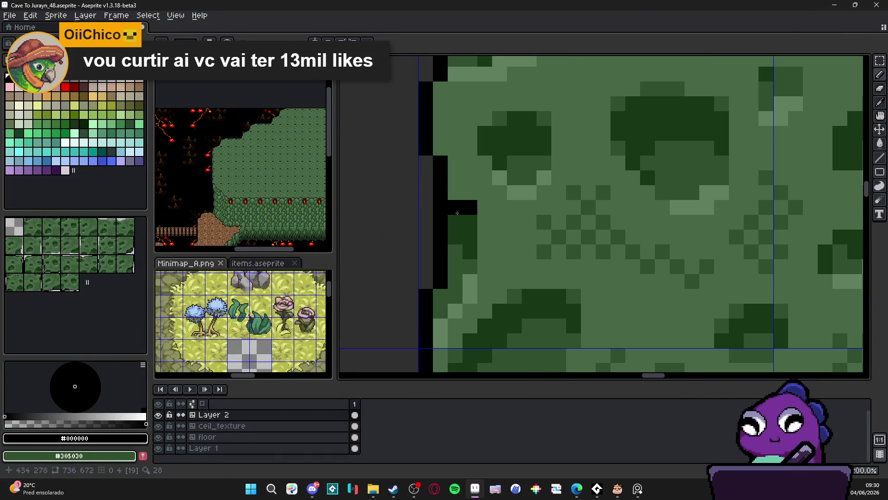
left_click(470, 236)
left_click(470, 252)
scroll(462, 250, "down", 4)
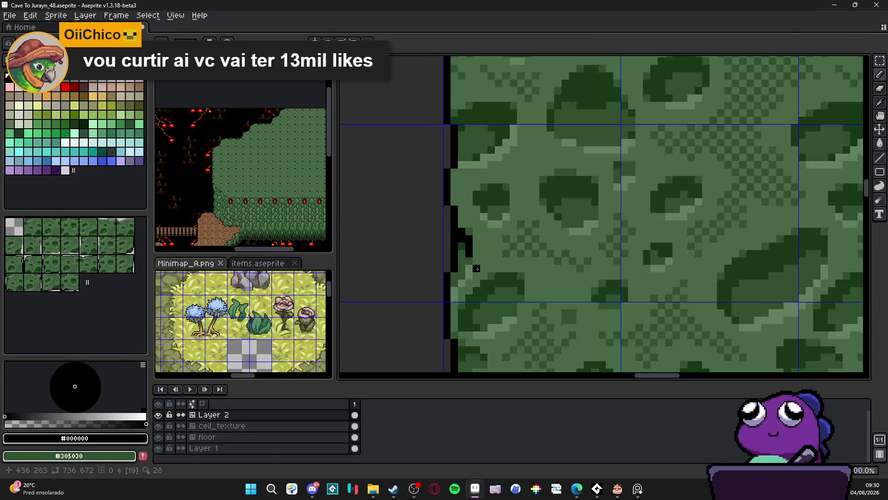
scroll(455, 249, "up", 4)
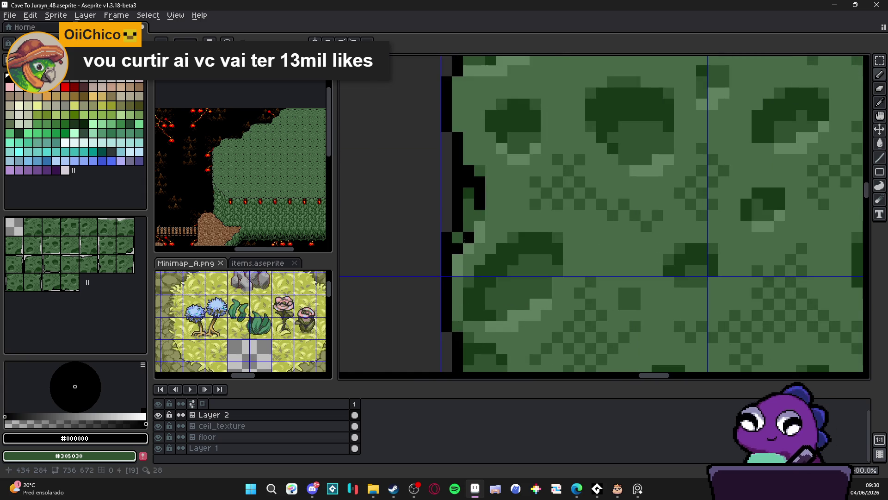
scroll(466, 236, "down", 4)
scroll(431, 172, "up", 4)
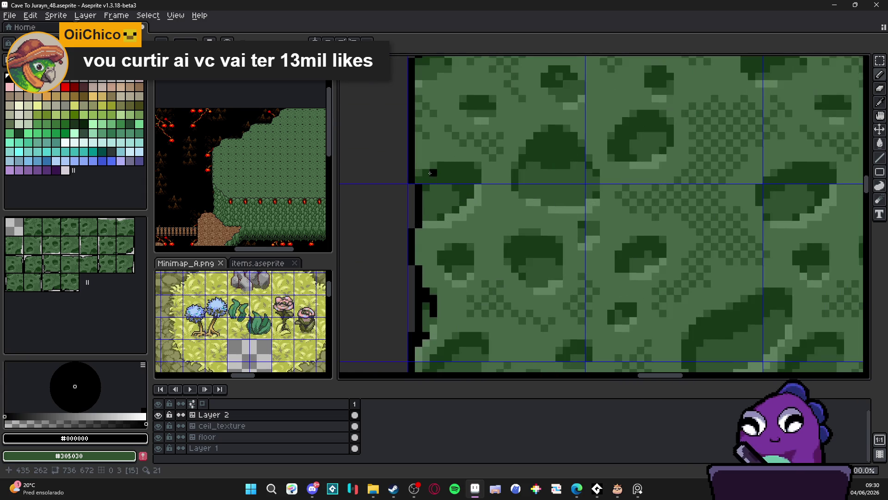
Draw a stepped black stroke up-right on the upper wall edge and fill the outline's gaps.
mouse_move(419, 183)
left_mouse_down()
mouse_move(449, 165)
mouse_move(441, 170)
left_mouse_up()
scroll(459, 165, "down", 3)
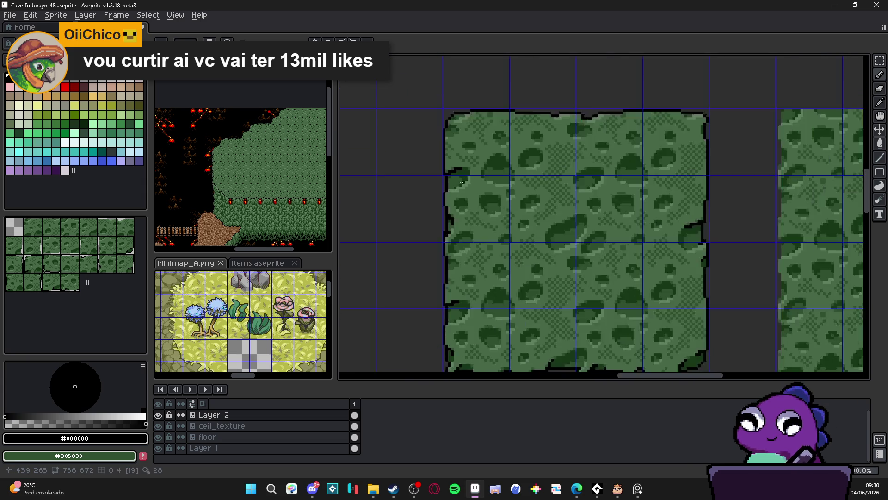
scroll(444, 185, "up", 3)
left_click(436, 187)
left_click(449, 187)
scroll(444, 194, "up", 2)
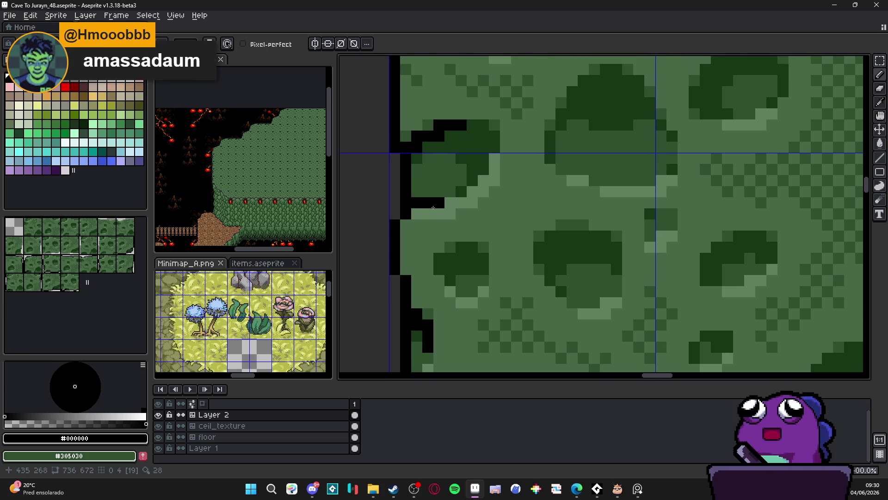
scroll(452, 215, "down", 3)
scroll(445, 185, "up", 3)
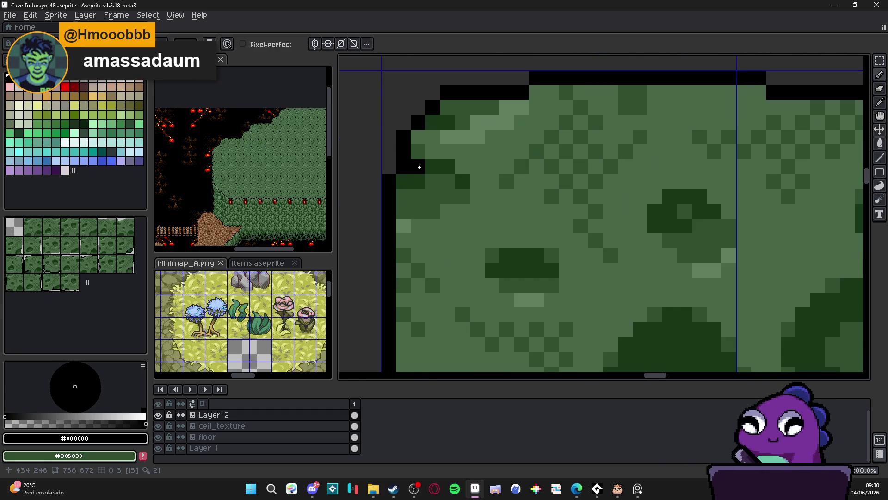
left_click_drag(433, 167, 440, 168)
left_click(403, 181)
left_click(447, 166)
scroll(439, 164, "down", 3)
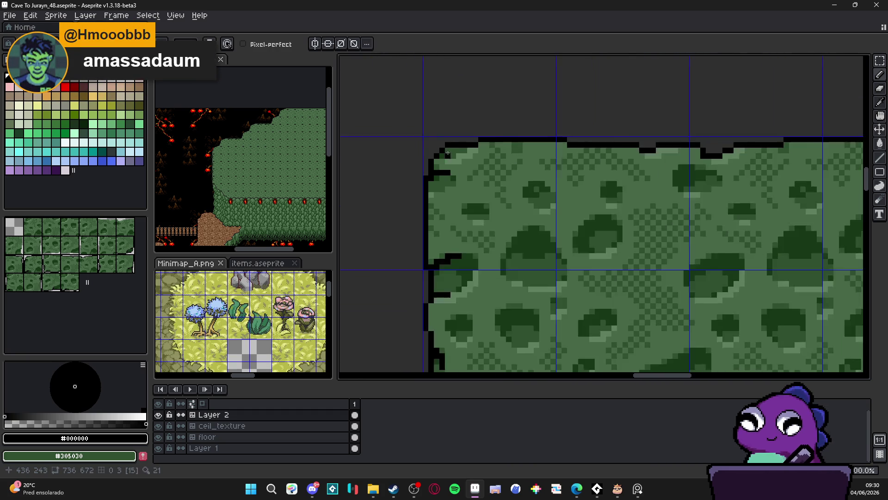
scroll(434, 160, "up", 3)
left_click(447, 160)
Leave tile mode and zoom out to view the outlined moss blocks.
scroll(476, 166, "down", 3)
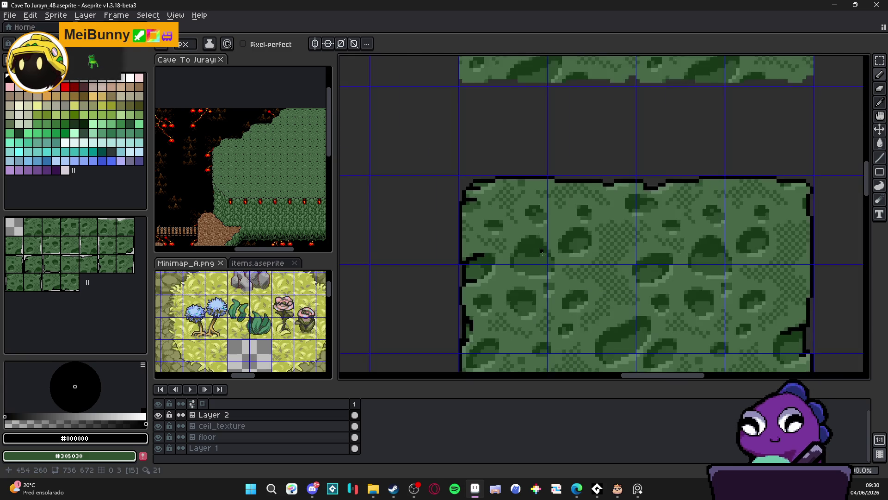
scroll(480, 168, "down", 3)
scroll(476, 190, "up", 3)
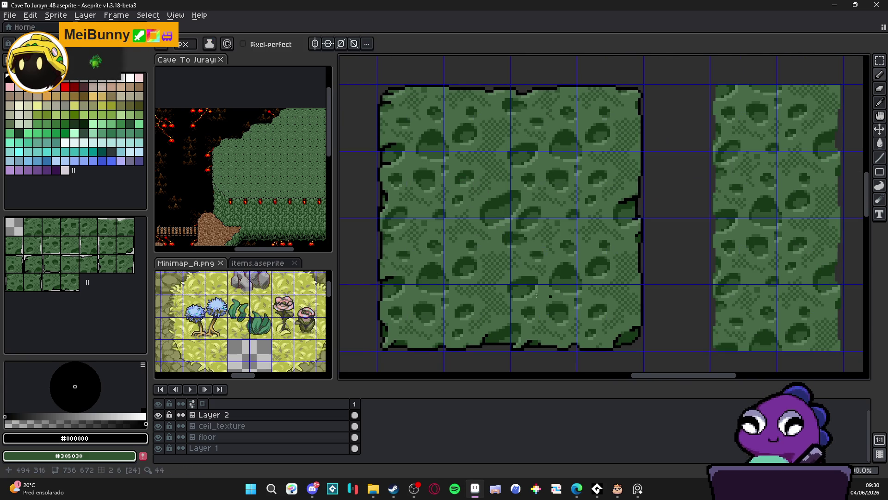
scroll(416, 258, "down", 1)
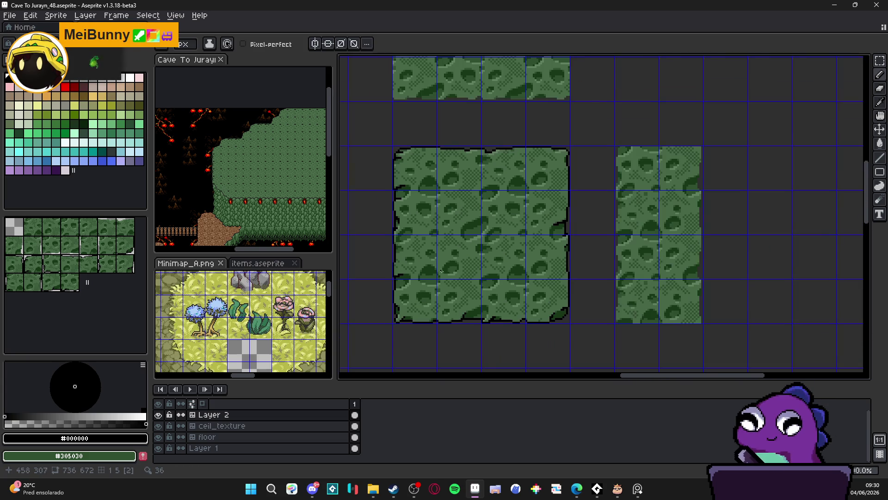
key("Tab")
scroll(537, 223, "down", 1)
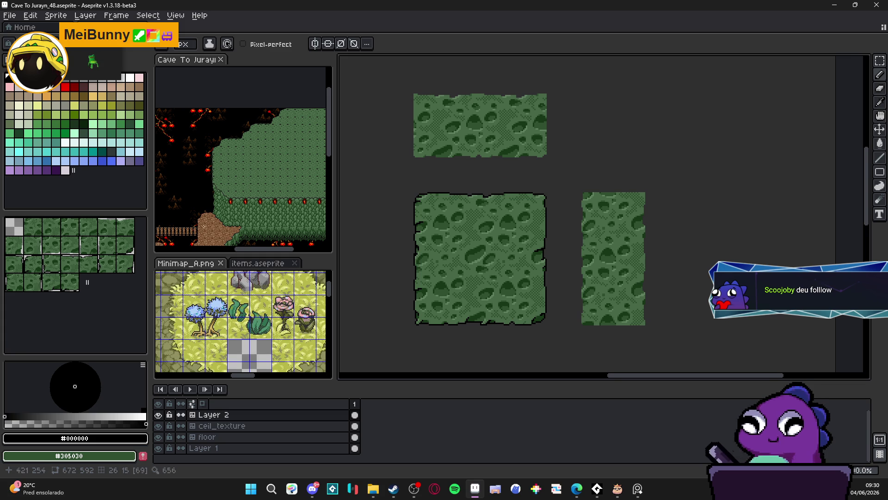
Convert Layer 2 from a tilemap into a normal layer.
right_click(224, 415)
mouse_move(250, 424)
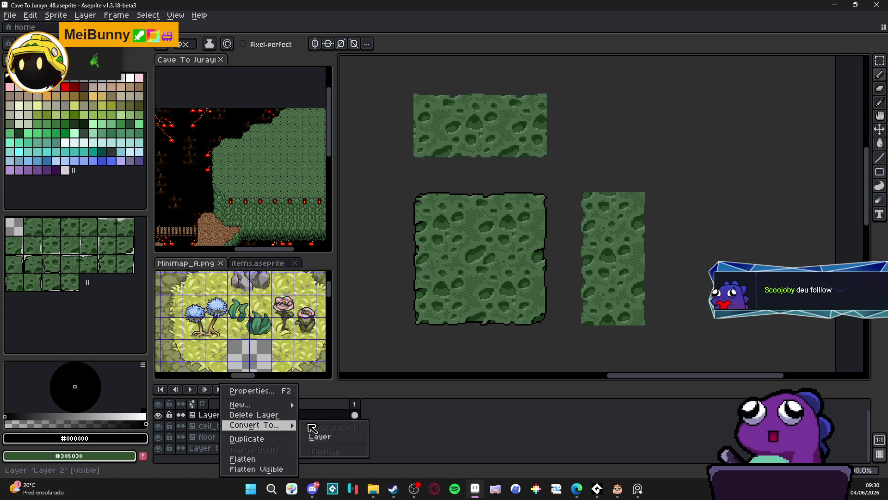
left_click(319, 438)
Convert Layer 2 back into a tilemap with a rebuilt tileset and enter tile mode.
right_click(257, 415)
mouse_move(296, 425)
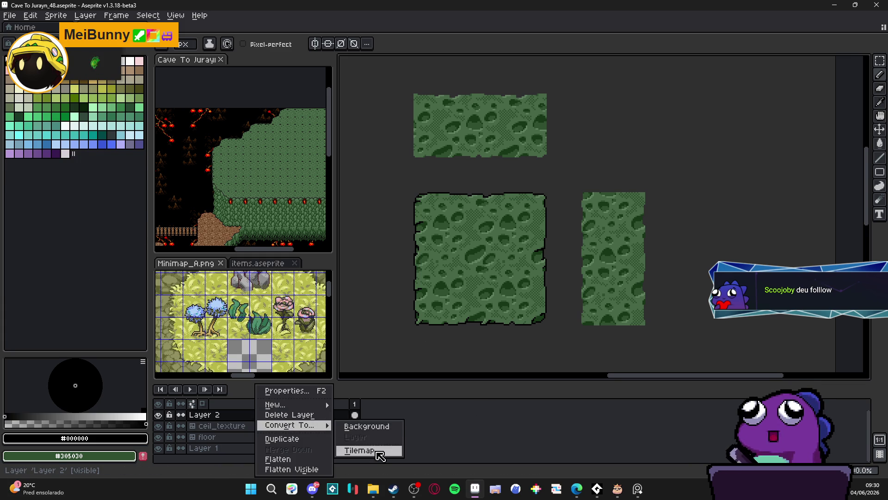
left_click(366, 450)
left_click(451, 281)
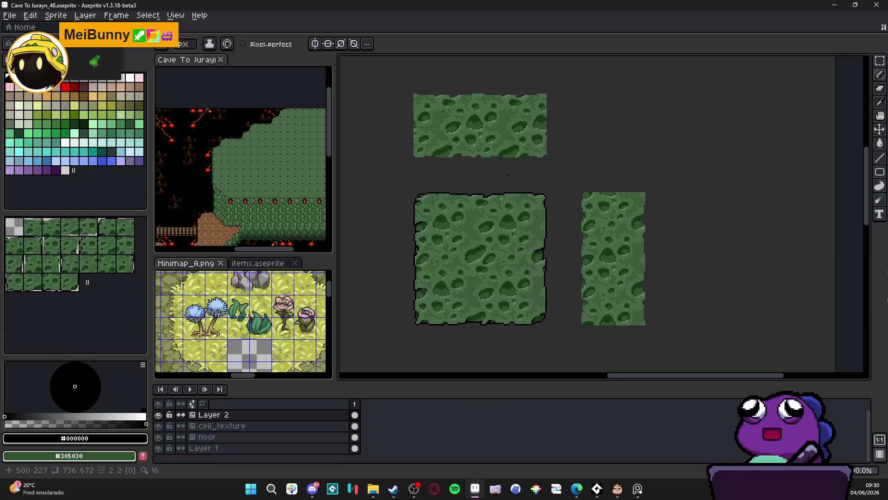
key("Tab")
scroll(467, 213, "up", 1)
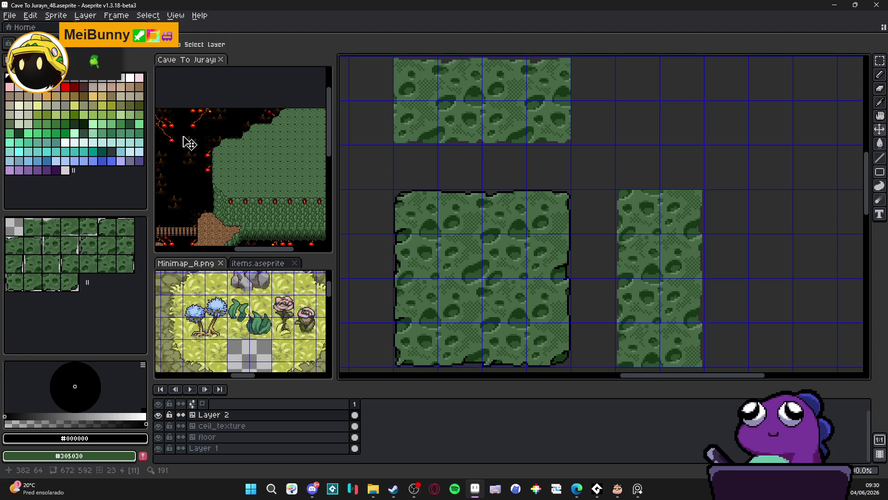
left_click(52, 223)
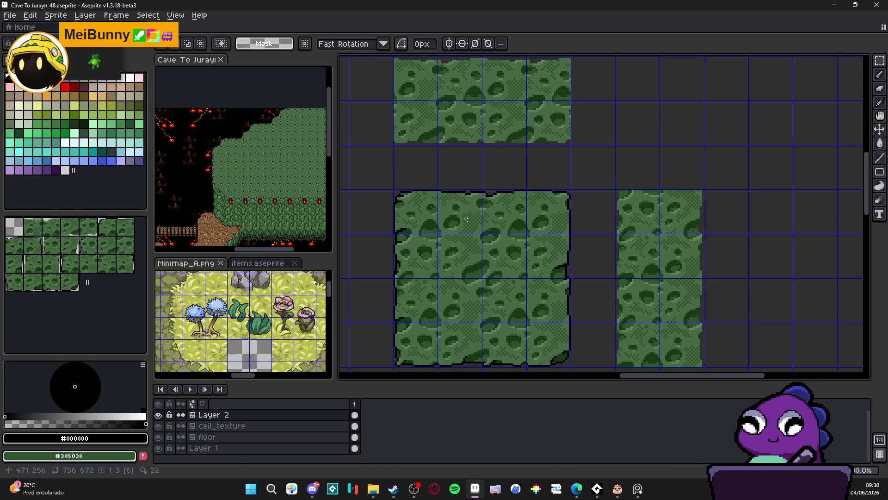
In tile mode, paint bottom-border tiles along the top moss block's lower row.
key("i")
key("b")
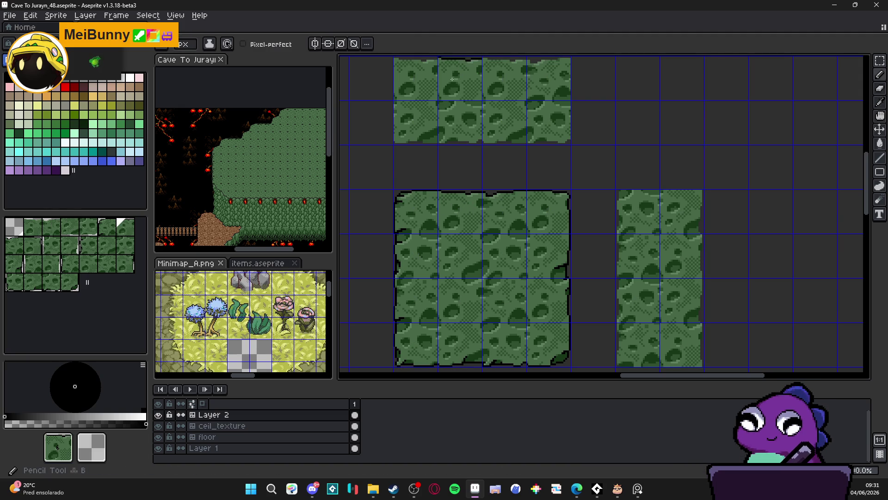
left_click_drag(509, 93, 519, 140)
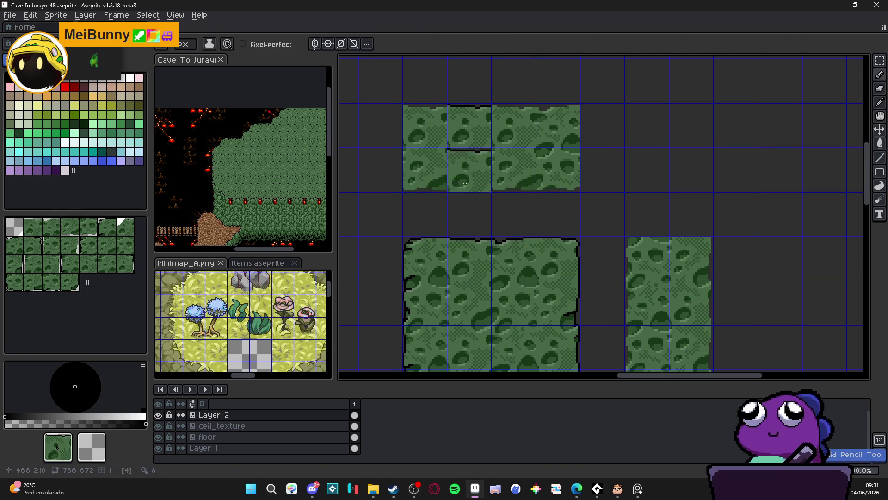
left_click(528, 256, "alt")
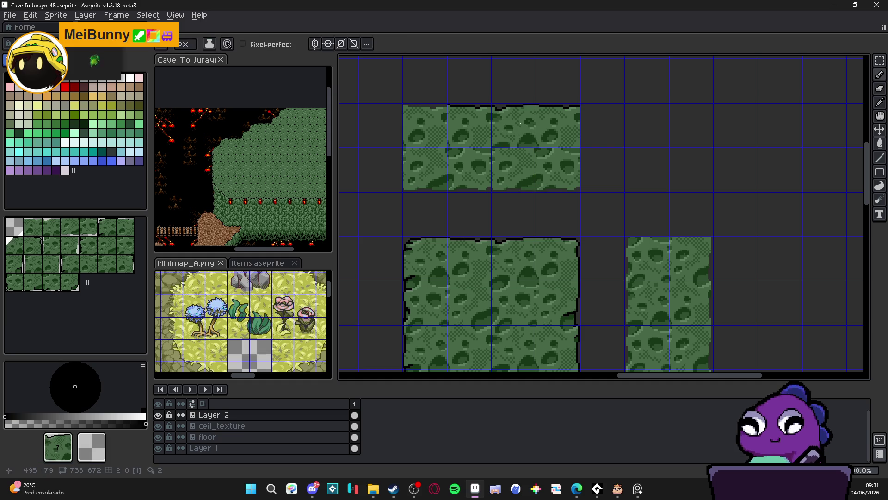
left_click_drag(557, 215, 521, 131)
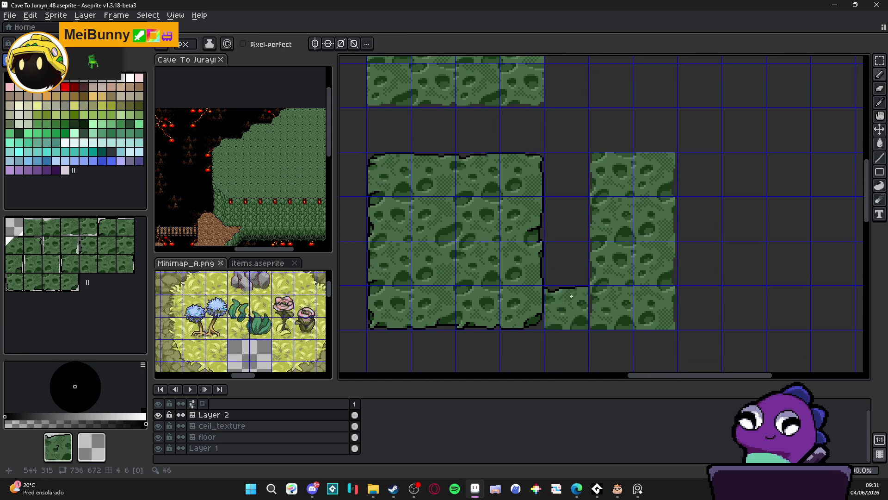
left_click(488, 306, "alt")
mouse_move(477, 88)
left_mouse_down()
mouse_move(520, 88)
mouse_move(548, 122)
left_mouse_up()
left_click(462, 120)
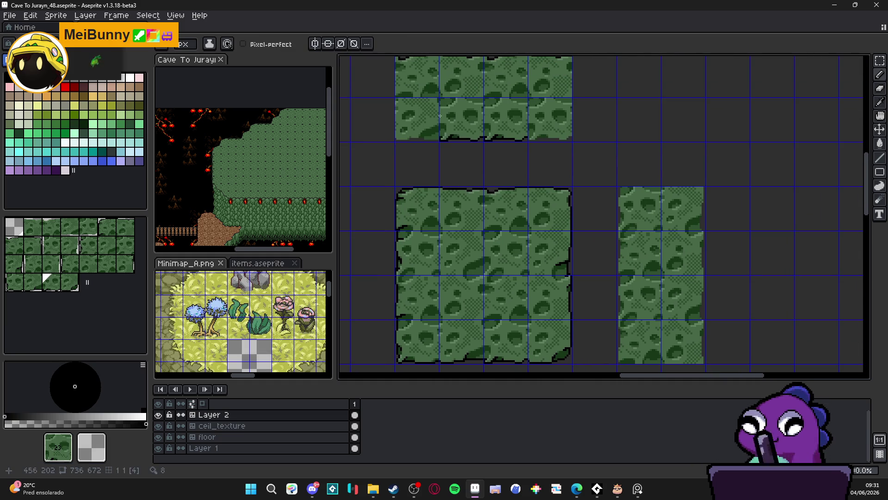
left_click(417, 120)
Repaint interior tiles in the big block and the top block's bottom-right corner tile.
left_click_drag(473, 243, 463, 333)
left_click(504, 120, "alt")
left_click(551, 120)
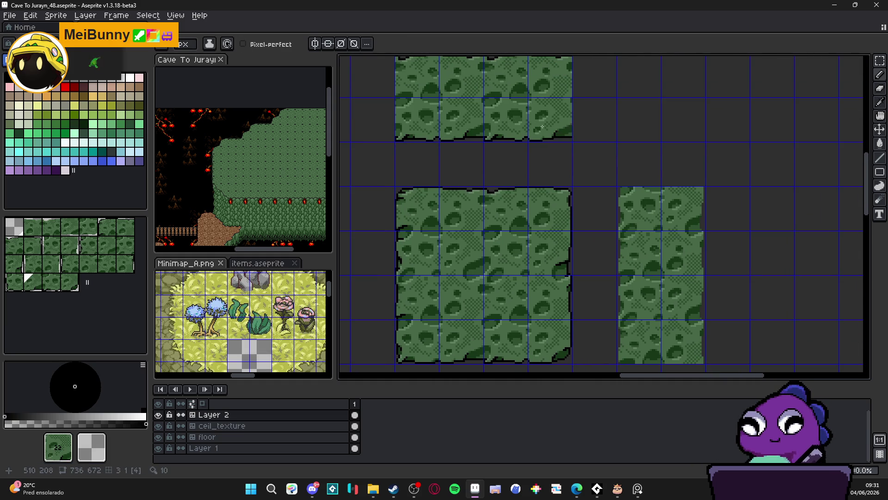
left_click_drag(573, 181, 514, 132)
Place right-edge tiles on the narrow block's top, second and third rows.
left_click(509, 212, "alt")
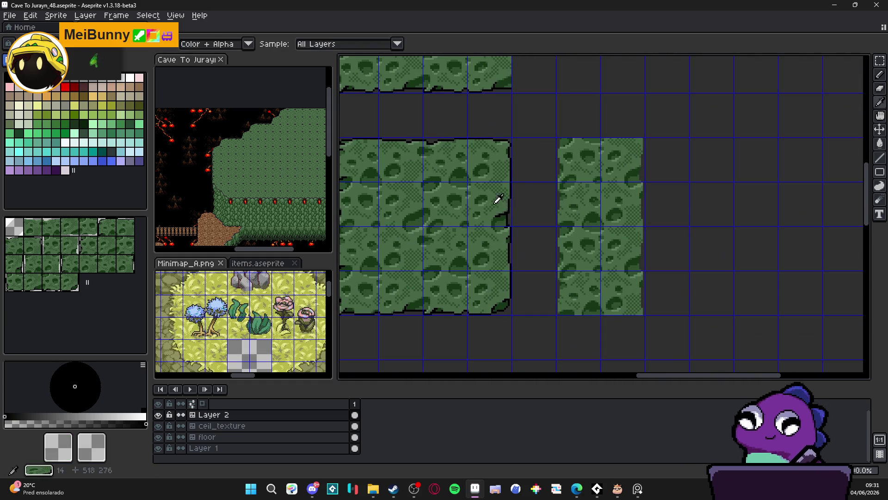
left_click(638, 197)
left_click(509, 249, "alt")
left_click(634, 248)
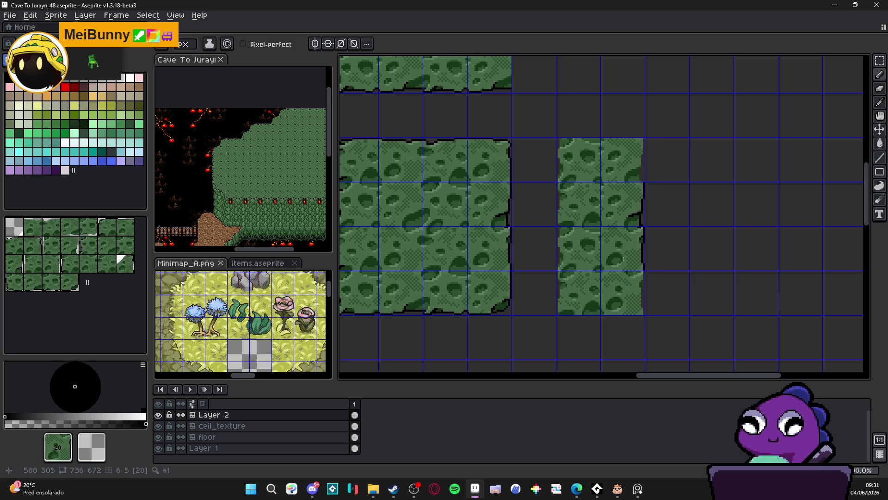
left_click(631, 171)
left_click(625, 291, "alt")
scroll(655, 247, "down", 3)
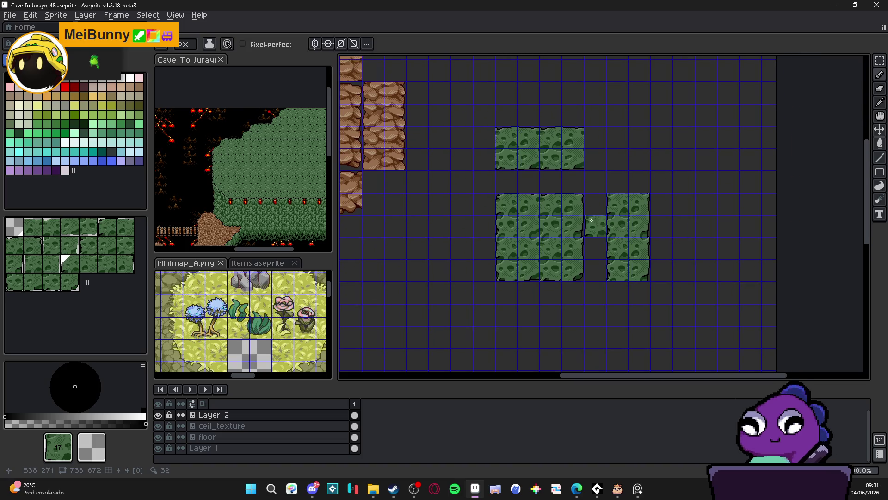
left_click_drag(448, 256, 488, 263)
key("space+Tab")
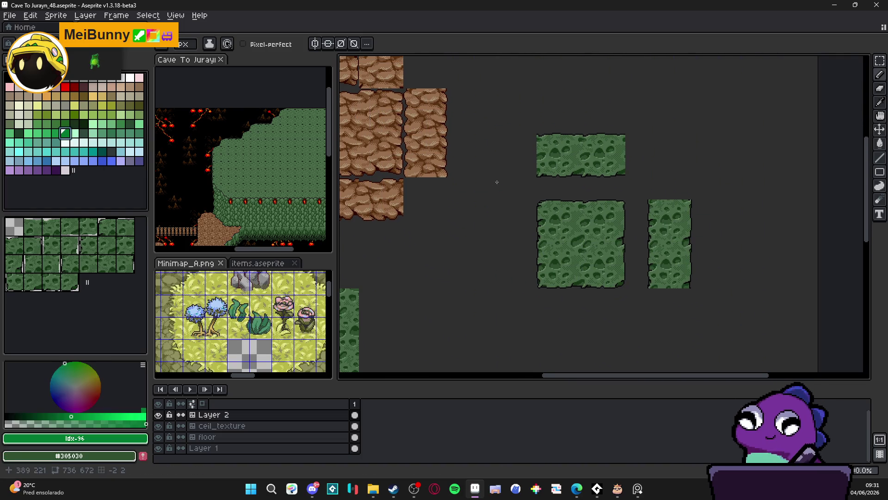
left_click_drag(505, 188, 557, 203)
scroll(558, 202, "down", 2)
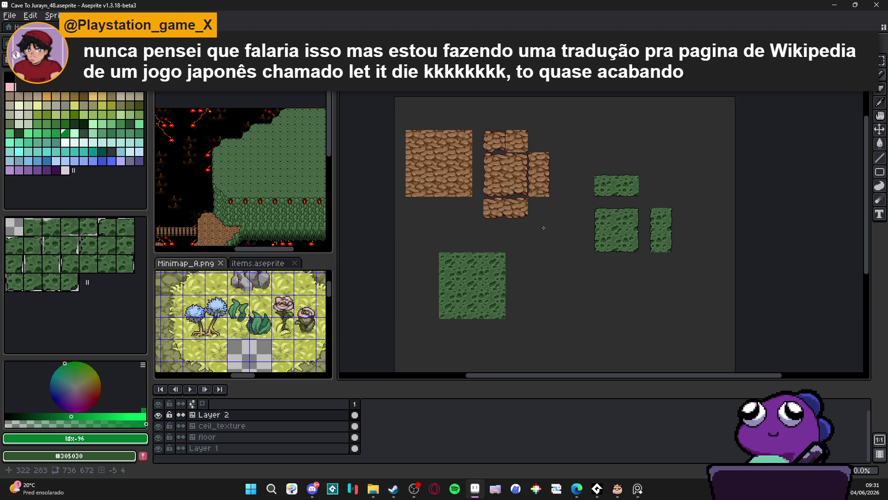
scroll(583, 236, "up", 1)
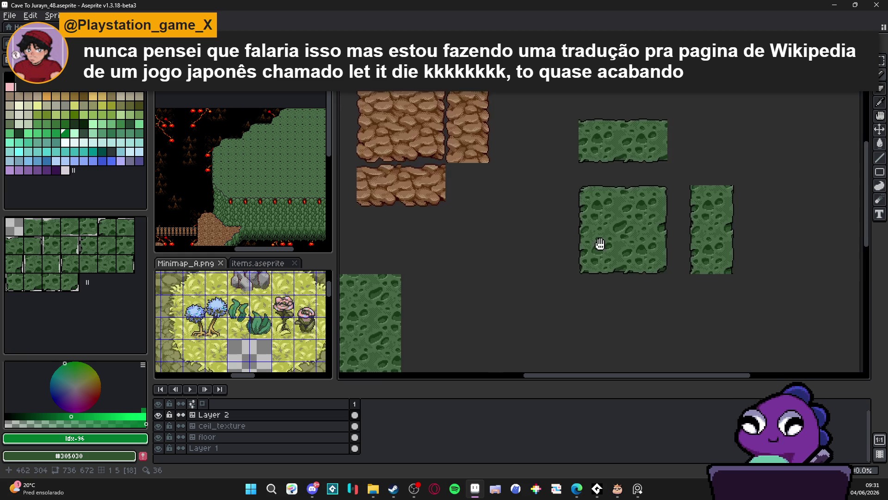
key("ctrl")
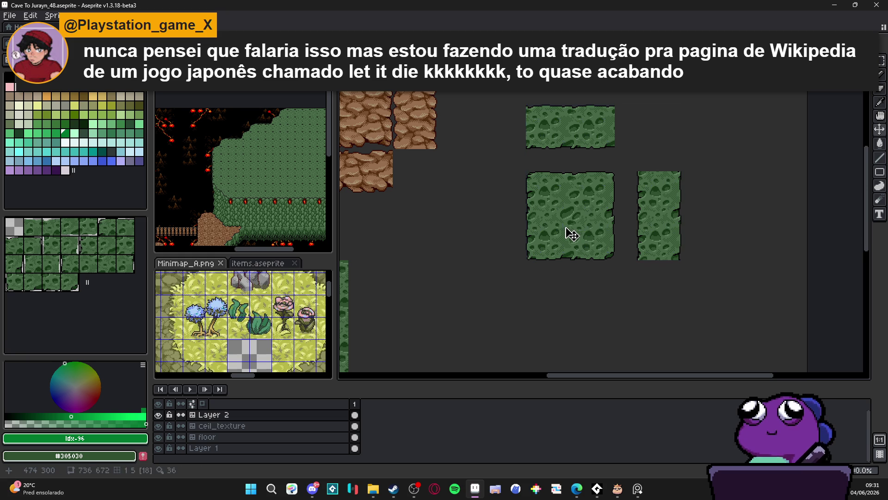
key("m")
scroll(565, 227, "right", 1)
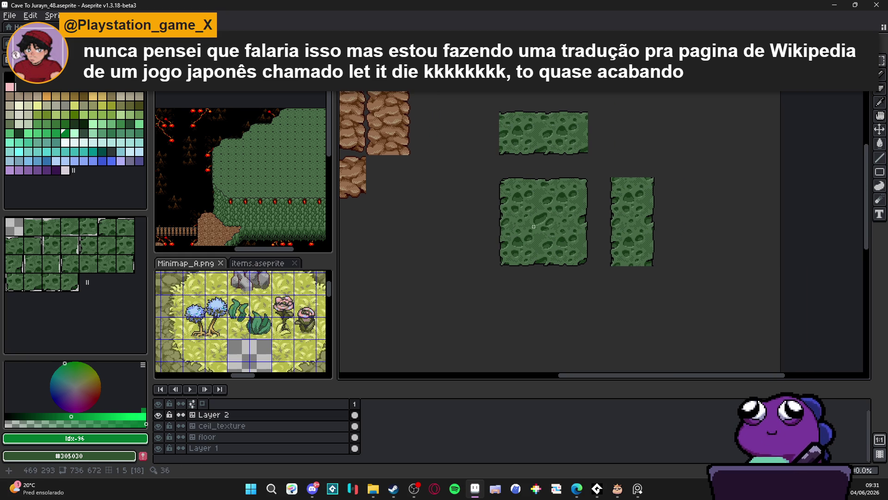
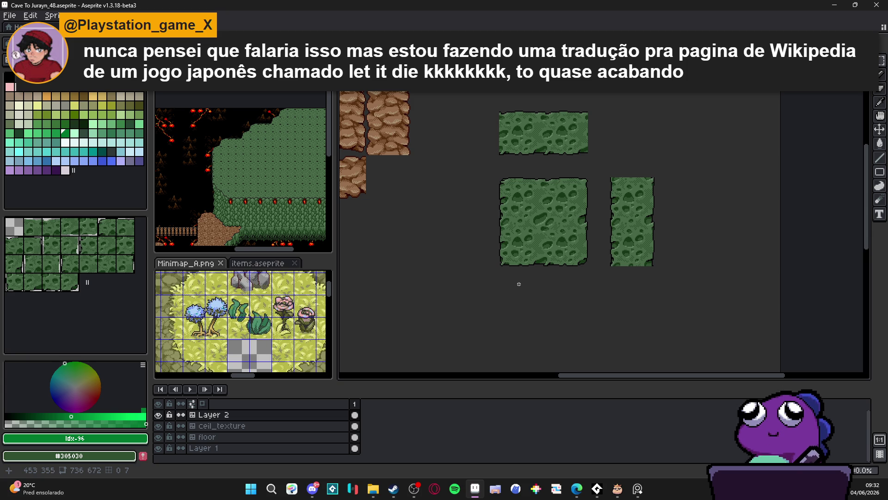
Compare the green moss tiles with the reference cave map, then return to Cave To Jurayn_48.
scroll(512, 267, "up", 1)
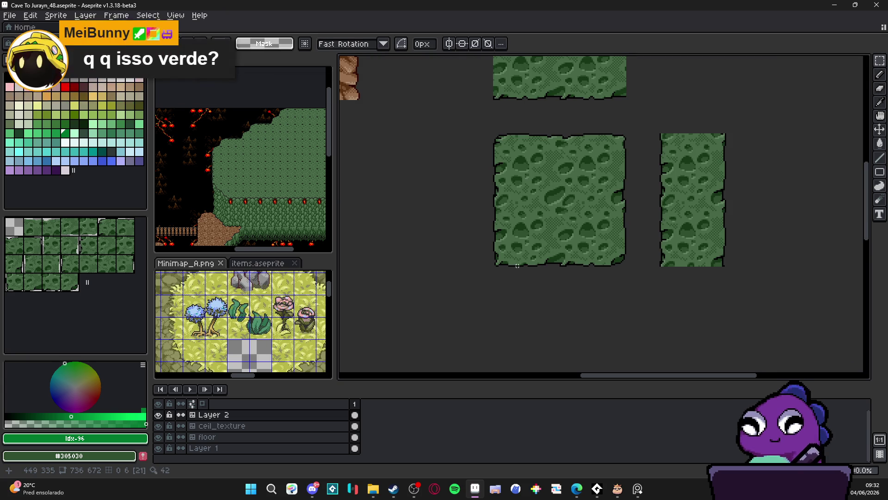
left_click_drag(512, 267, 478, 287)
scroll(272, 153, "up", 4)
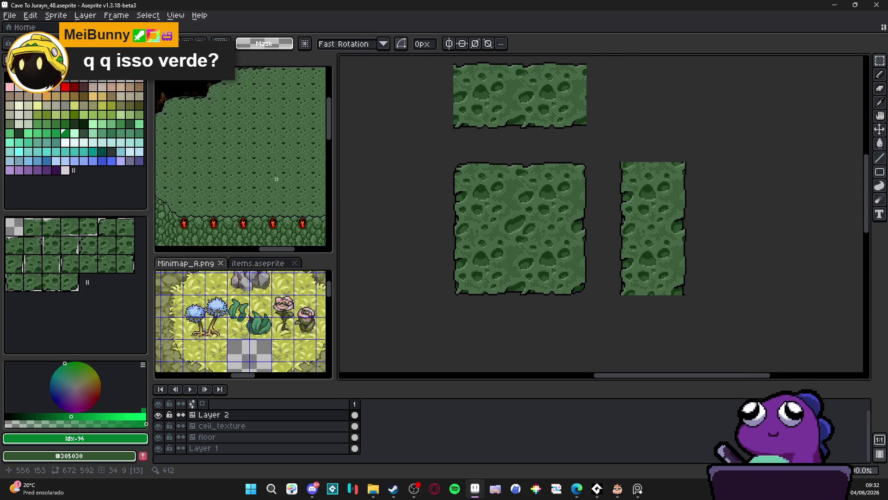
scroll(272, 153, "up", 5)
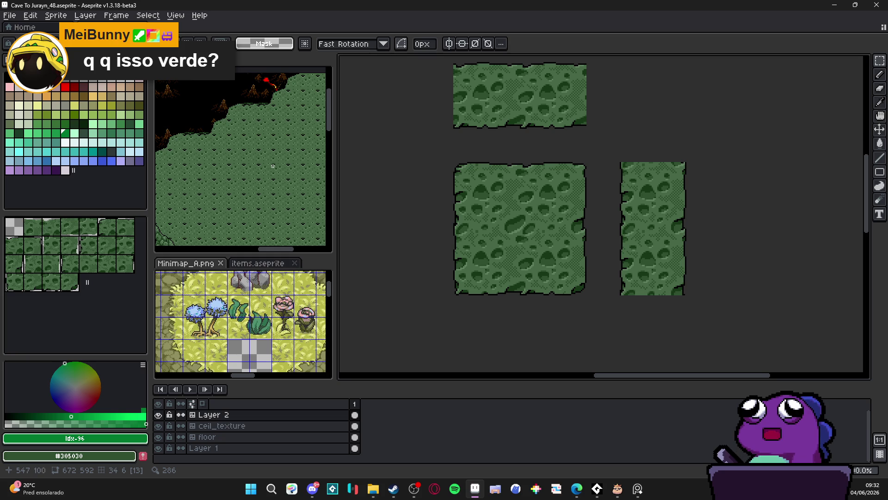
scroll(218, 174, "down", 4)
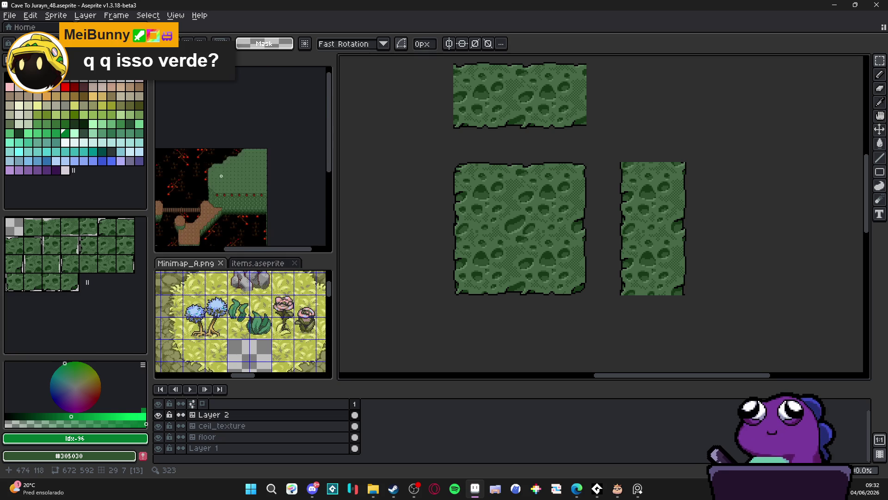
left_click(509, 244)
scroll(509, 243, "up", 1)
scroll(509, 243, "down", 2)
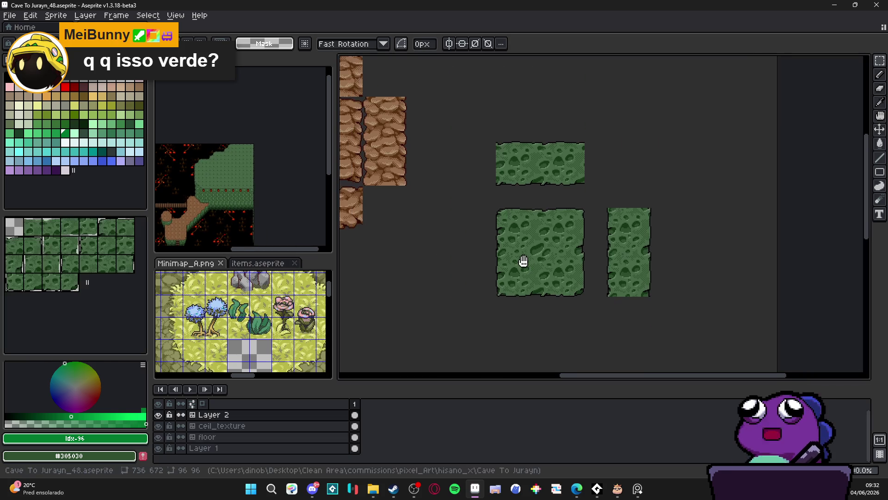
scroll(238, 126, "up", 4)
left_click(238, 127)
scroll(543, 248, "down", 3)
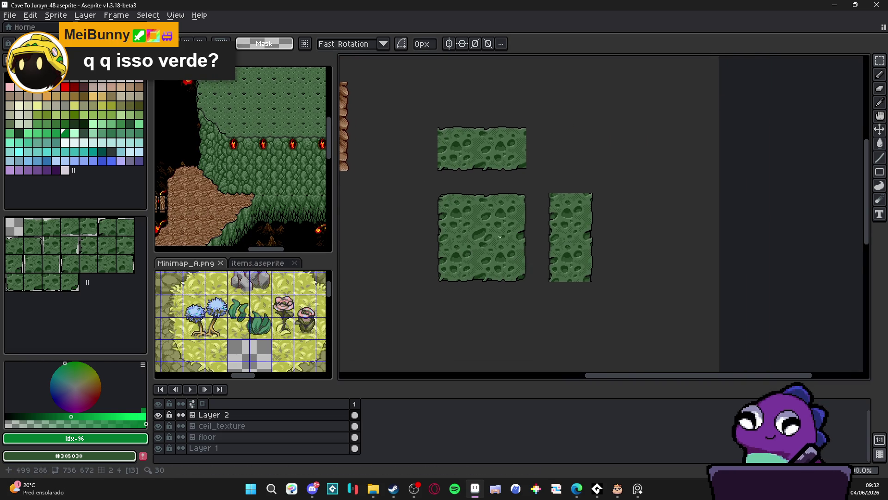
left_click_drag(542, 247, 516, 243)
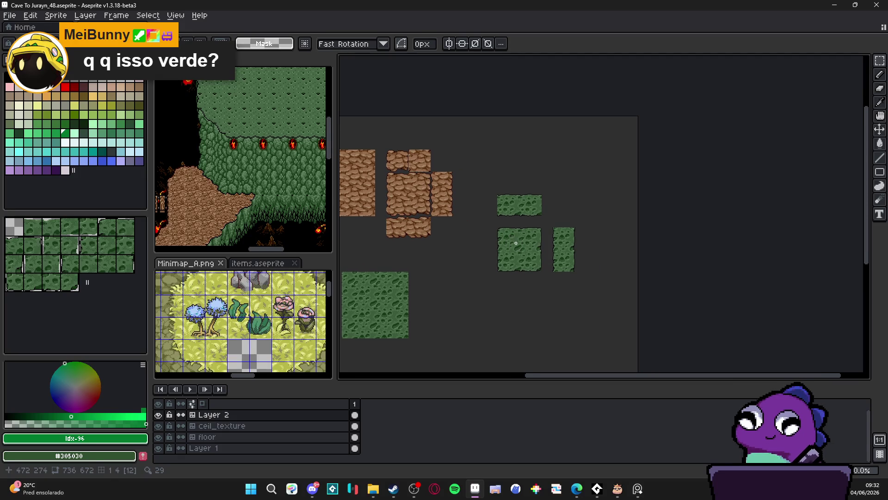
Check Layer 2's contents by toggling its visibility, turn on the tile grid, and select its cel.
left_click(159, 414)
left_click(159, 415)
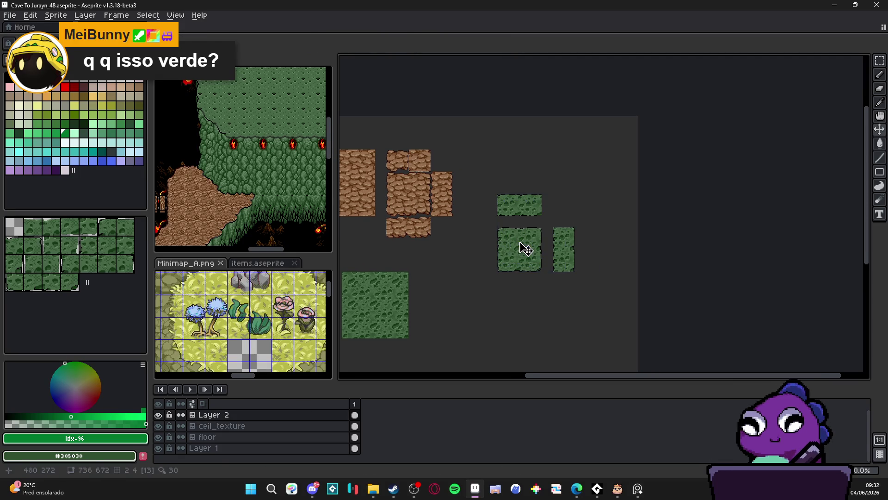
key("ctrl+apostrophe")
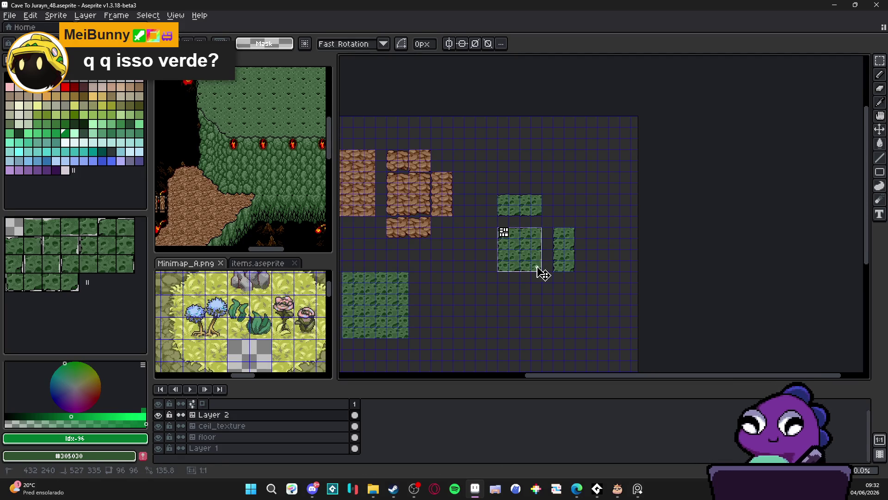
left_click(254, 415)
Paste the moss block onto a new layer and stamp shifted copies around it in a ring.
key("ctrl+v")
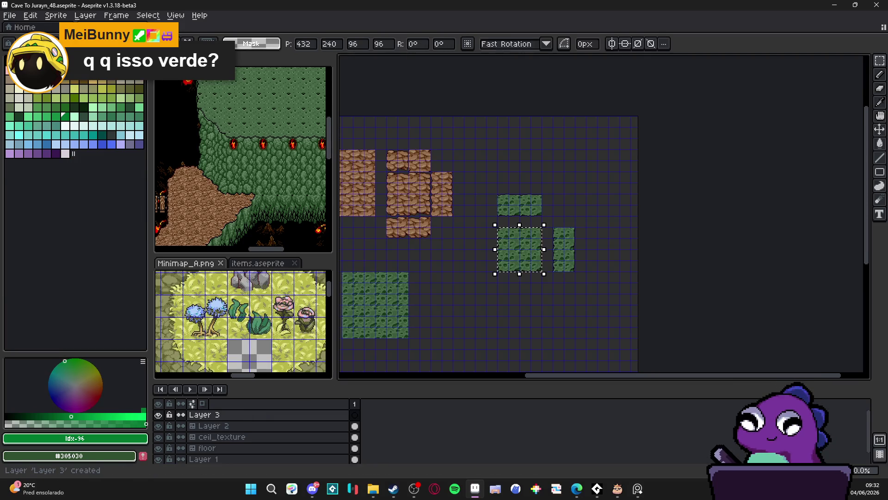
key("shift+Left")
key("shift+Left")
key("shift+Down")
key("shift+Down")
key("shift+Down")
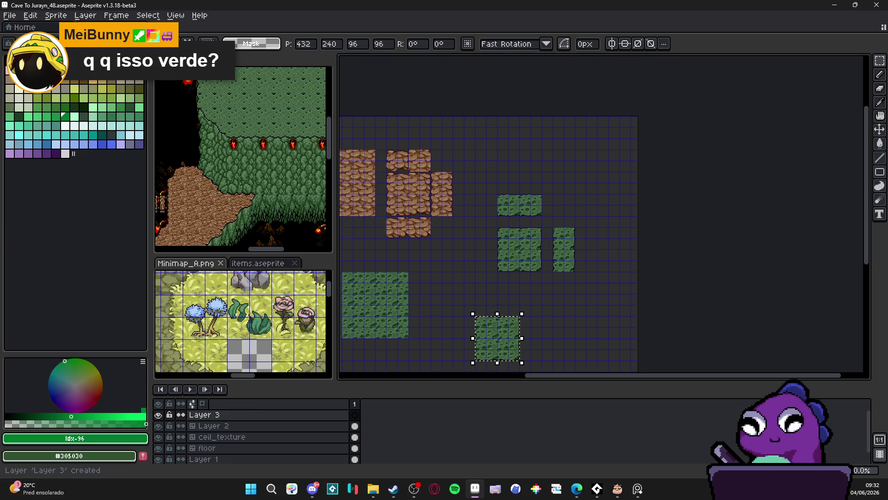
scroll(509, 231, "down", 3)
scroll(510, 202, "up", 3)
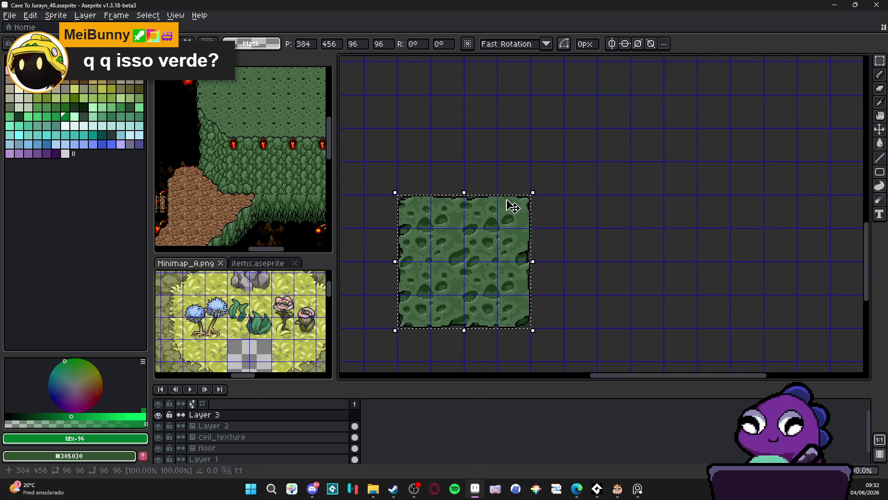
key("ctrl+v")
key("shift+Up")
key("shift+Up")
key("ctrl+v")
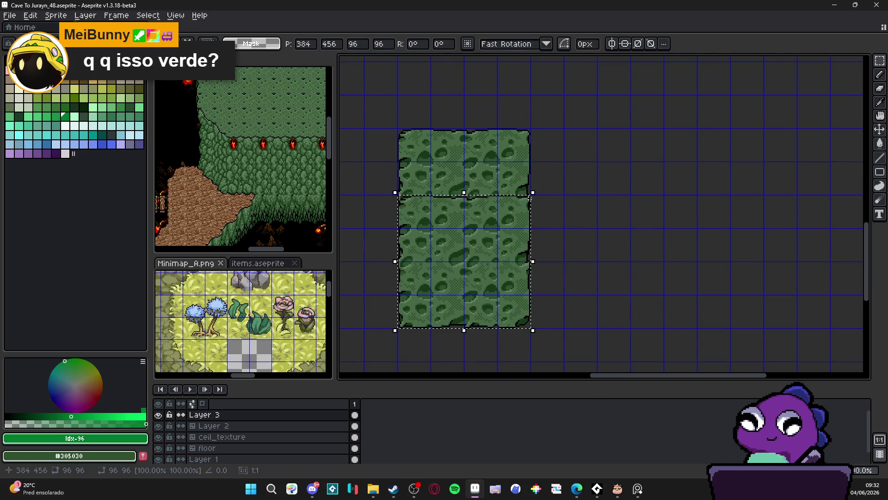
key("shift+Right")
key("shift+Right")
key("ctrl+v")
key("shift+Left")
key("shift+Left")
key("ctrl+v")
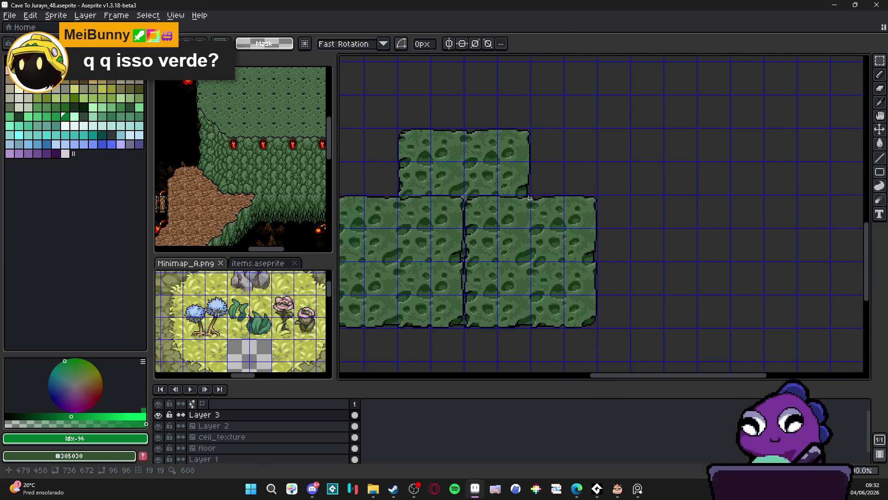
key("shift+Down")
key("shift+Down")
key("Return")
Erase the moss tiles from the ring's centre, then switch to Layer 2.
scroll(559, 141, "down", 1)
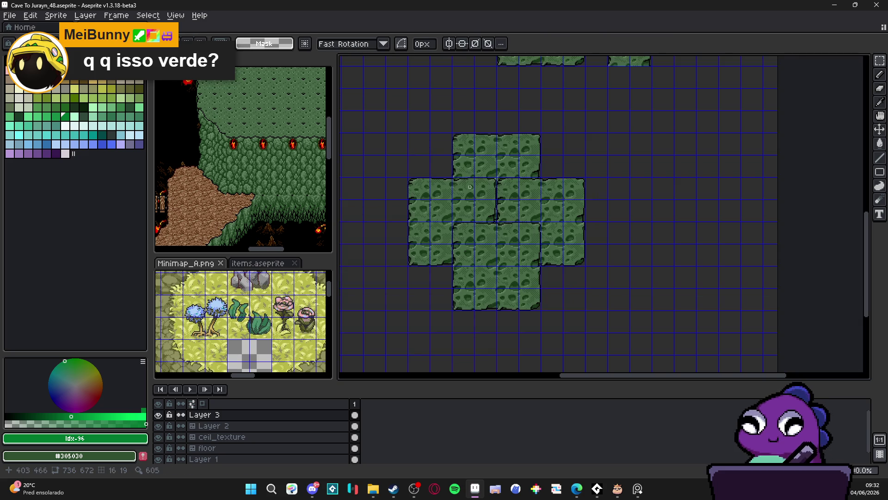
left_click_drag(465, 186, 536, 262)
key("Delete")
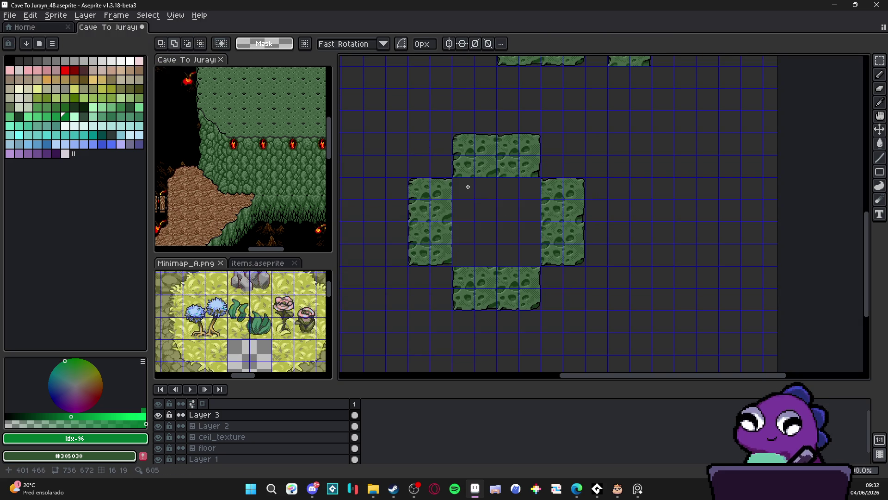
key("alt+Down")
Marquee the empty square inside the moss ring, fill it with tiles, then clear them again.
scroll(558, 241, "up", 3)
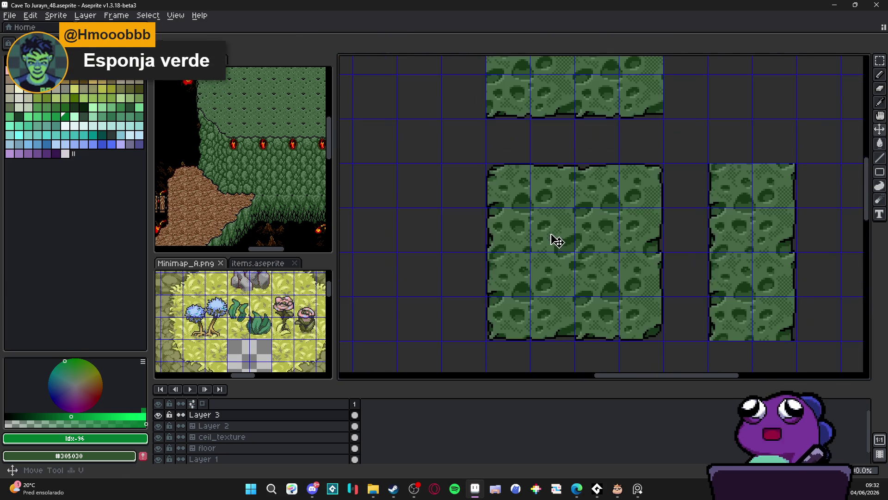
key("b")
scroll(549, 232, "down", 3)
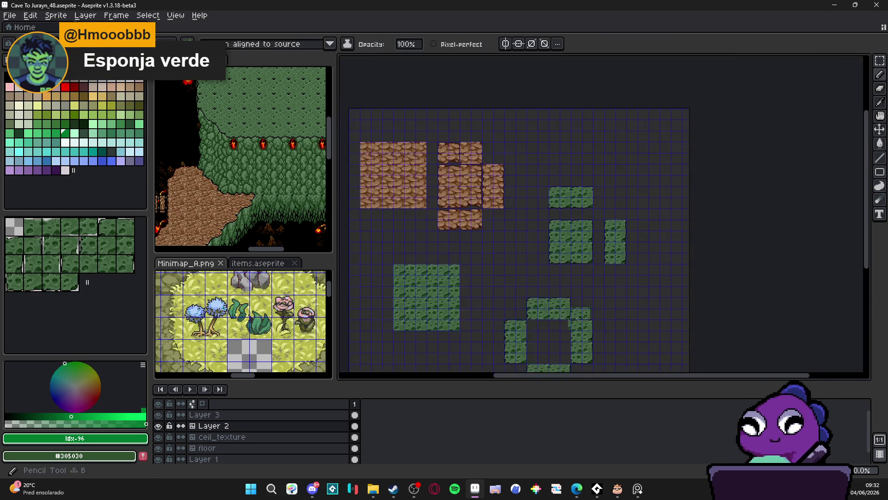
scroll(506, 242, "up", 3)
key("m")
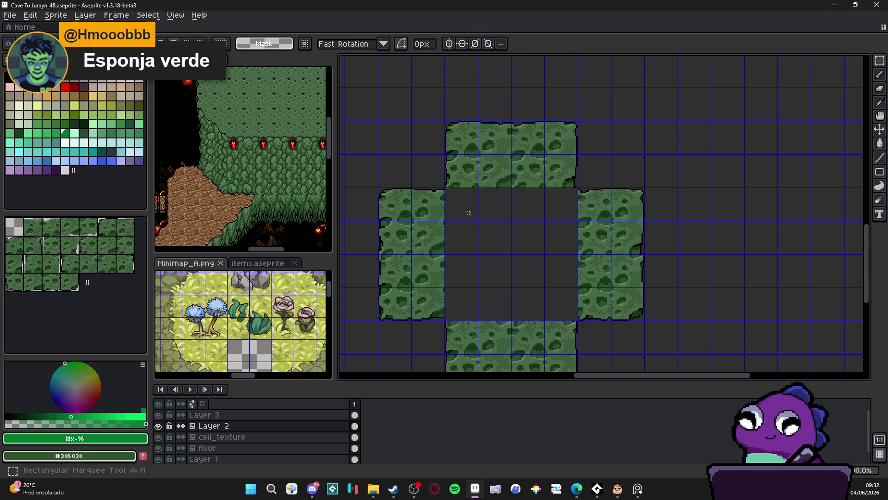
mouse_move(469, 212)
left_mouse_down()
mouse_move(540, 316)
mouse_move(574, 317)
left_mouse_up()
key("b")
mouse_move(470, 214)
left_mouse_down()
mouse_move(567, 231)
mouse_move(567, 301)
left_mouse_up()
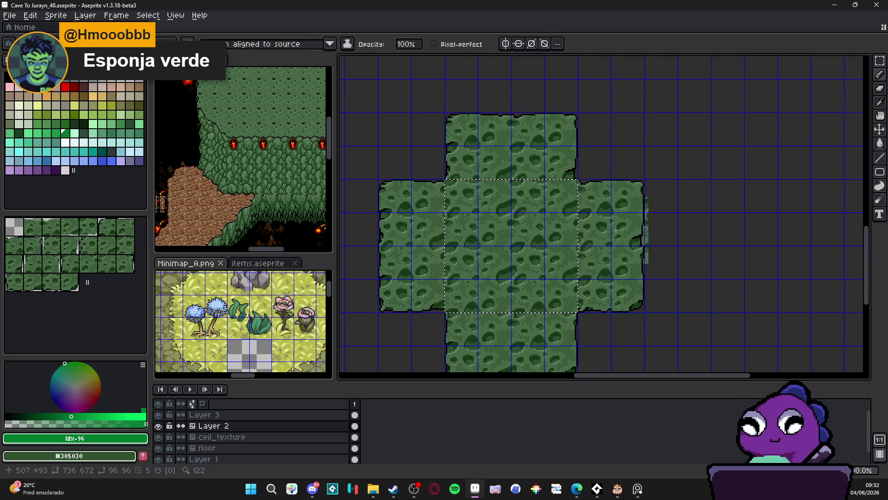
key("Delete")
Keep tiles aligned to source and paint a 2x2 moss patch into the centre.
left_click(289, 44)
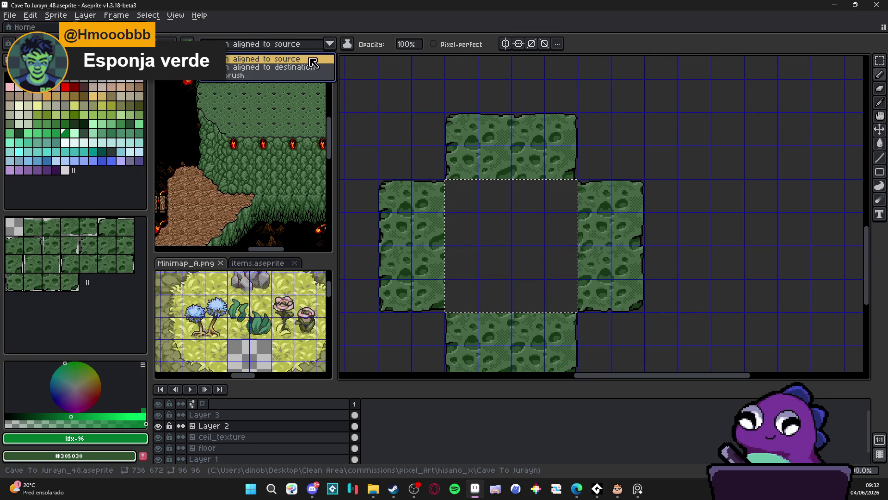
left_click(296, 58)
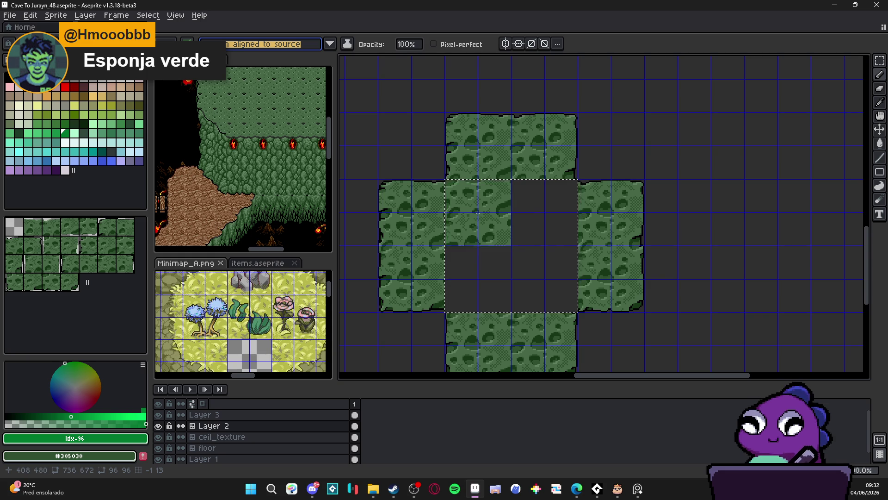
scroll(479, 213, "up", 2)
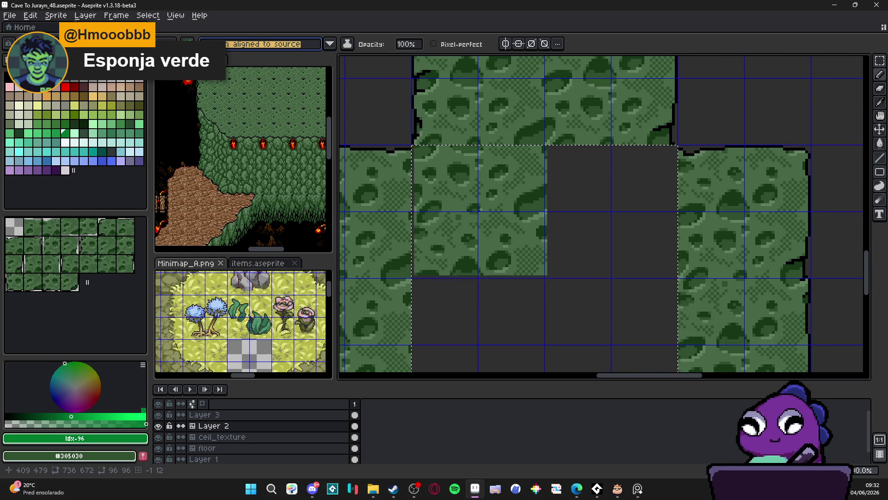
key("ctrl")
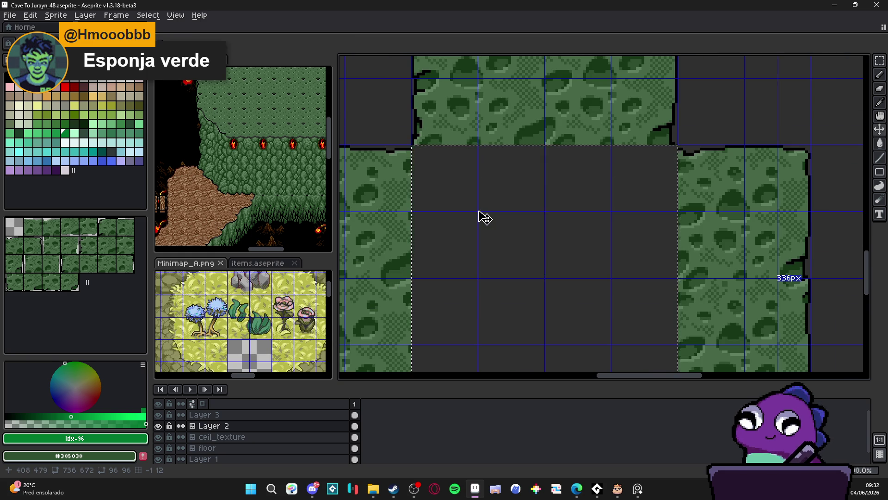
left_click(481, 211)
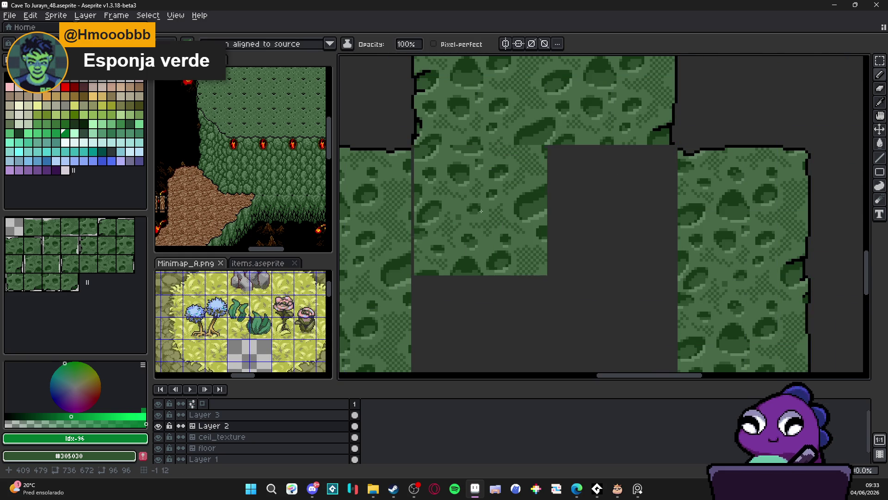
left_click_drag(482, 211, 479, 212)
Turn the tile grid back on and bring up the tile alignment menu.
scroll(527, 251, "down", 1)
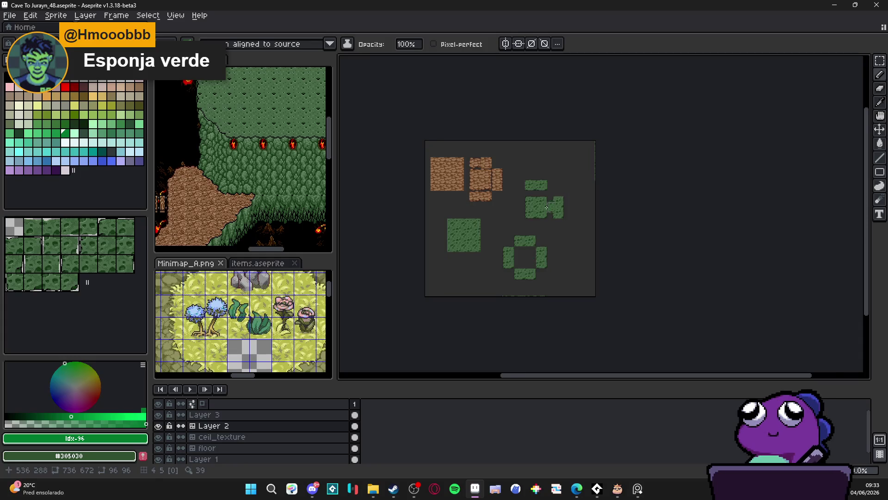
scroll(528, 203, "up", 4)
key("ctrl+apostrophe")
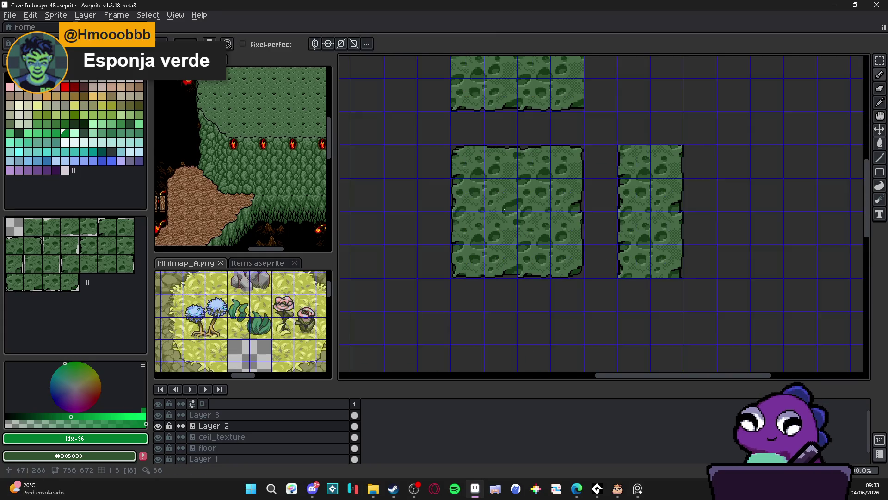
scroll(501, 205, "up", 1)
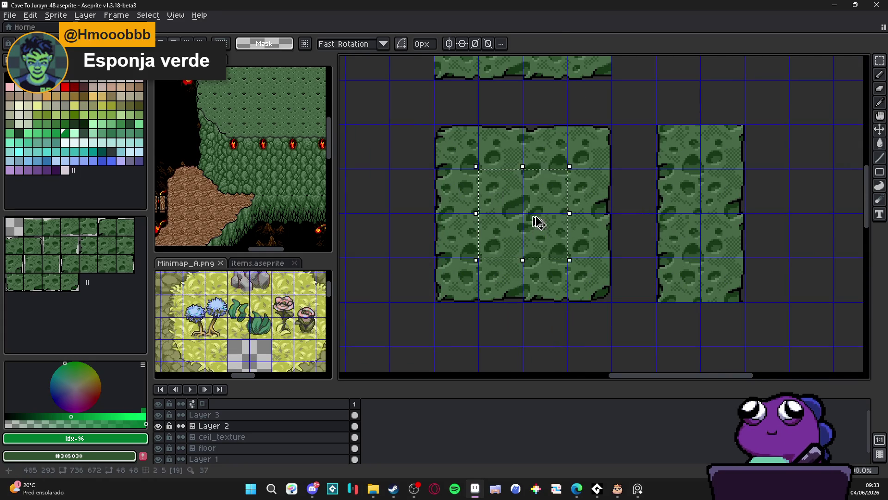
scroll(535, 222, "down", 1)
left_click(276, 45)
Set tile painting to 'aligned to destination' and hide the tile grid.
left_click(305, 73)
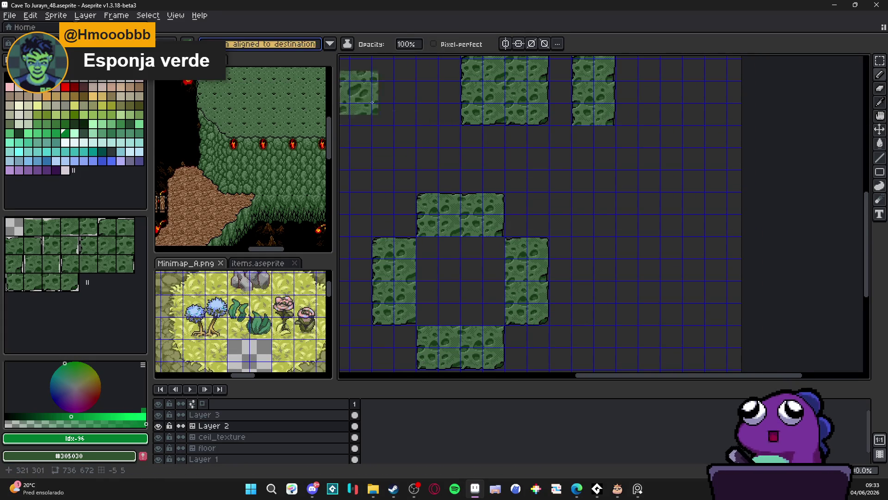
scroll(569, 298, "up", 3)
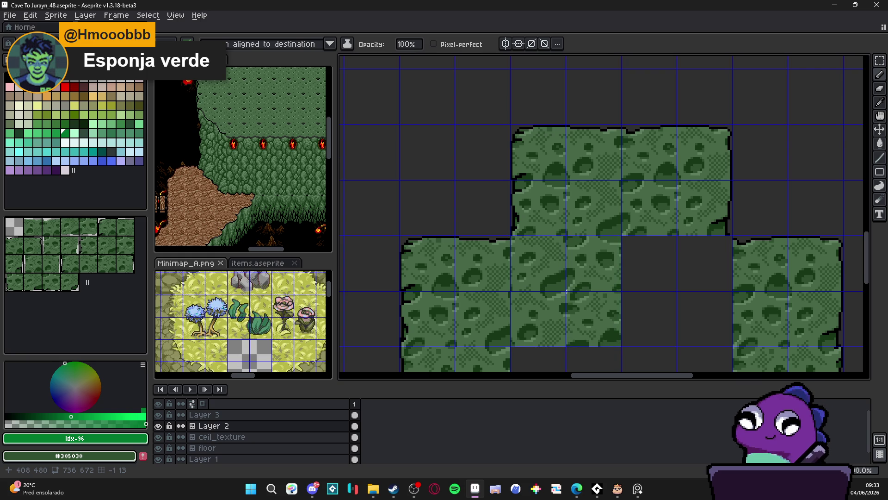
scroll(566, 292, "down", 3)
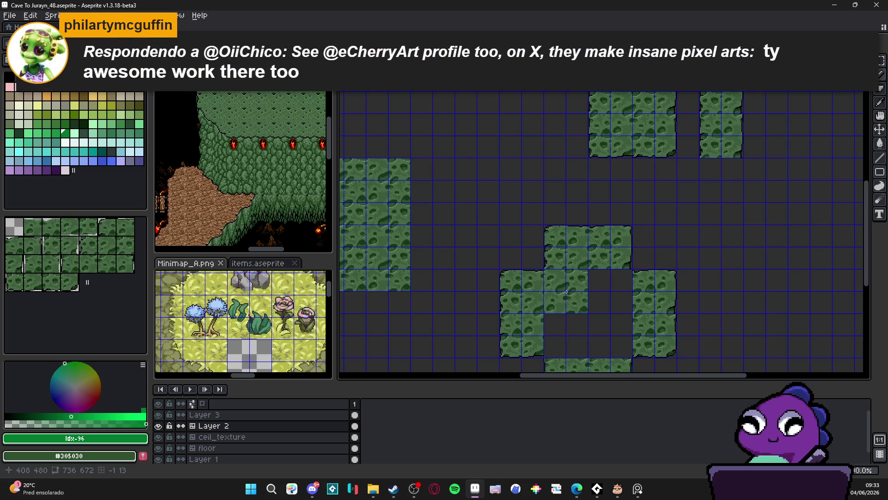
scroll(566, 292, "up", 3)
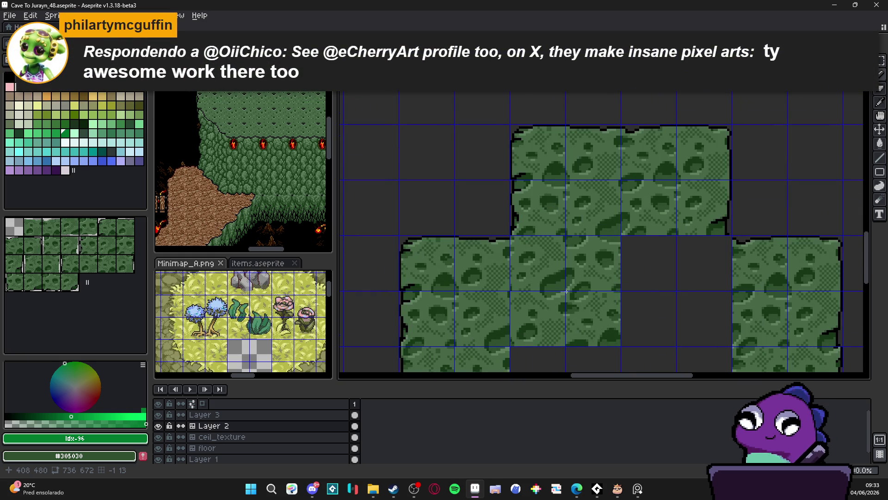
scroll(566, 291, "down", 3)
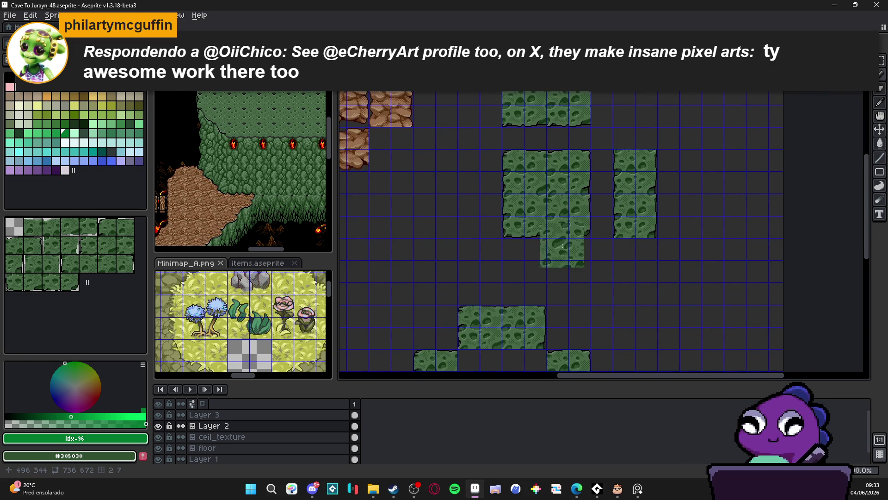
scroll(569, 196, "down", 3)
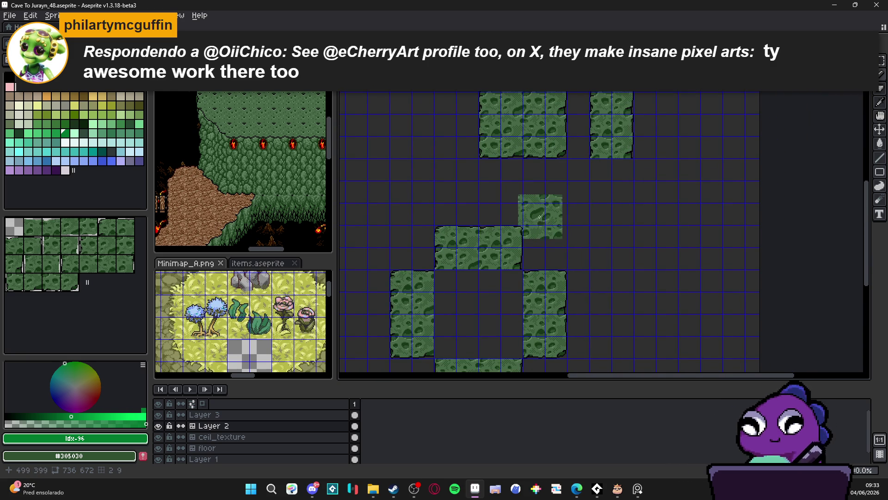
scroll(594, 210, "left", 1)
scroll(596, 204, "down", 3)
key("ctrl+apostrophe")
scroll(504, 266, "up", 3)
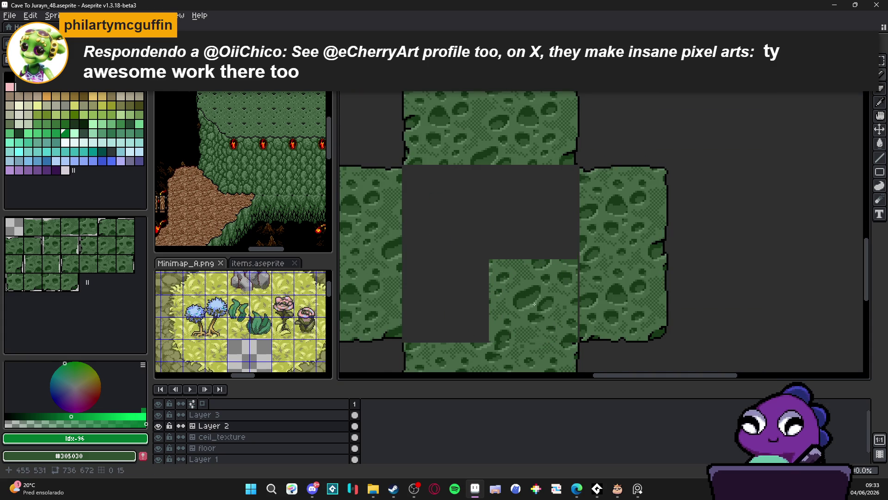
scroll(504, 258, "down", 1)
scroll(505, 252, "down", 1)
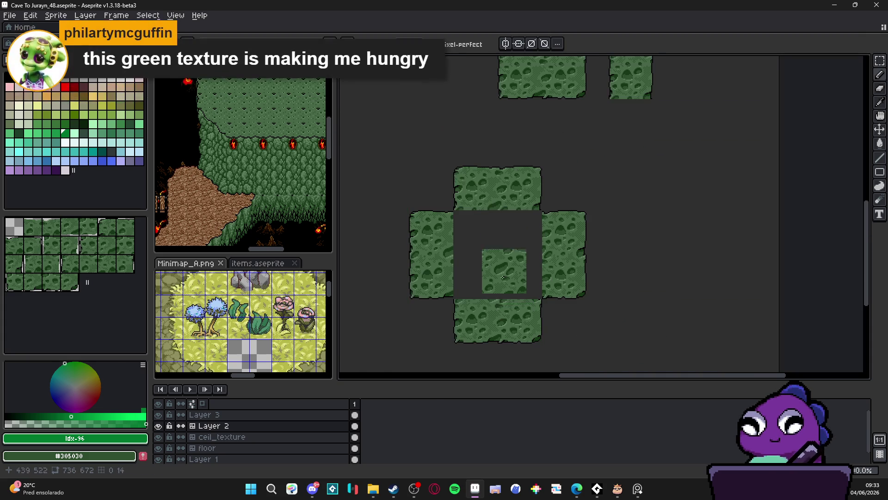
Toggle Layer 2 and Layer 3 visibility to compare, then pick Layer 3 from the moss cross.
left_click(158, 427)
left_click(159, 426)
left_click(158, 426)
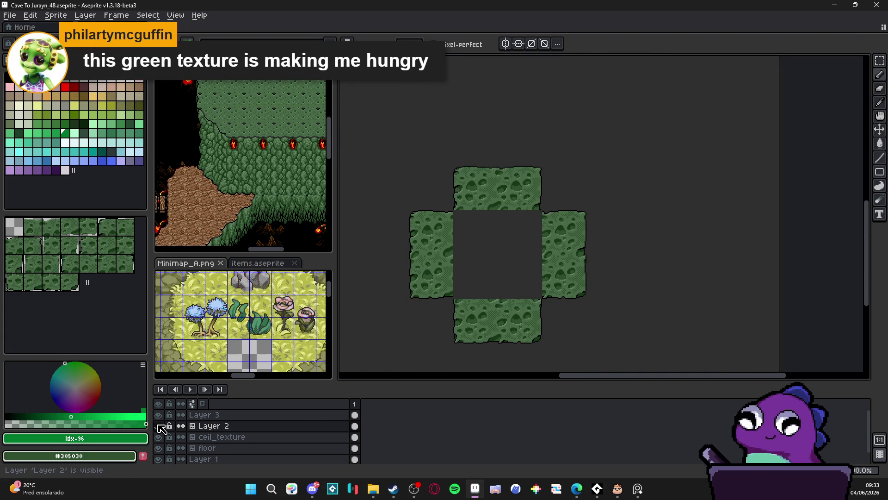
left_click(158, 426)
left_click(159, 426)
left_click(159, 426)
left_click(158, 415)
left_click(158, 415)
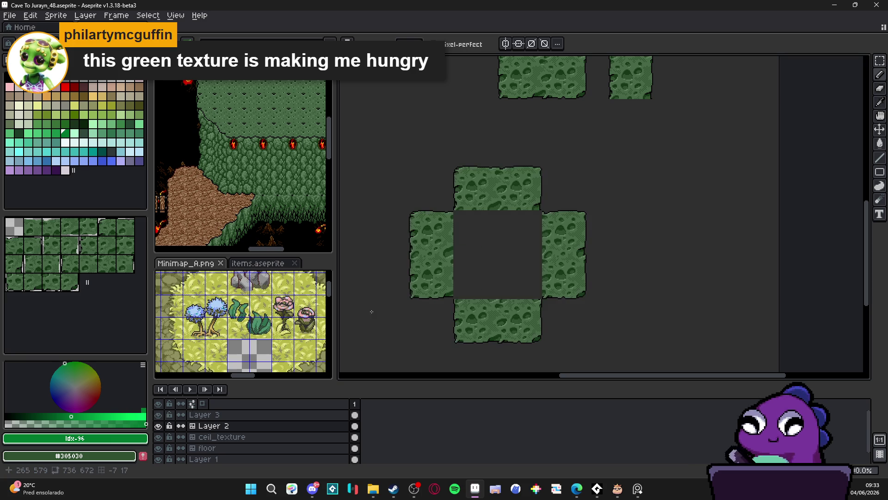
left_click(503, 206, "ctrl")
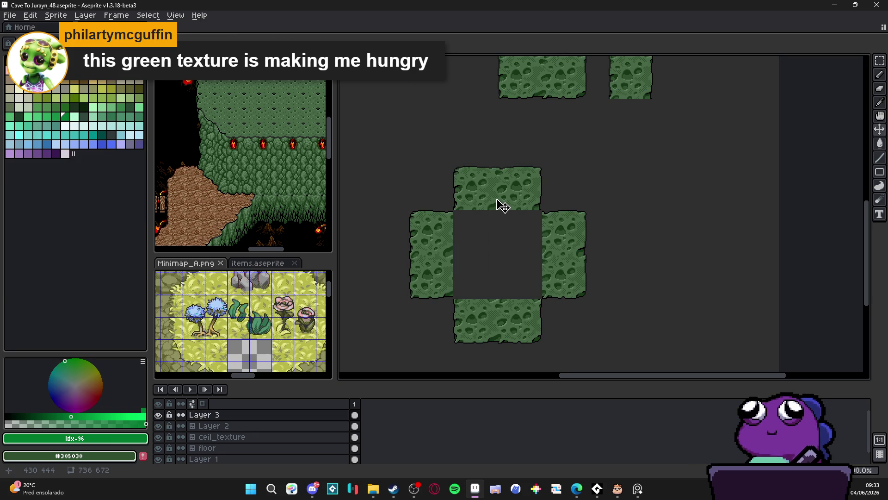
key("ctrl")
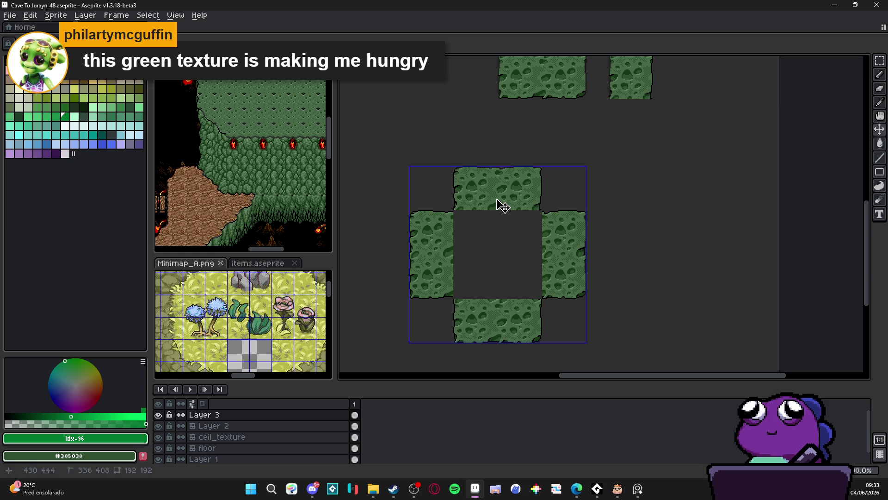
Select the whole moss cross on Layer 3 and clear it.
key("ctrl")
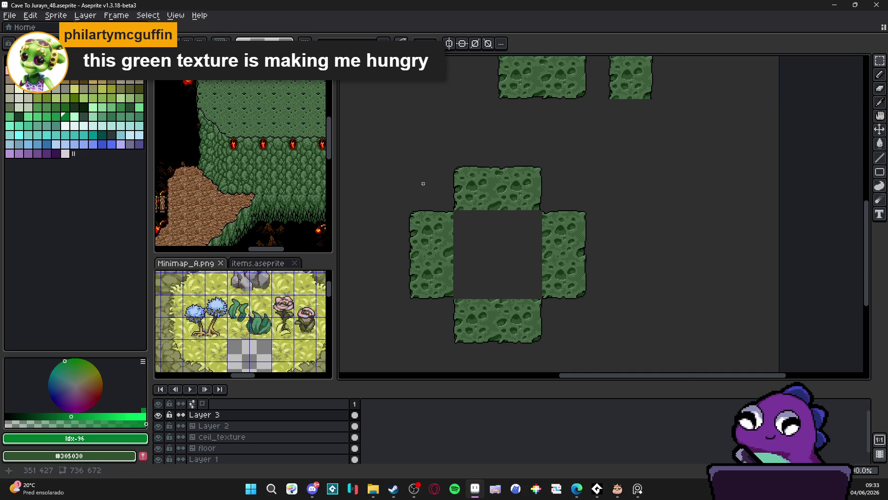
left_click_drag(416, 173, 589, 326)
key("ctrl+z")
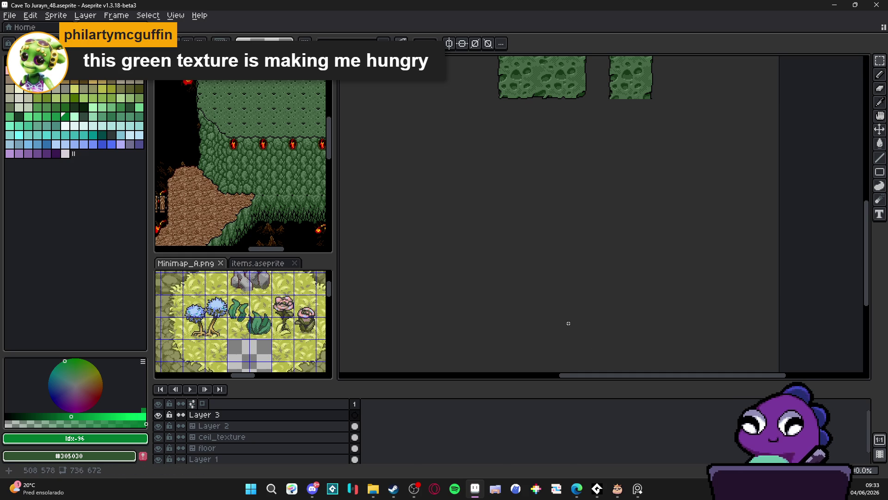
key("ctrl+z")
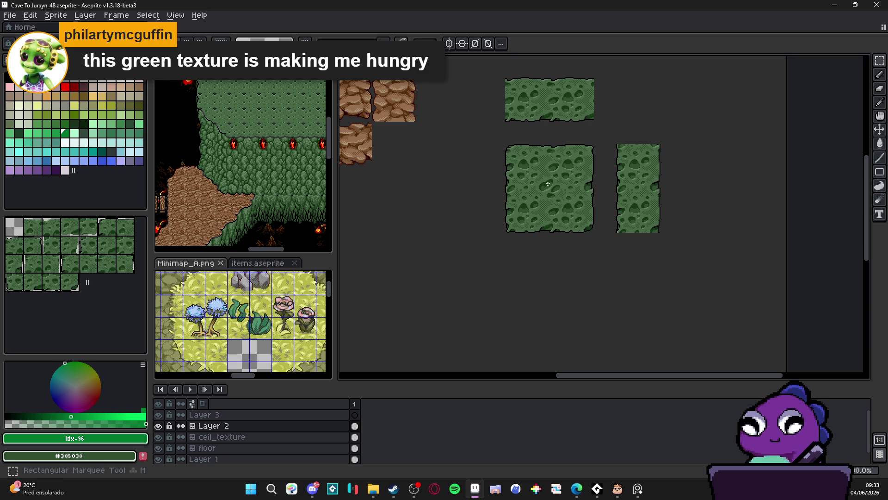
Select the large square moss block on Layer 2 and place its copy on Layer 3.
left_click_drag(538, 171, 506, 176)
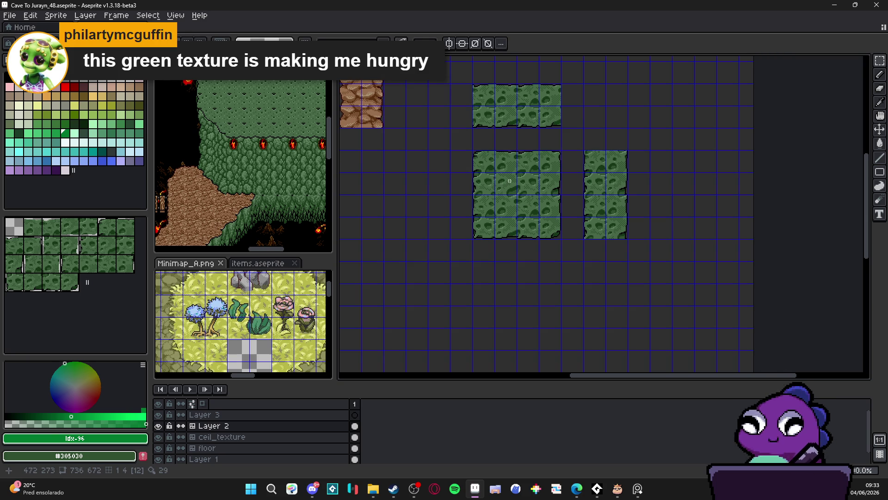
scroll(510, 181, "up", 2)
key("v")
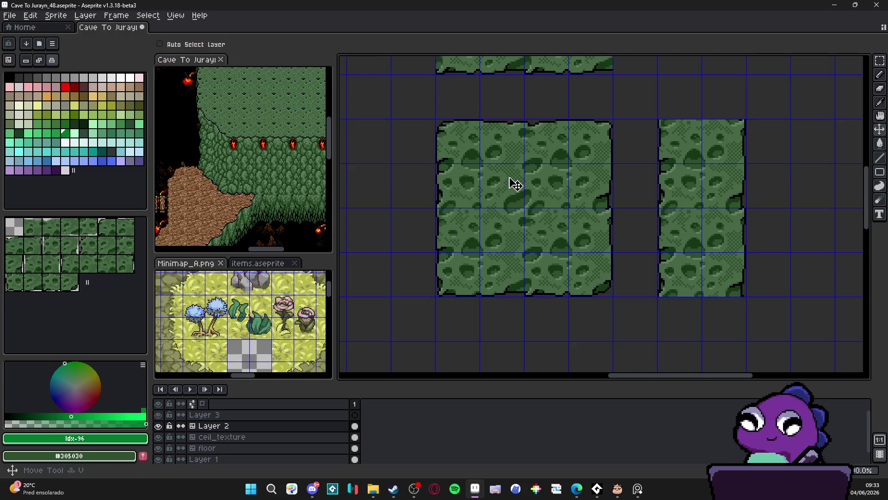
key("m")
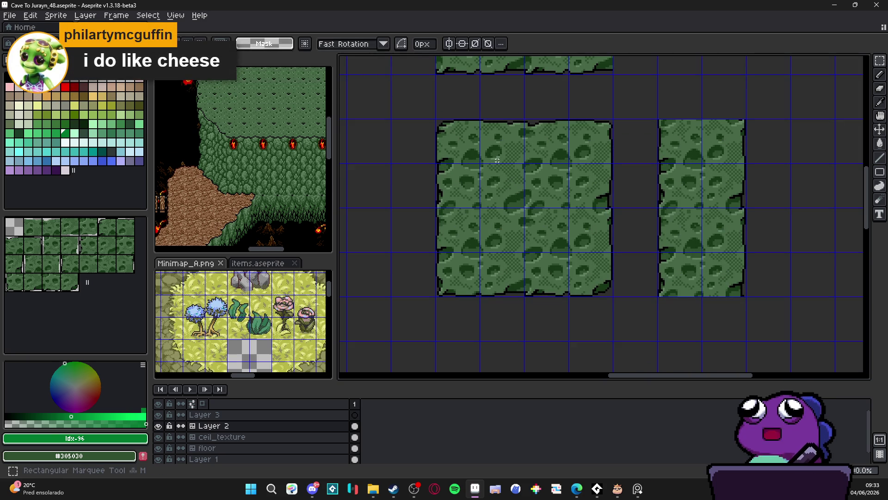
left_click_drag(454, 136, 596, 282)
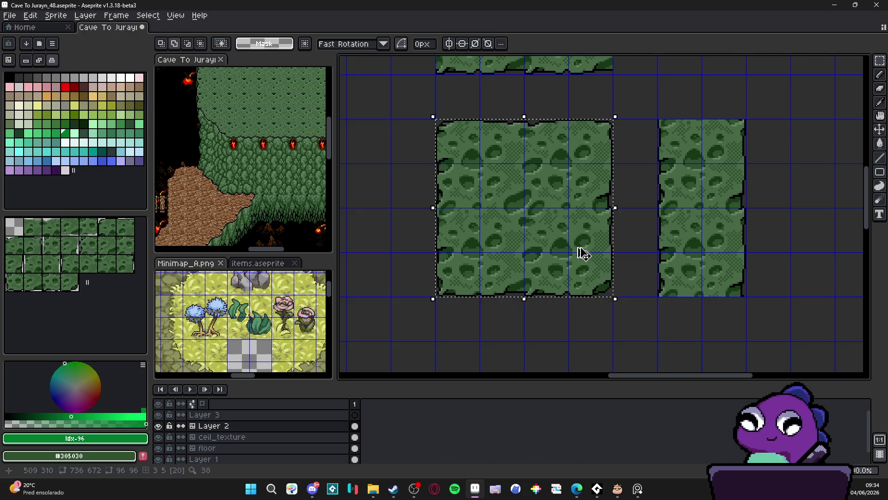
scroll(581, 252, "down", 1)
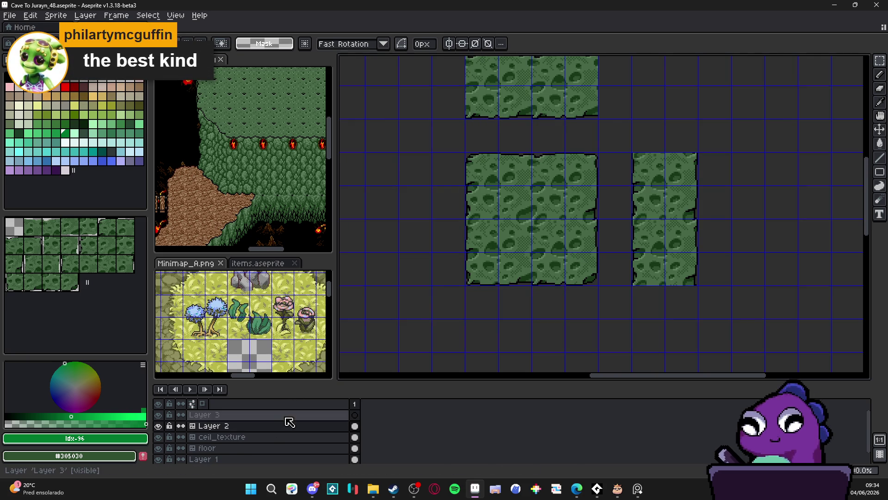
left_click(282, 415)
scroll(525, 258, "down", 1)
mouse_move(536, 284)
left_mouse_down()
mouse_move(571, 135)
mouse_move(531, 158)
mouse_move(529, 291)
left_mouse_up()
Paste four copies of the moss block, shifting them up, right, left and down around the centre.
scroll(520, 278, "up", 1)
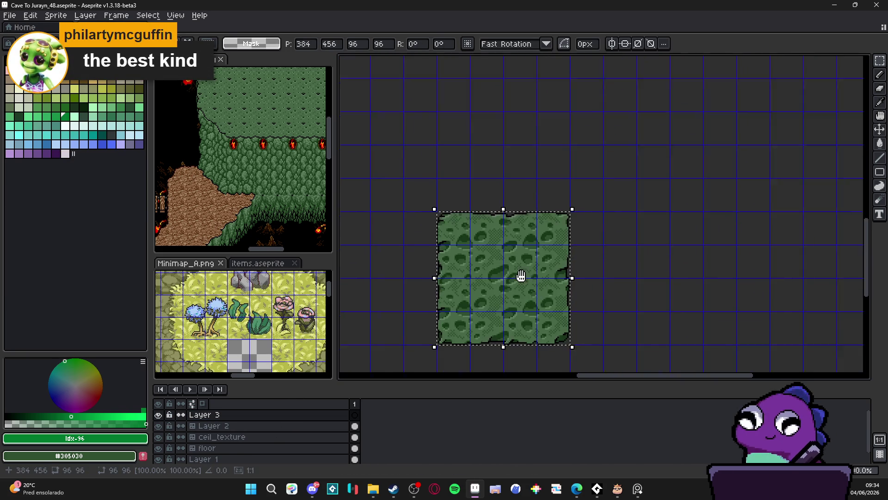
key("ctrl+v")
key("shift+Up")
key("shift+Up")
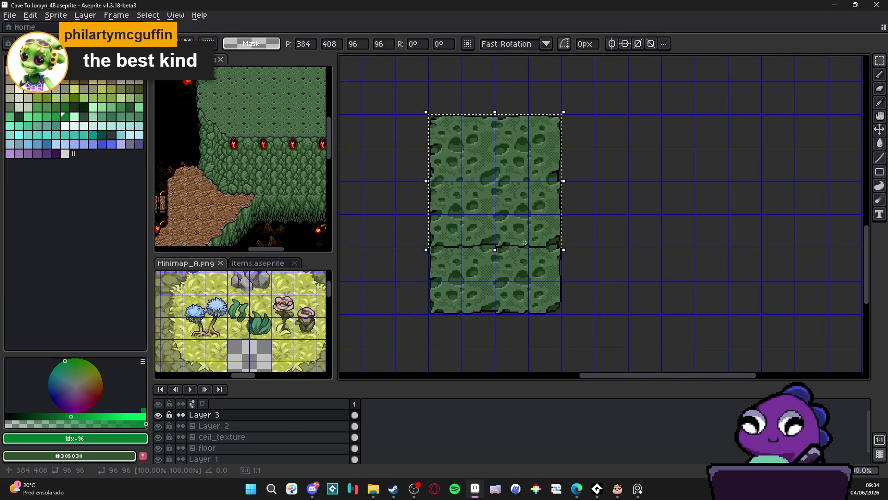
key("Return")
key("ctrl+v")
key("shift+Right")
key("shift+Right")
key("Return")
key("ctrl+v")
key("shift+Left")
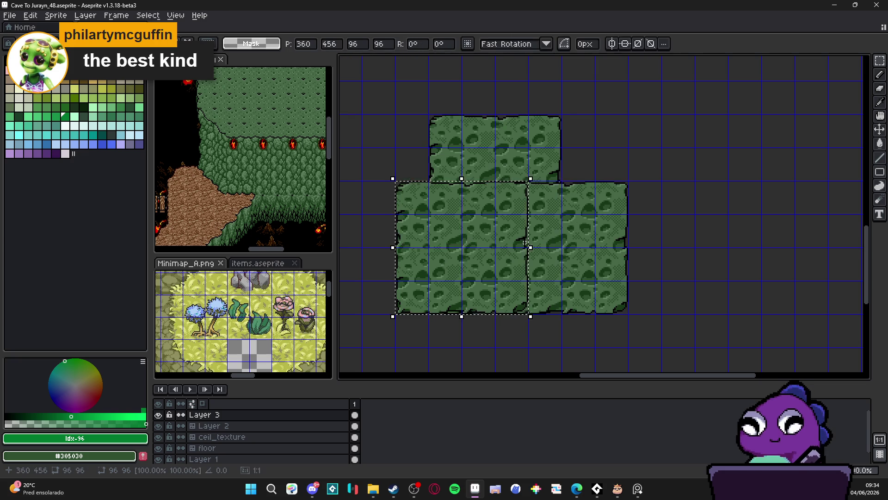
key("shift+Left")
key("Return")
key("ctrl+v")
key("shift+Down")
key("shift+Down")
key("Return")
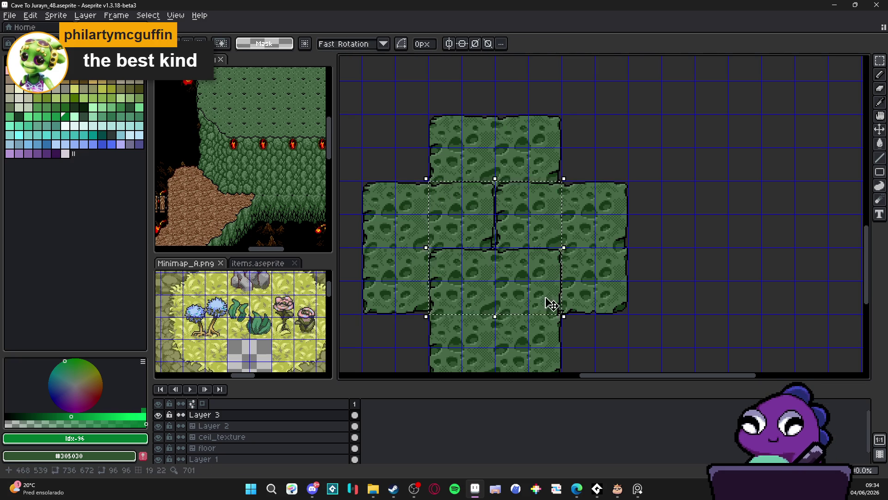
Step through Layer 2 and ceil_texture, return to Layer 3, and place a moss tile in the centre.
scroll(555, 307, "down", 3)
scroll(598, 148, "up", 3)
key("v")
key("alt+Down")
scroll(528, 259, "down", 3)
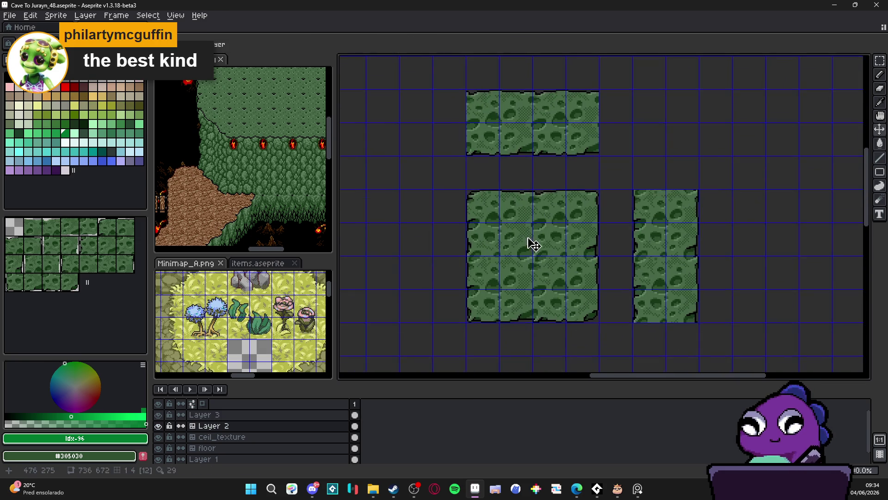
scroll(415, 281, "up", 2)
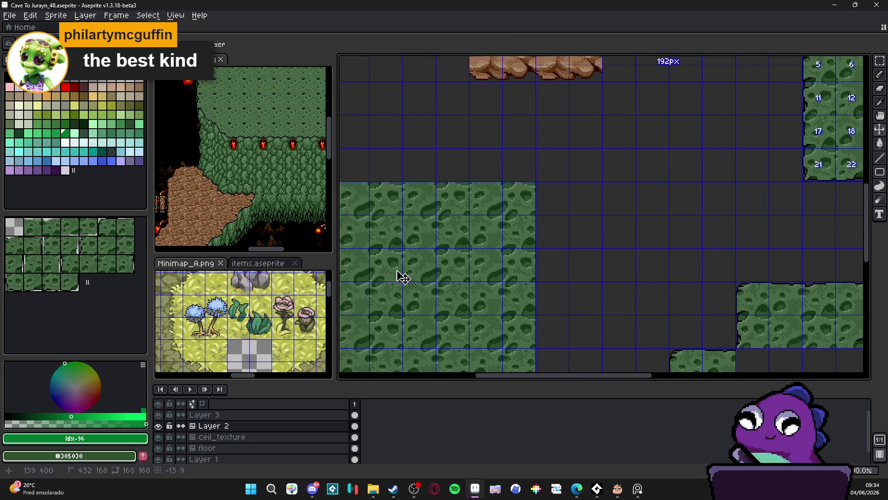
key("alt+Down")
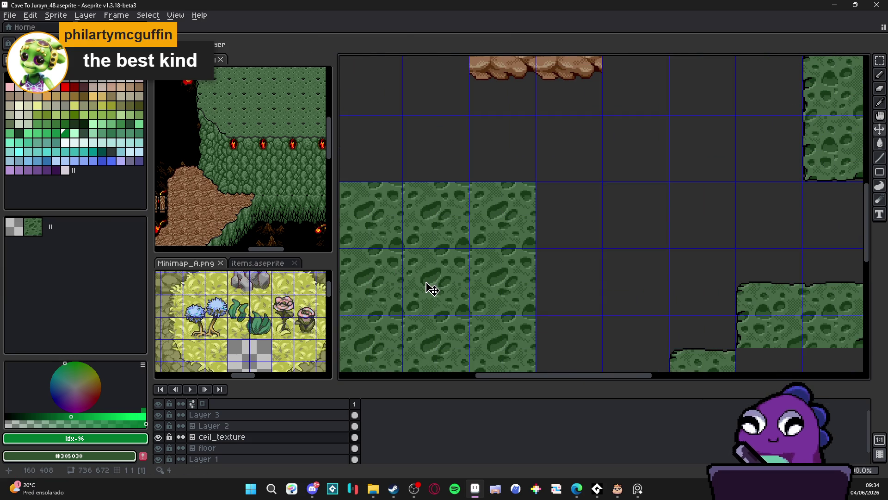
mouse_move(426, 287)
left_mouse_down()
mouse_move(629, 260)
mouse_move(630, 212)
left_mouse_up()
scroll(630, 212, "down", 1)
key("alt+Up")
key("alt+Up")
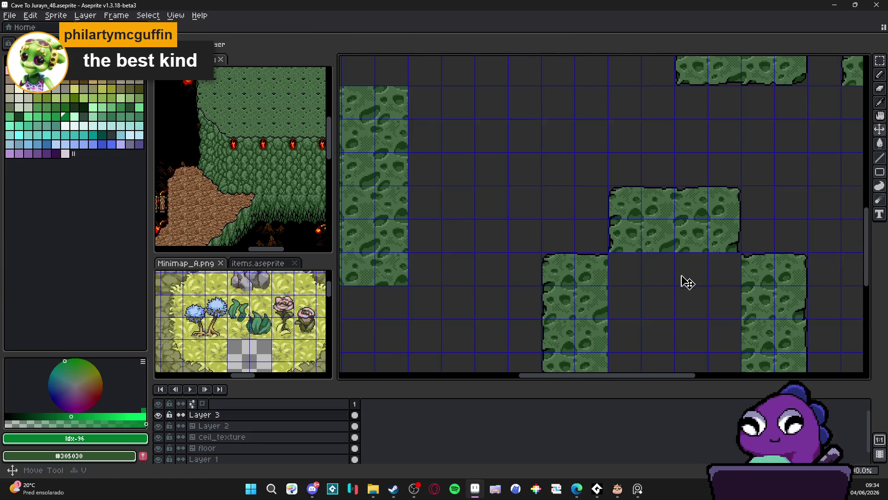
left_click_drag(687, 282, 594, 155)
left_click(546, 154)
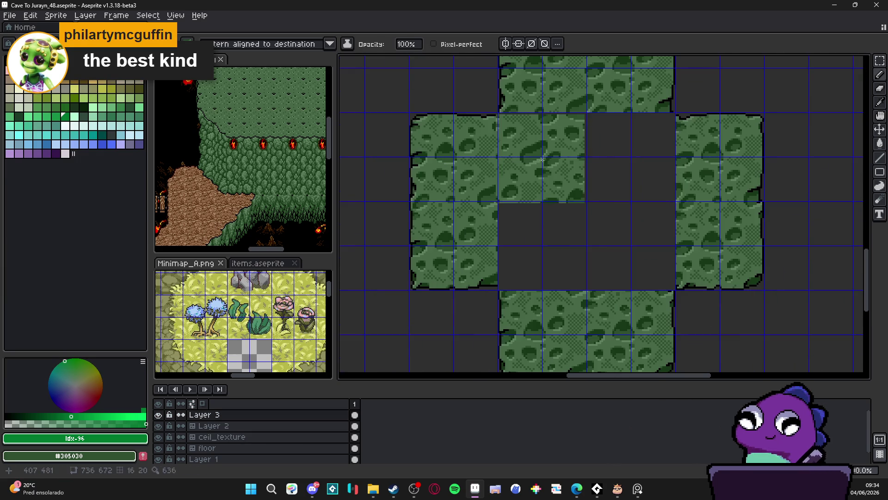
scroll(545, 156, "up", 1)
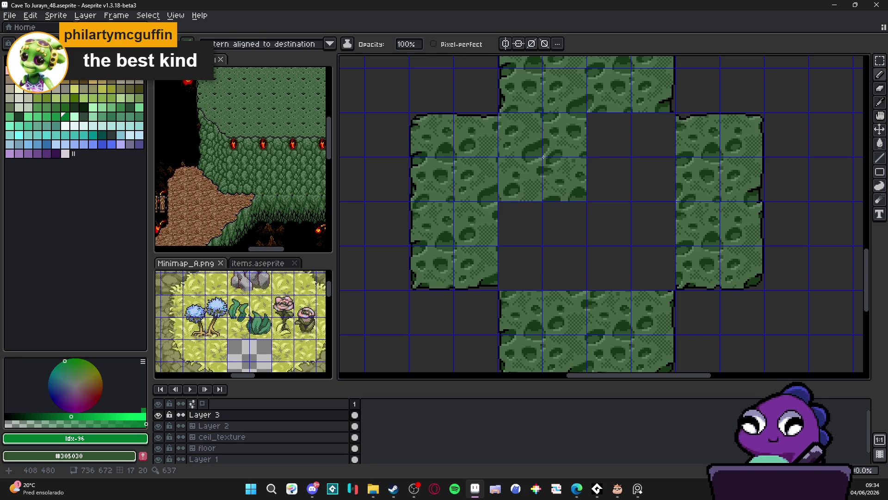
key("ctrl+z")
scroll(546, 161, "down", 1)
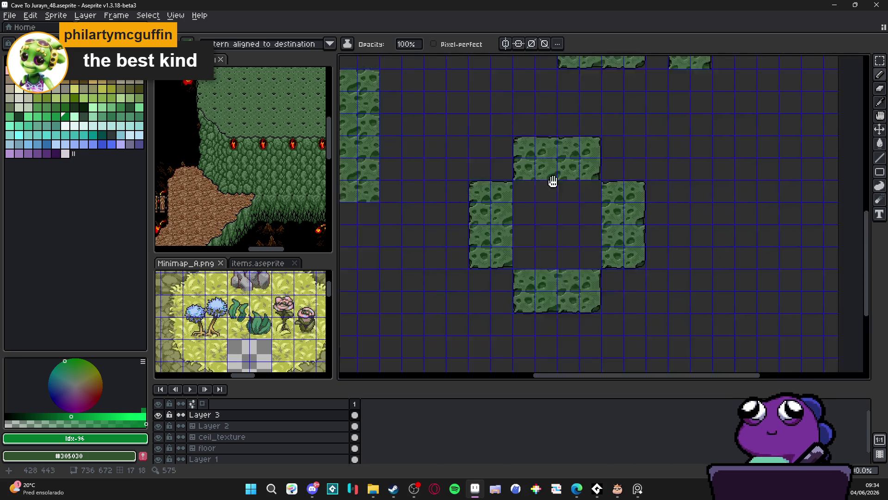
left_click_drag(541, 314, 535, 272)
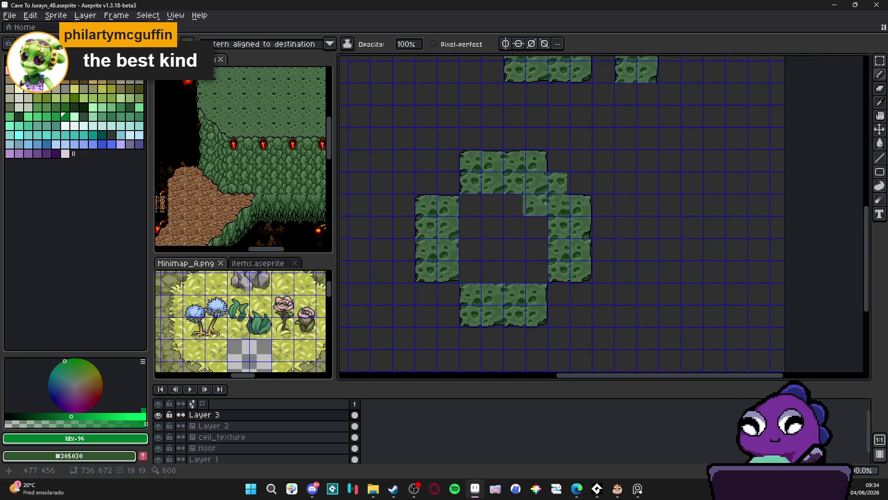
scroll(522, 208, "up", 1)
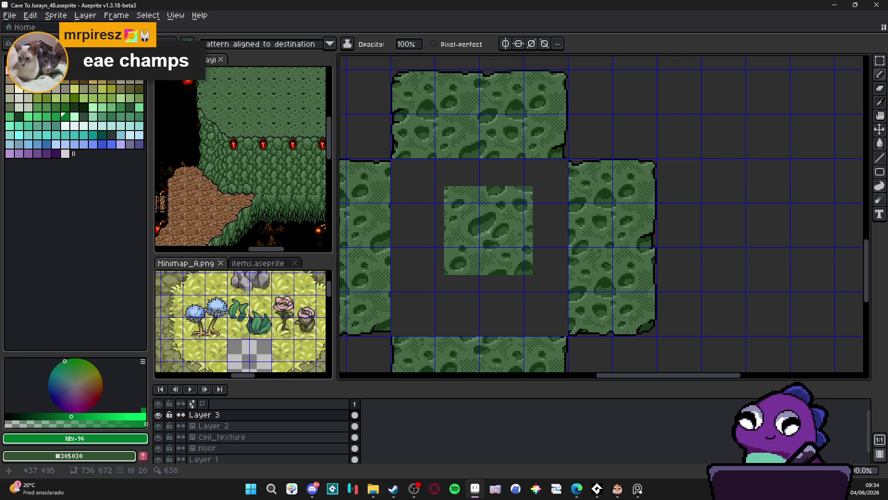
scroll(513, 239, "down", 1)
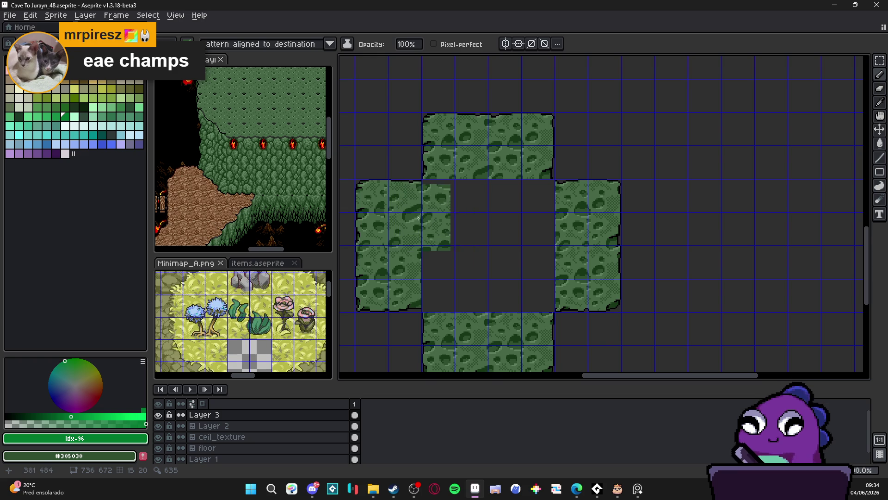
scroll(422, 215, "up", 1)
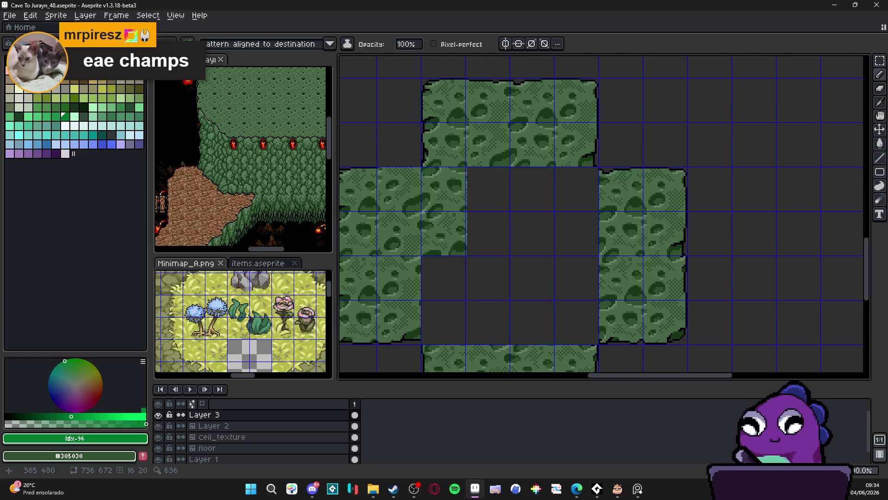
scroll(422, 211, "down", 1)
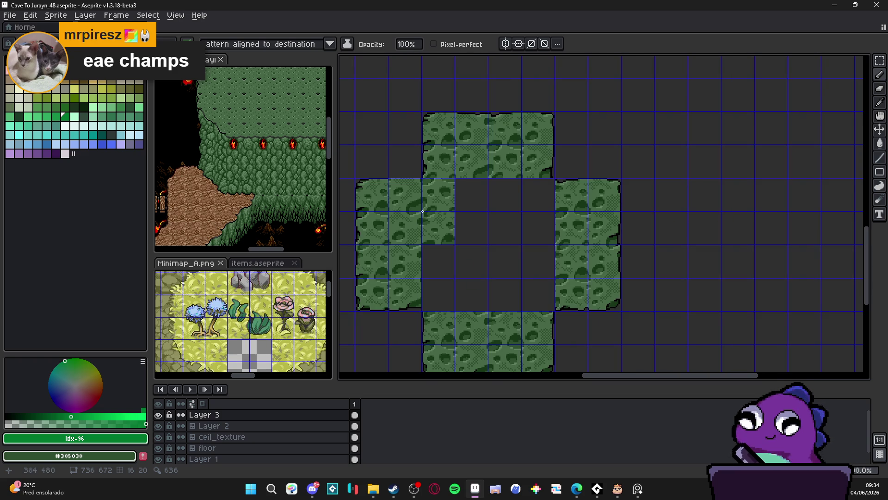
scroll(423, 211, "up", 3)
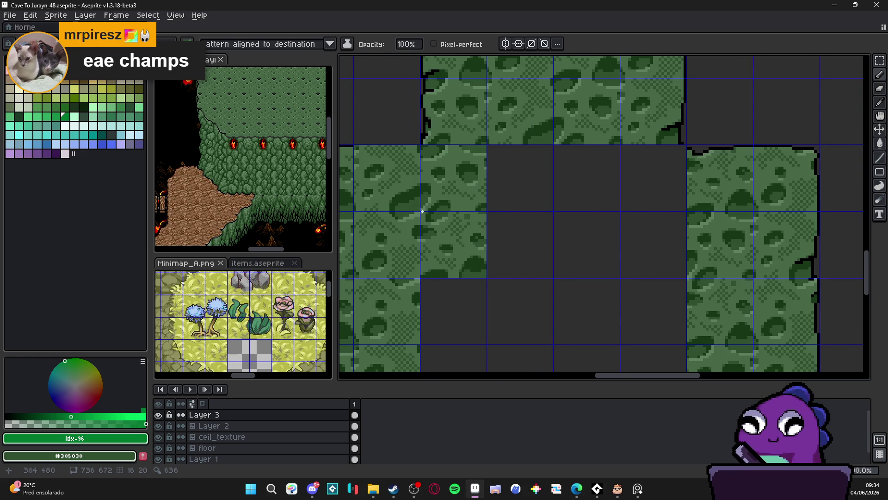
scroll(422, 211, "down", 2)
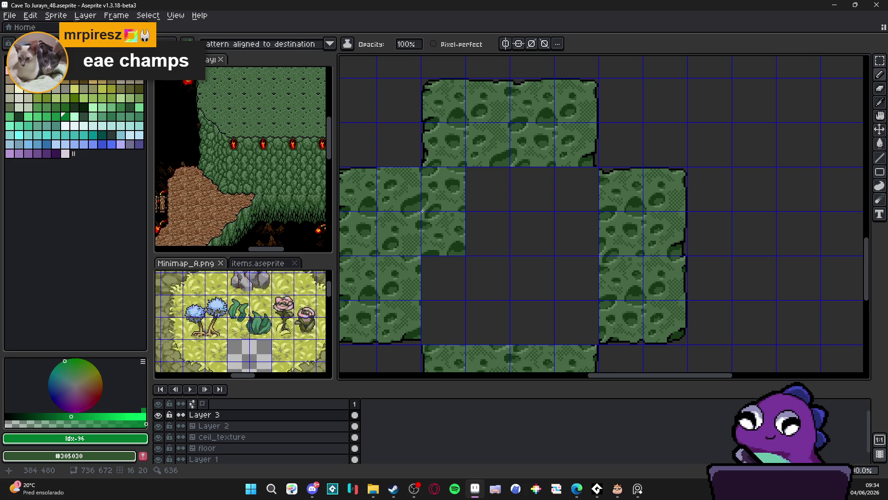
scroll(423, 211, "down", 1)
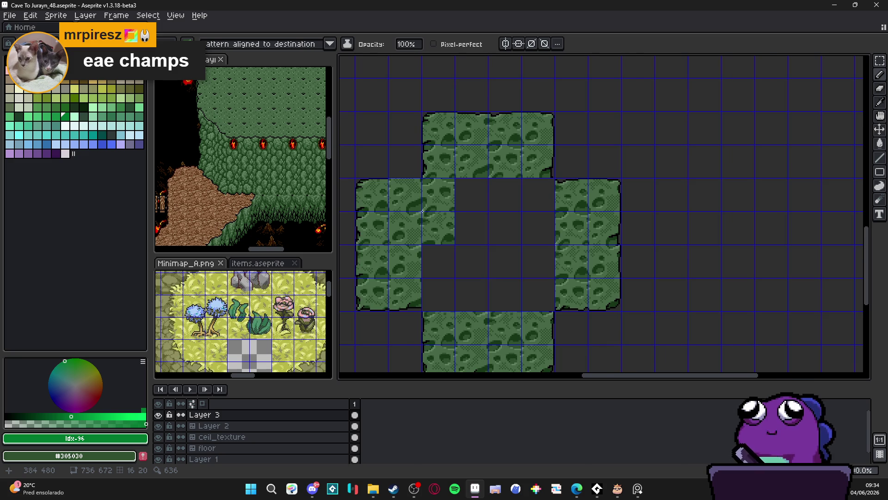
scroll(422, 211, "down", 1)
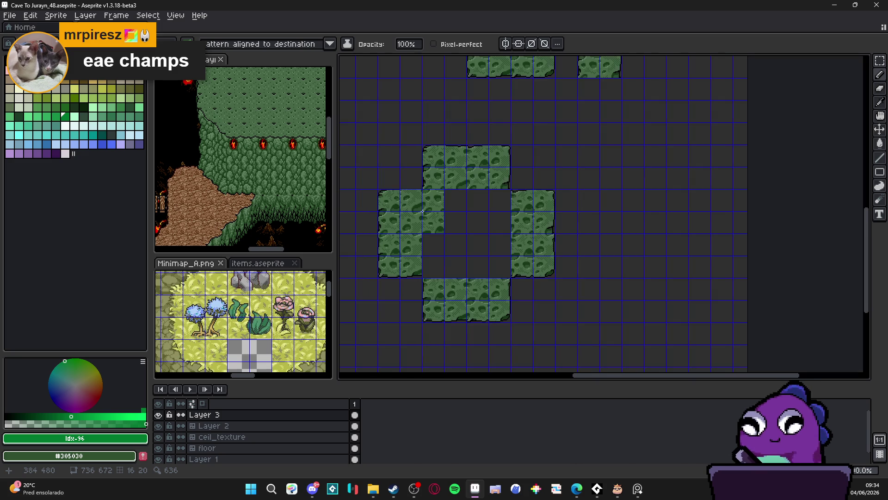
left_click_drag(422, 211, 561, 359)
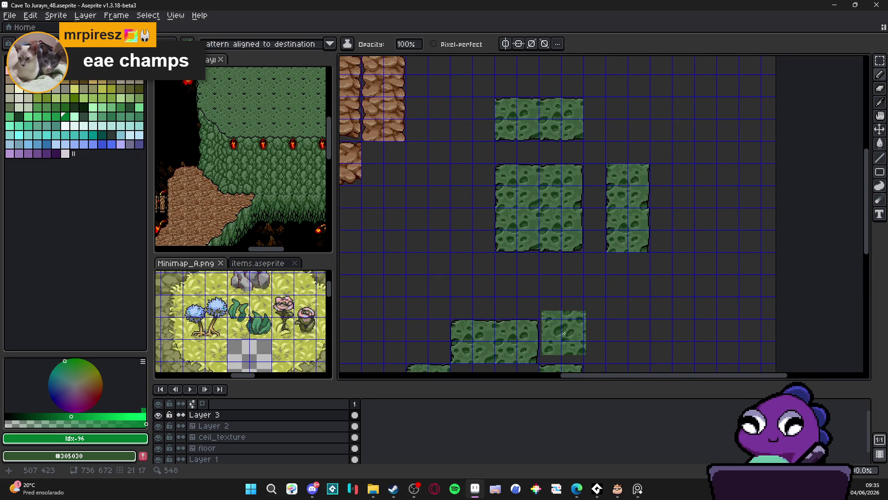
scroll(507, 280, "down", 2)
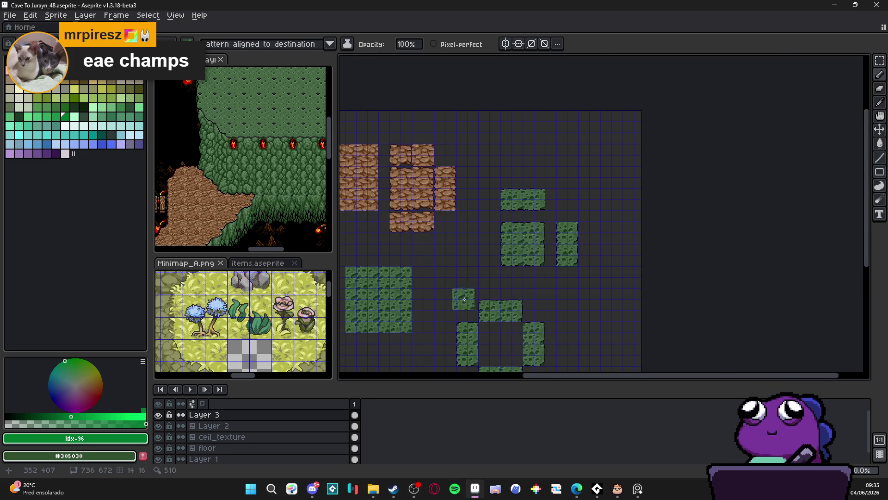
left_click_drag(464, 299, 440, 186)
scroll(522, 251, "up", 2)
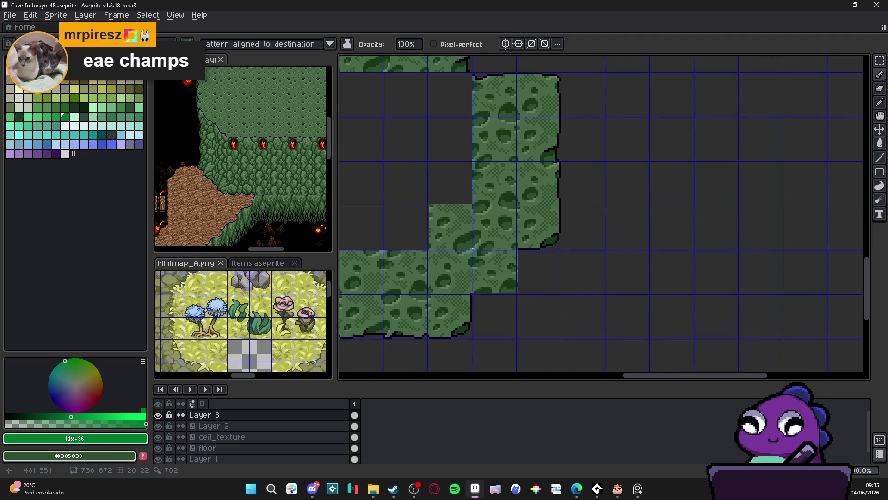
left_click_drag(408, 277, 458, 278)
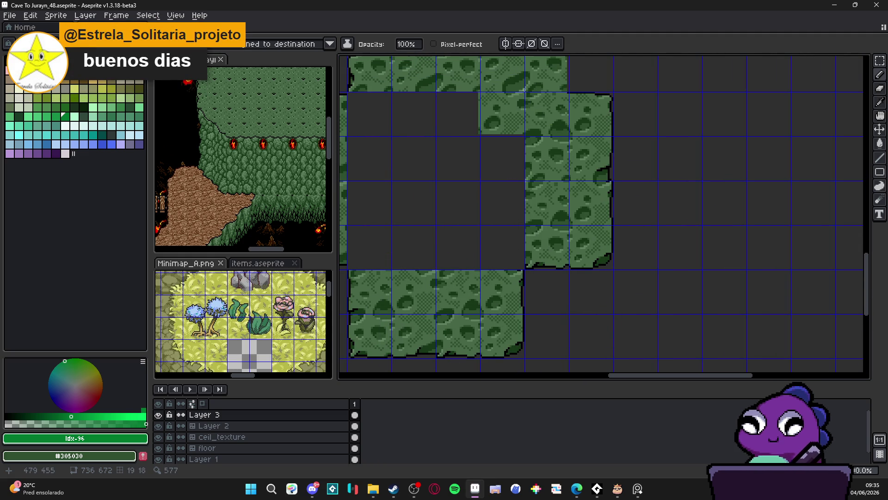
scroll(524, 92, "up", 2)
scroll(556, 134, "left", 2)
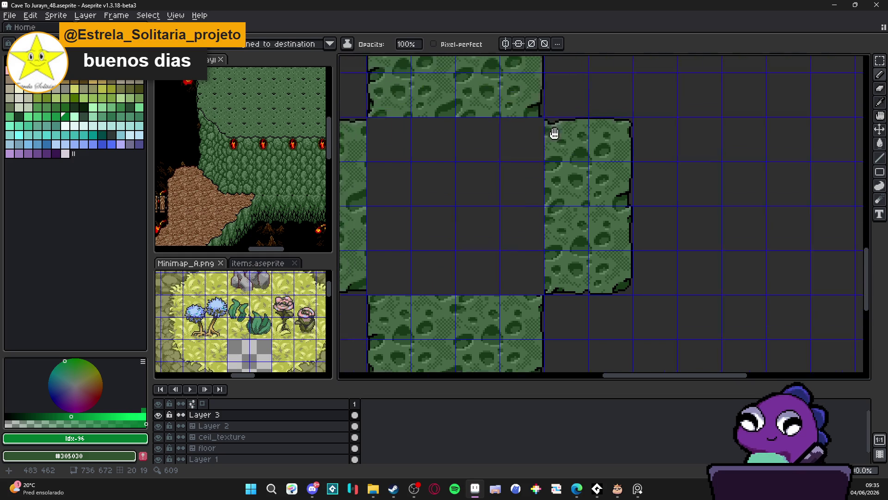
key("w")
key("ctrl+d")
key("b")
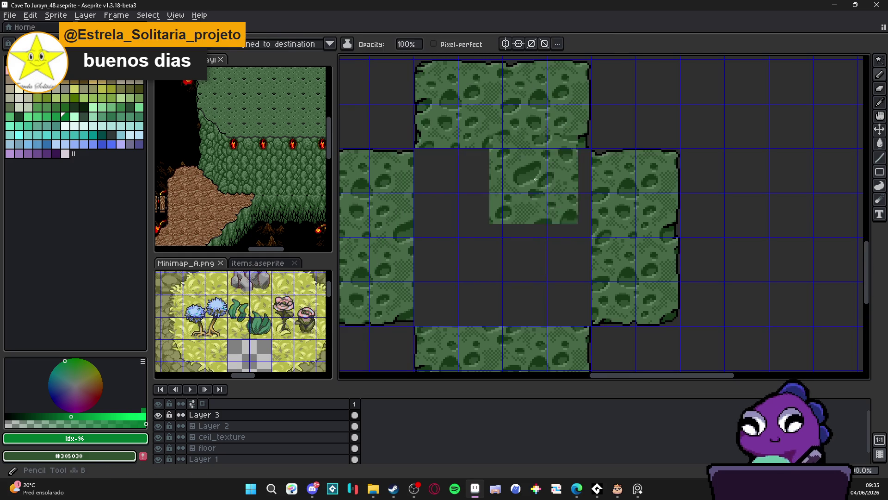
scroll(591, 148, "up", 1)
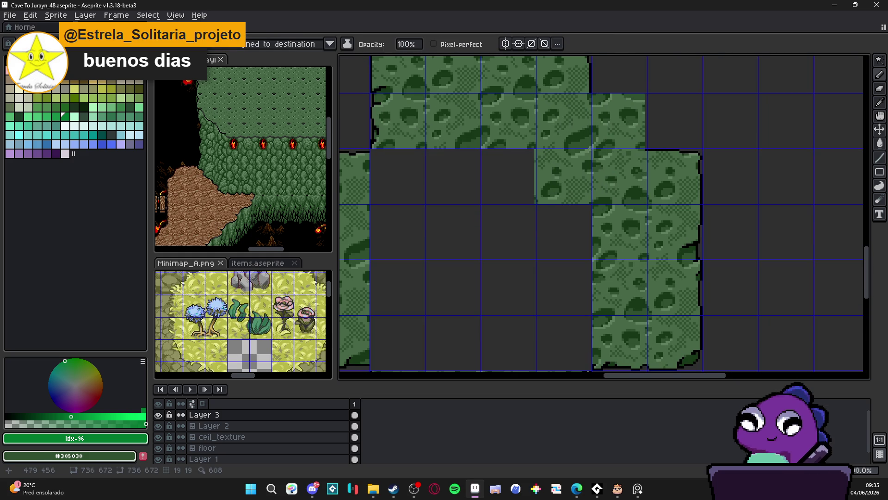
scroll(591, 148, "down", 2)
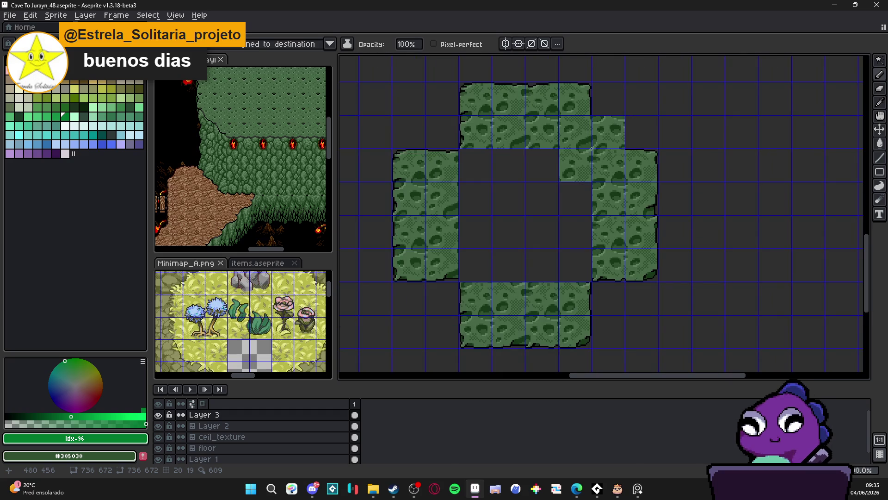
mouse_move(532, 188)
left_mouse_down()
mouse_move(477, 158)
mouse_move(637, 343)
left_mouse_up()
Undo the brushed tiles, marquee the ring's empty centre, and fill it with moss tiles.
key("ctrl+z")
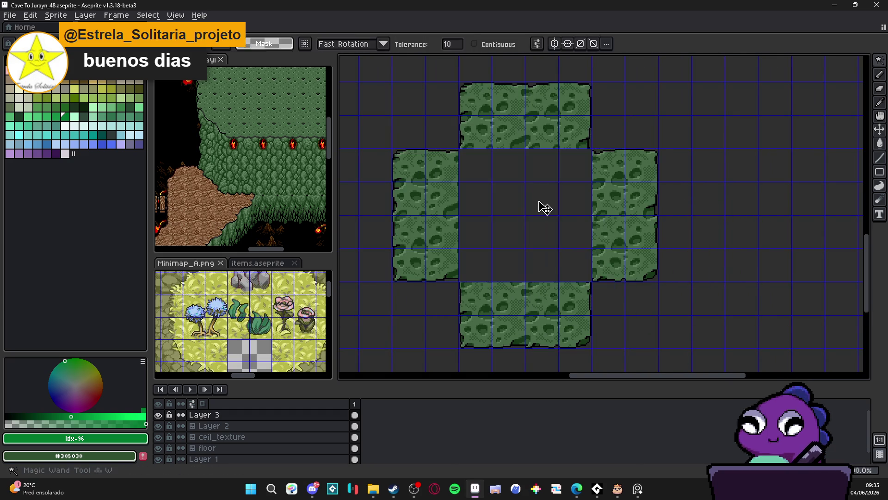
key("m")
mouse_move(458, 149)
left_mouse_down()
mouse_move(593, 250)
mouse_move(593, 282)
left_mouse_up()
key("b")
scroll(587, 185, "up", 4)
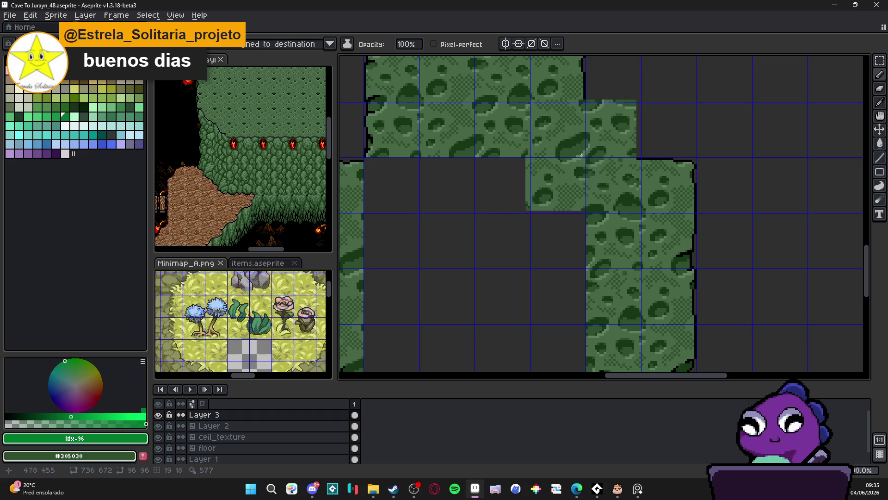
mouse_move(587, 161)
left_mouse_down()
mouse_move(444, 195)
mouse_move(565, 323)
mouse_move(605, 341)
mouse_move(605, 313)
left_mouse_up()
scroll(587, 161, "down", 4)
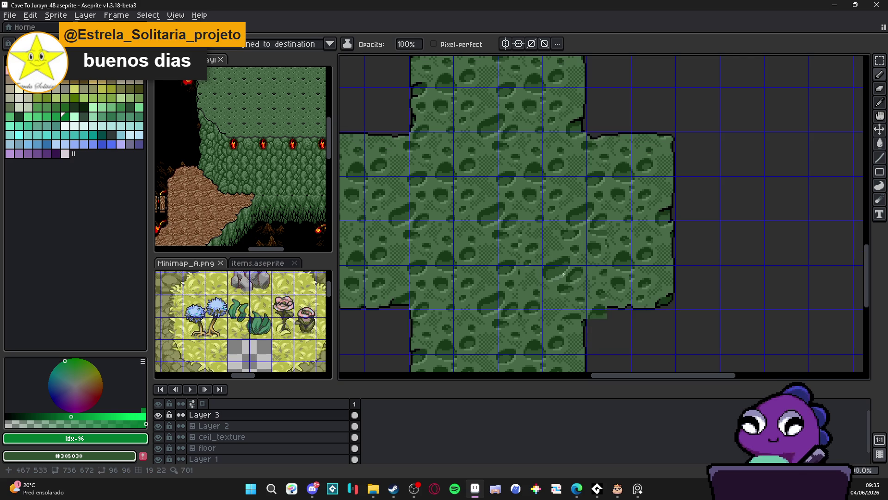
Hide the tile grid and pick black from the block's outline pixel.
key("ctrl+apostrophe")
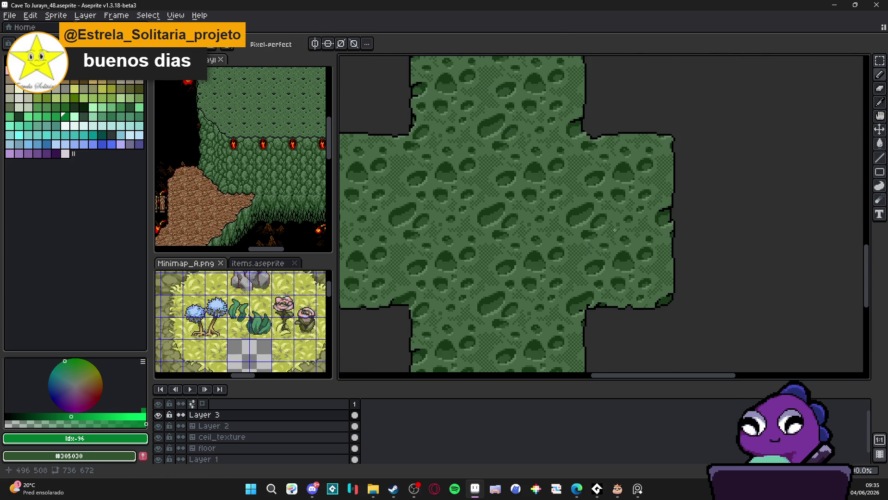
scroll(592, 303, "up", 5)
scroll(570, 263, "up", 1)
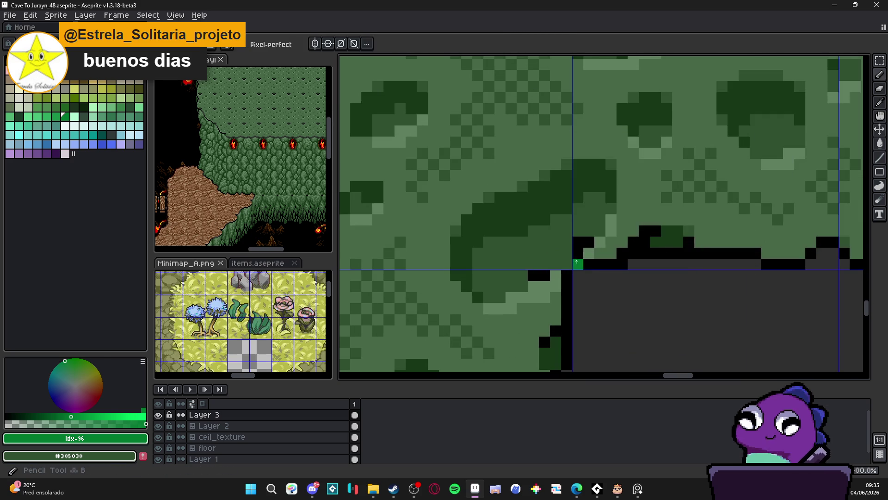
left_click(570, 263, "alt")
scroll(560, 264, "down", 2)
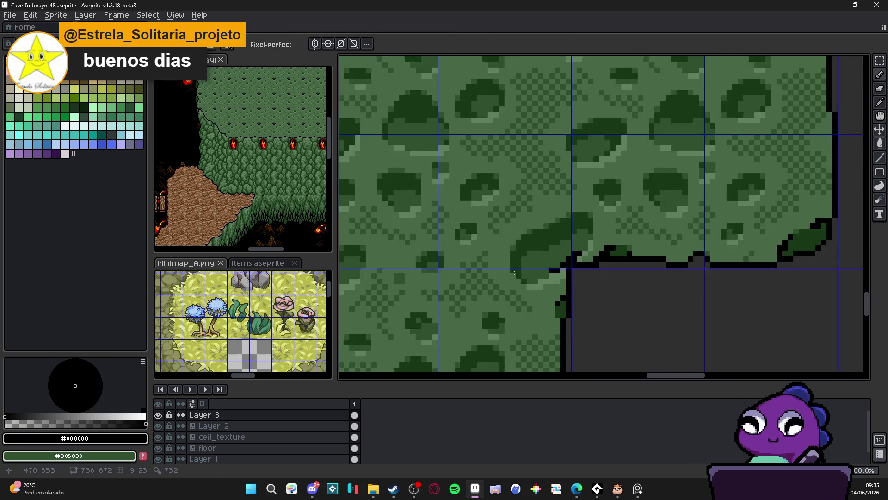
scroll(449, 301, "up", 1)
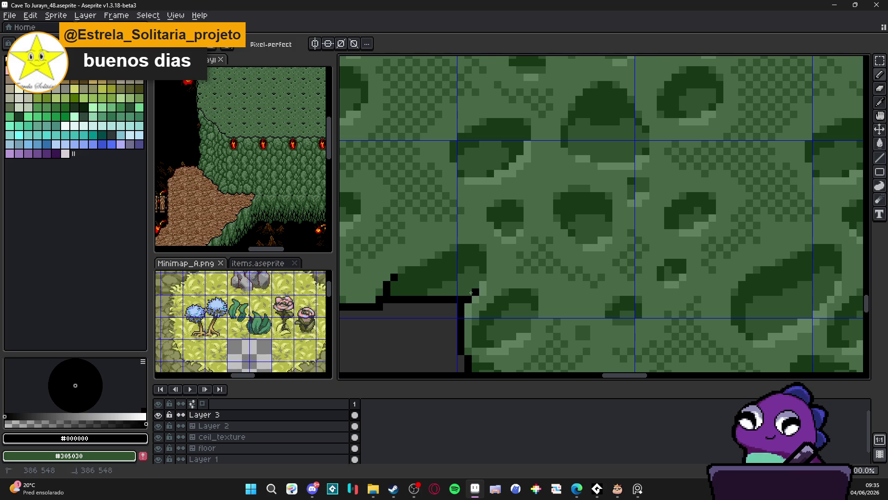
scroll(472, 293, "down", 2)
Zoom in to inspect the moss block's inner corners, then pan back over the tileset.
left_click_drag(511, 249, 473, 138)
scroll(474, 139, "up", 1)
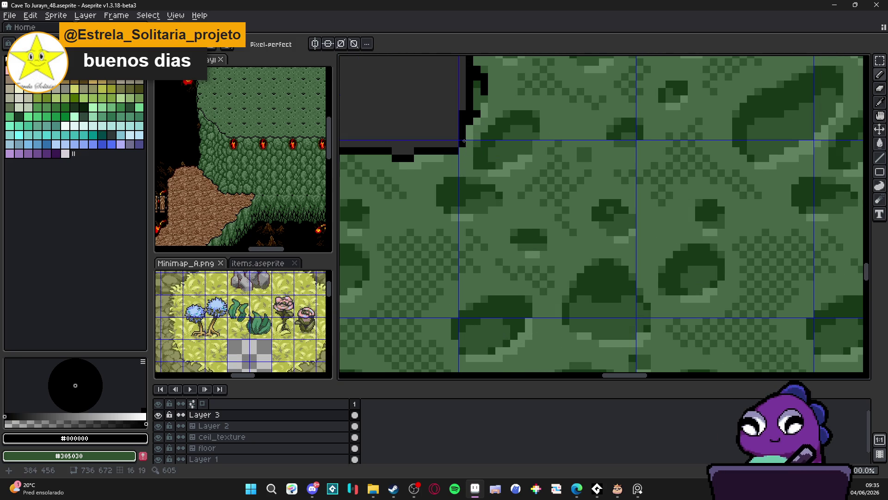
scroll(486, 192, "down", 4)
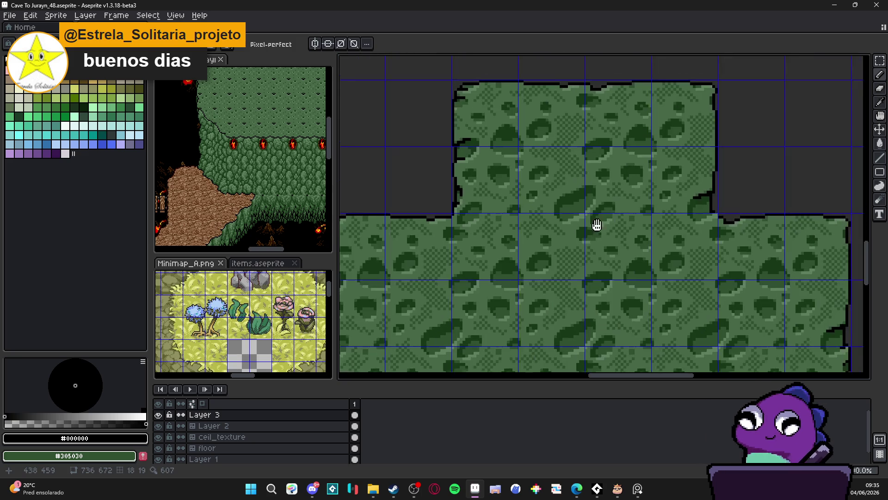
scroll(689, 209, "up", 4)
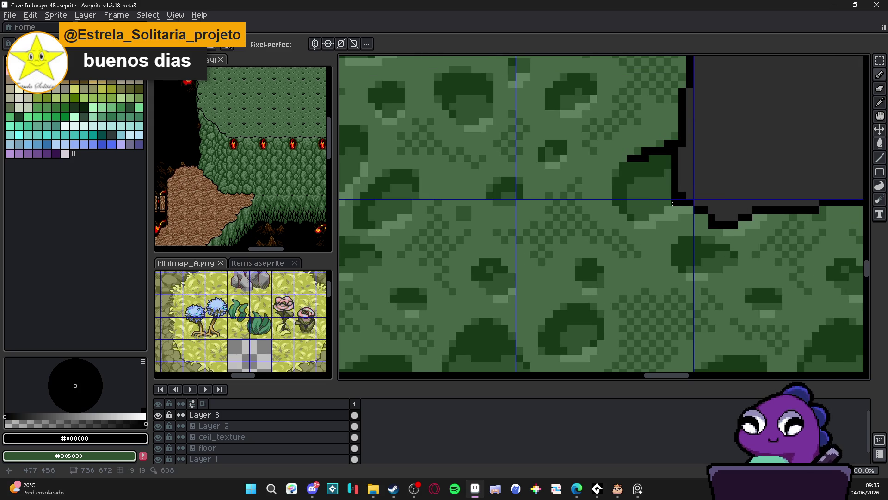
scroll(651, 210, "down", 5)
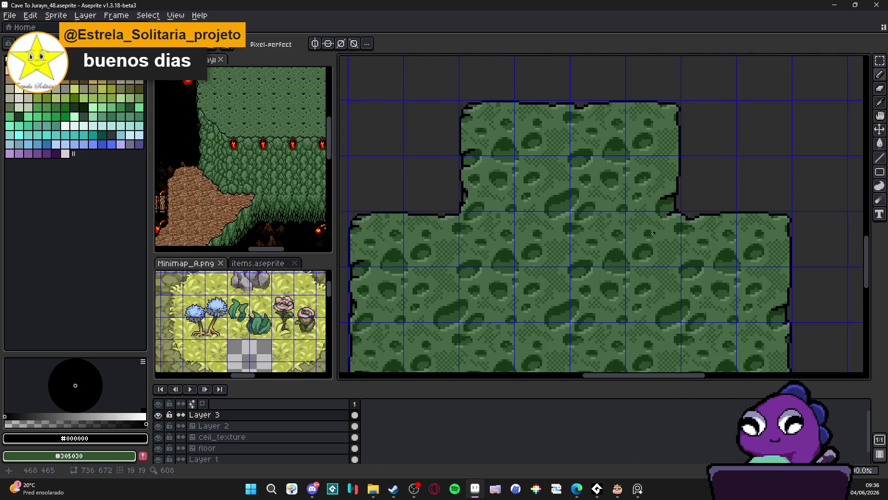
scroll(620, 233, "down", 2)
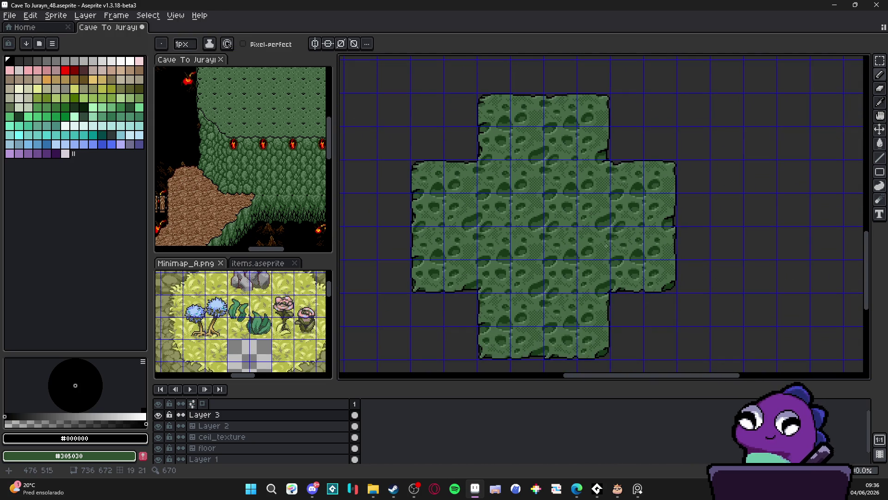
scroll(523, 234, "down", 2)
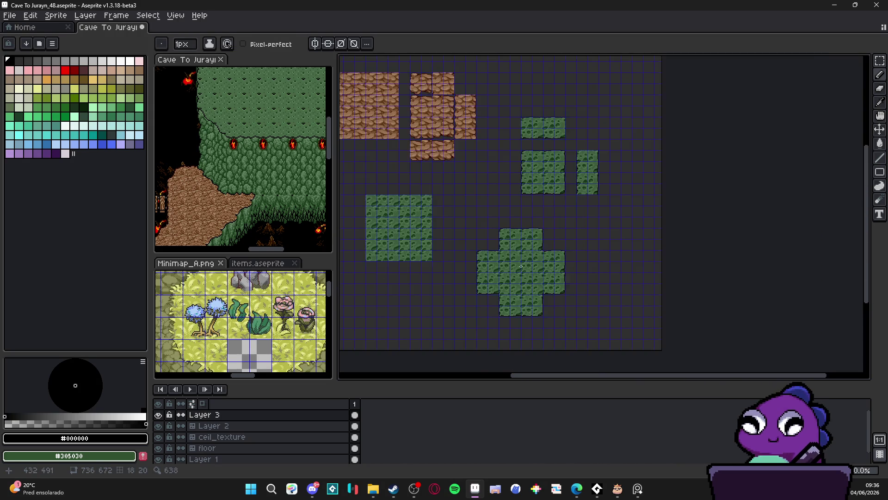
scroll(514, 262, "up", 1)
left_click_drag(504, 245, 566, 302)
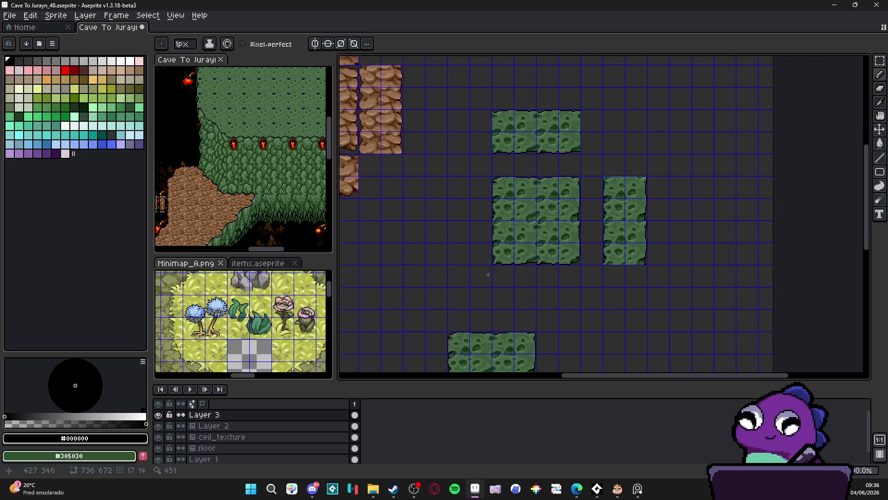
Nudge the selected tile block on Layer 2 up one tile and deselect it.
key("v")
key("alt+Down")
key("m")
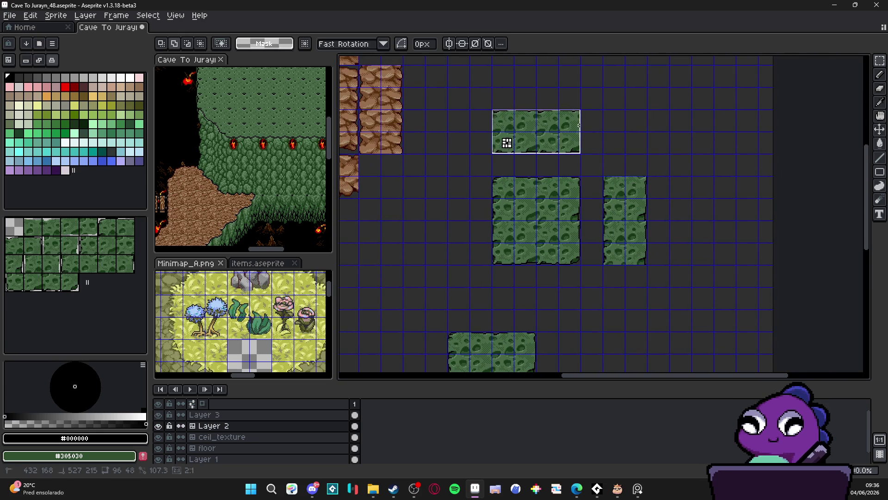
key("Up")
key("ctrl+d")
left_click_drag(463, 321, 482, 202)
Cut the moss cross from Layer 3 and paste it in place onto tilemap Layer 2.
key("v")
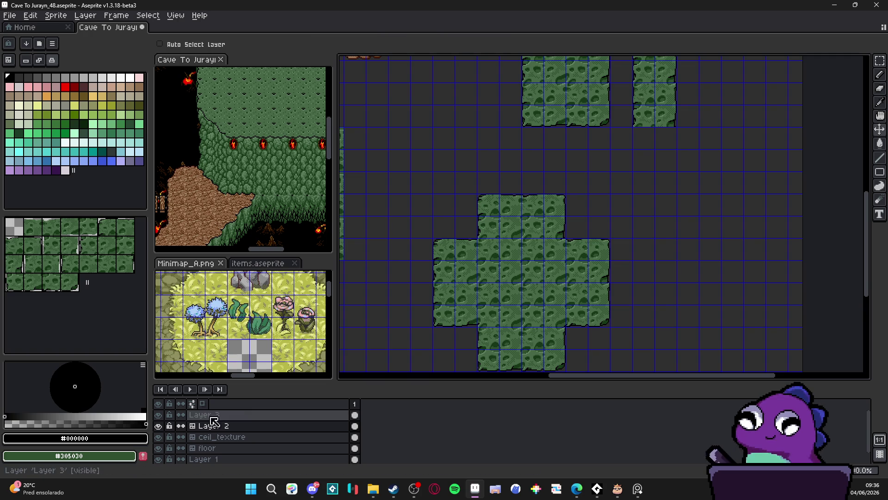
left_click(219, 416)
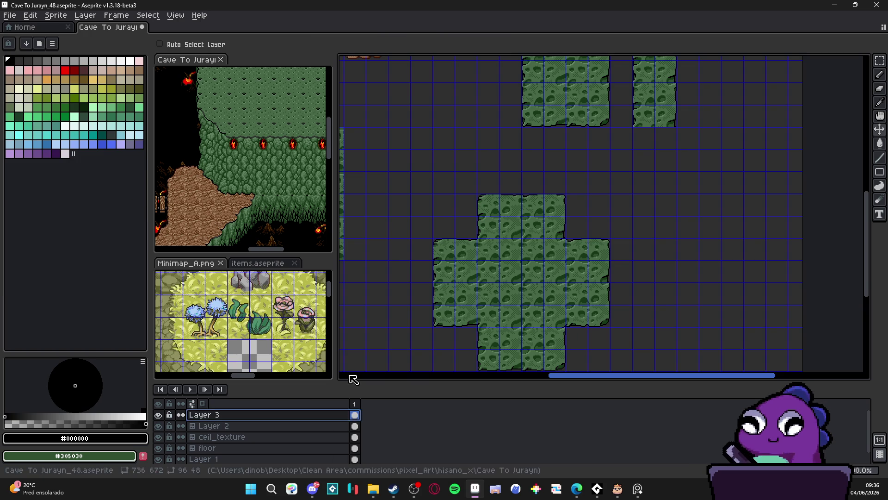
key("m")
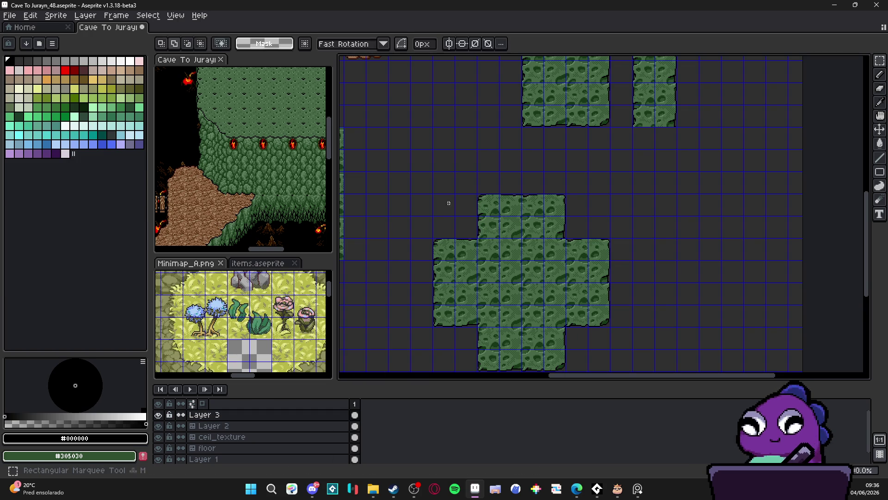
left_click_drag(444, 199, 604, 369)
key("ctrl+x")
key("v")
left_click(562, 119, "ctrl")
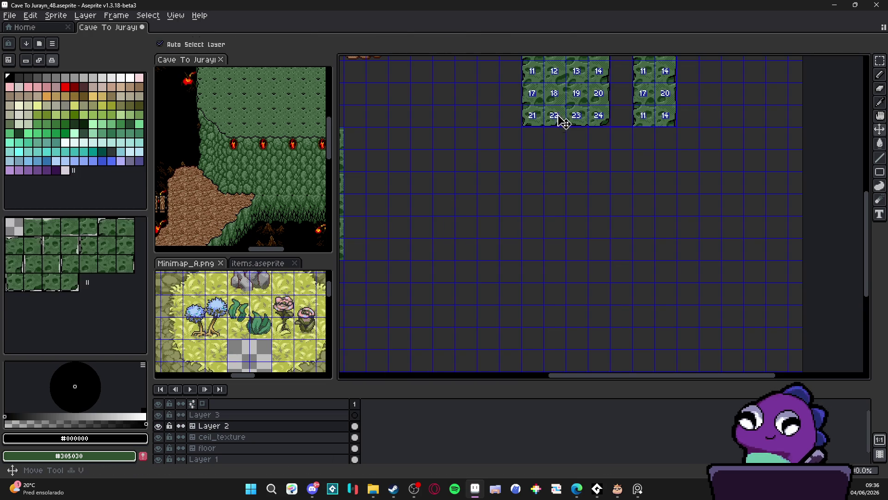
key("ctrl+v")
key("ctrl+d")
Fill the empty cells in the moss blocks with moss tiles picked from the canvas.
scroll(529, 249, "up", 2)
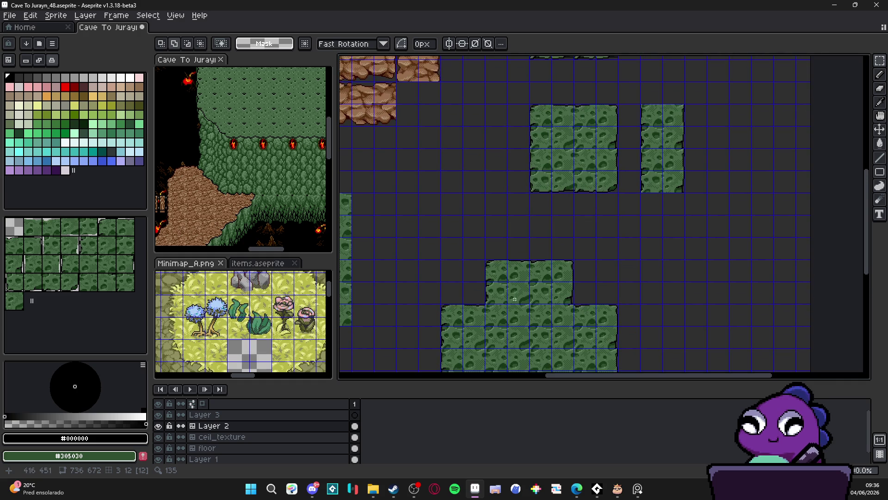
key("Tab")
key("i")
left_click(503, 313)
key("b")
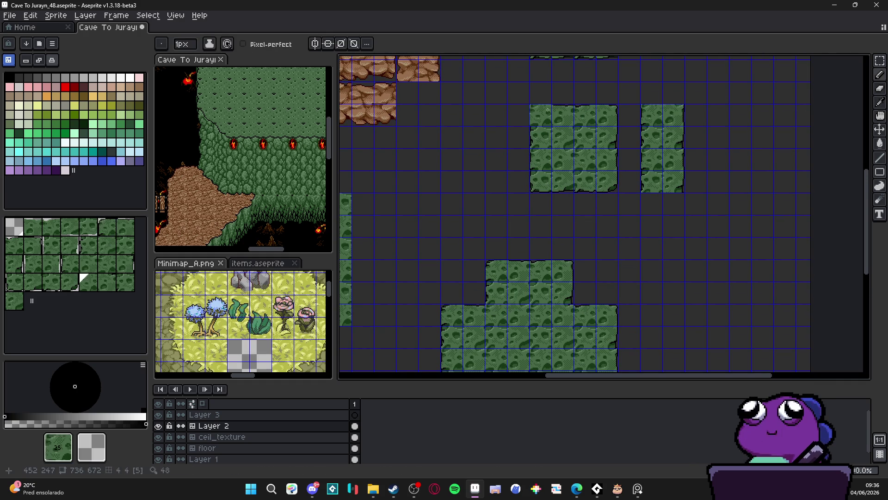
scroll(601, 231, "up", 2)
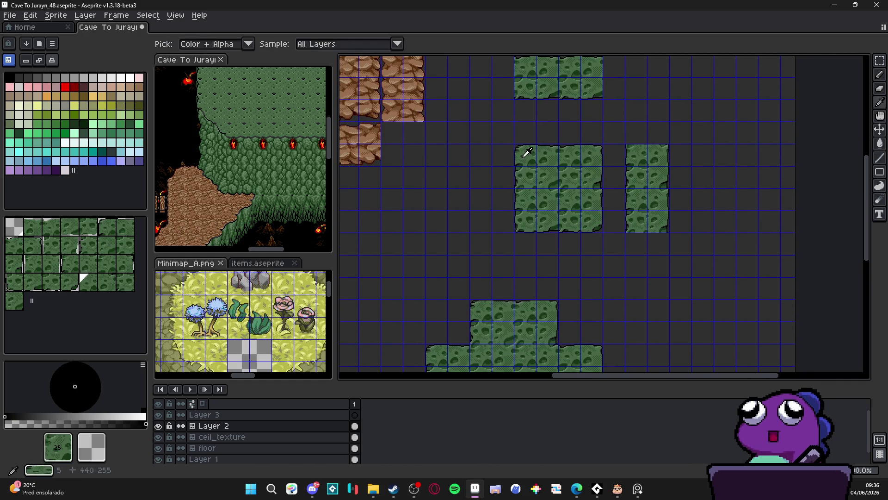
left_click(526, 153, "alt")
left_click(525, 111)
left_click(598, 221, "alt")
left_click(547, 133)
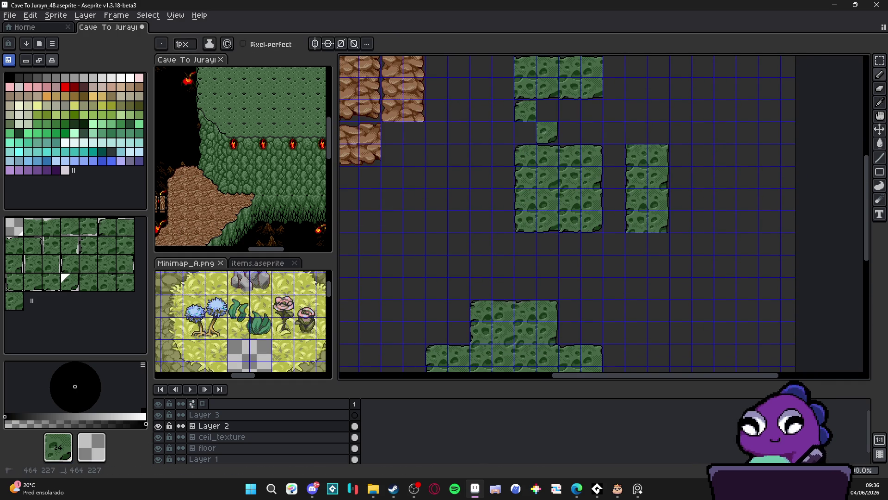
left_click(593, 151, "alt")
left_click(547, 111)
left_click(522, 214, "alt")
left_click(524, 130)
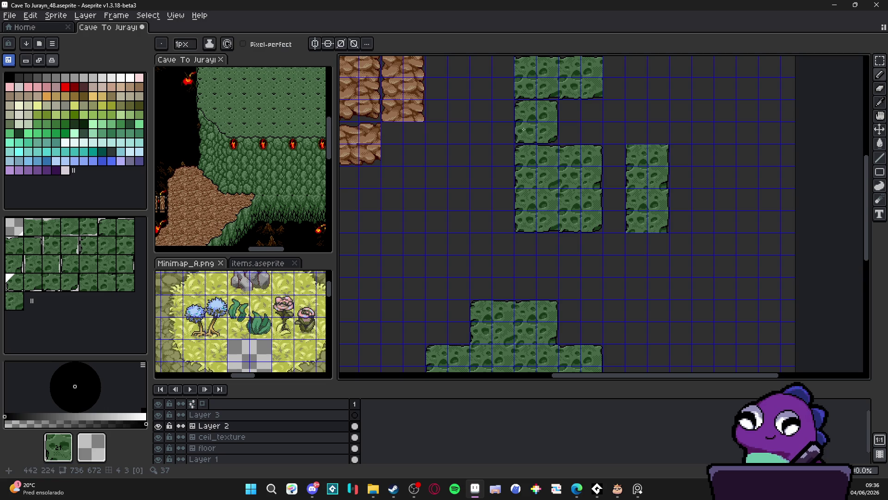
Pick further moss tiles from the canvas while looking over the moss blocks.
scroll(568, 158, "down", 5)
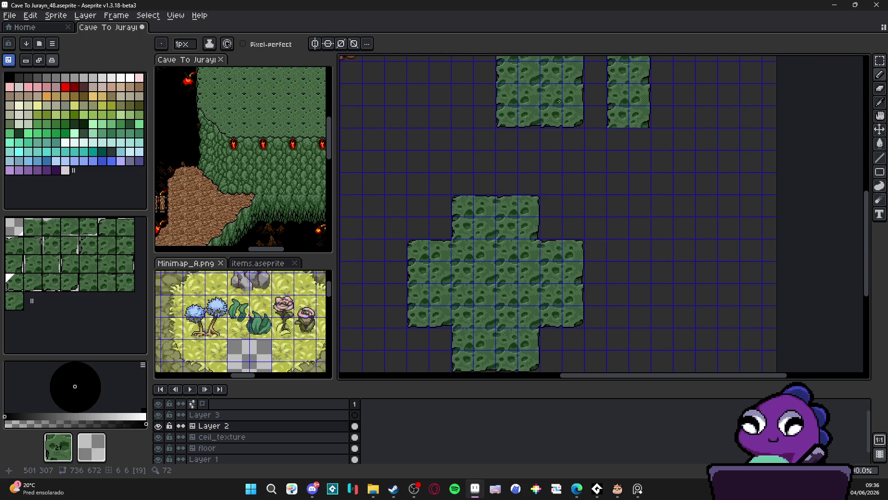
left_click(537, 247, "alt")
scroll(532, 238, "up", 6)
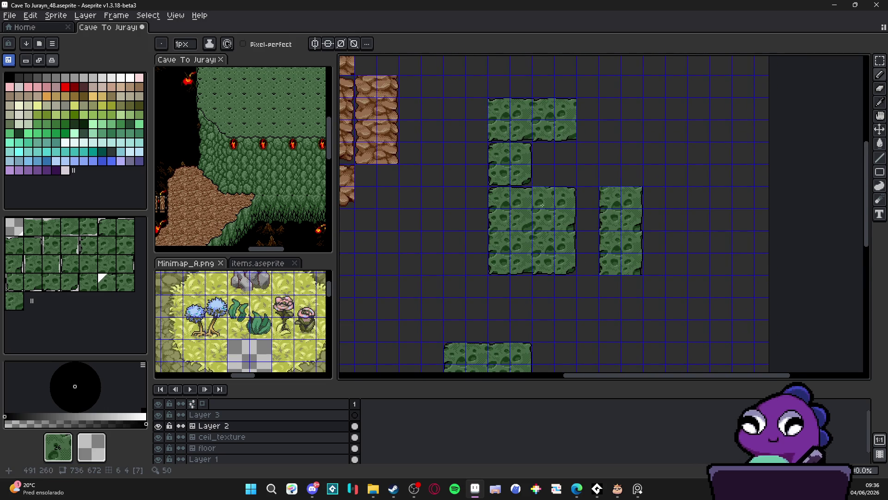
scroll(549, 116, "down", 2)
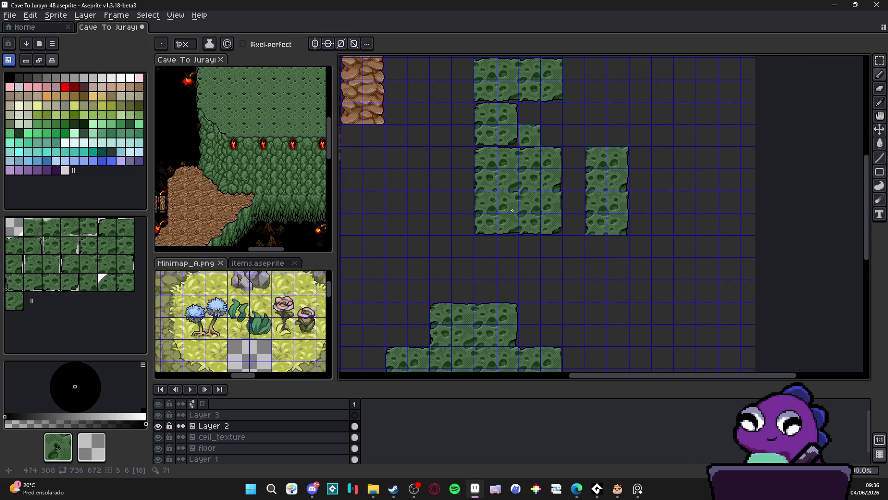
scroll(513, 211, "down", 1)
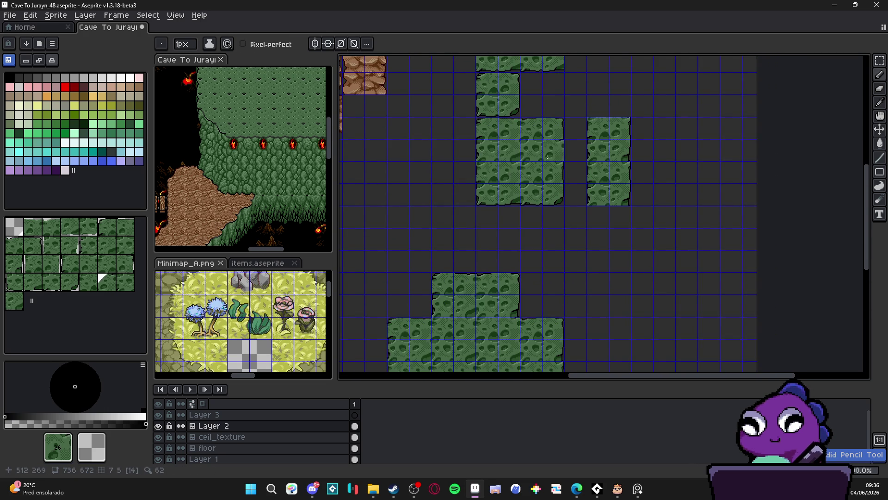
scroll(547, 157, "down", 1)
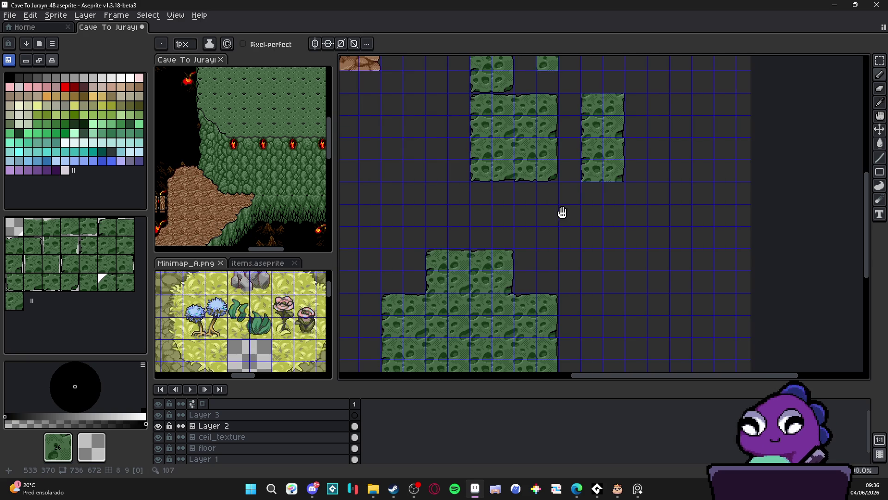
scroll(568, 86, "left", 1)
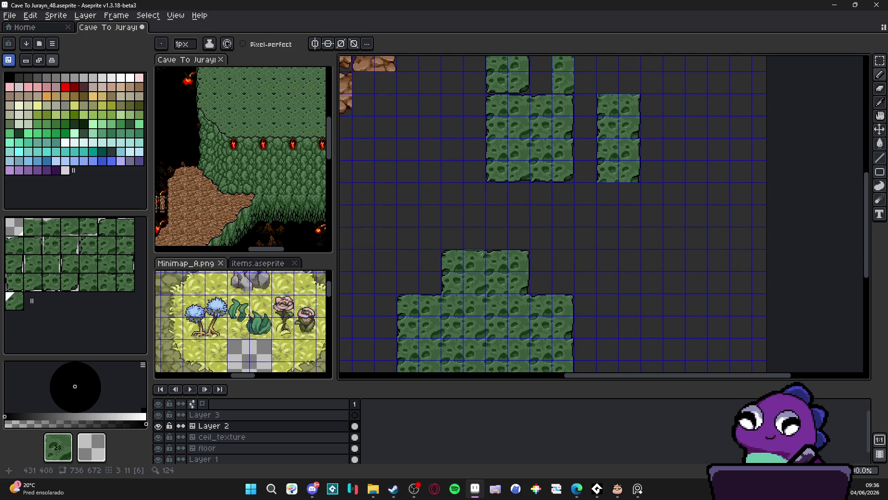
scroll(476, 231, "down", 4)
left_click(470, 208, "alt")
scroll(470, 208, "up", 4)
scroll(470, 208, "right", 1)
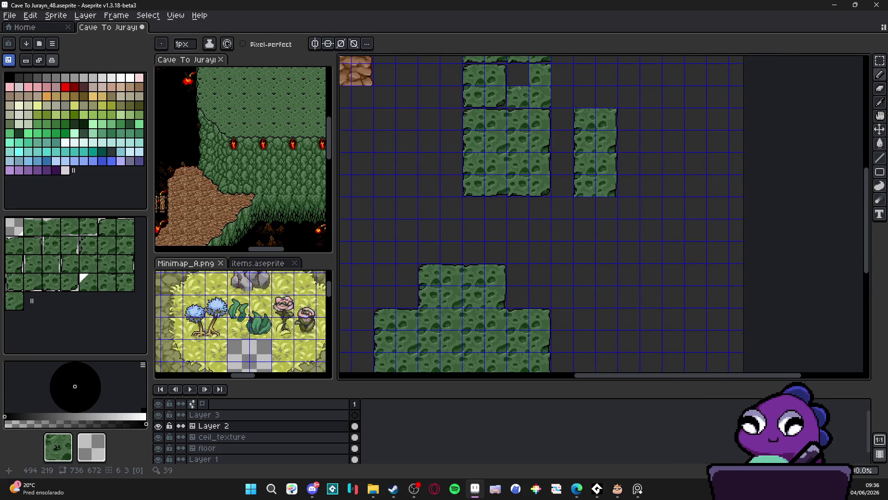
scroll(502, 278, "down", 3)
Select the moss cross on the tilemap and delete it.
key("alt")
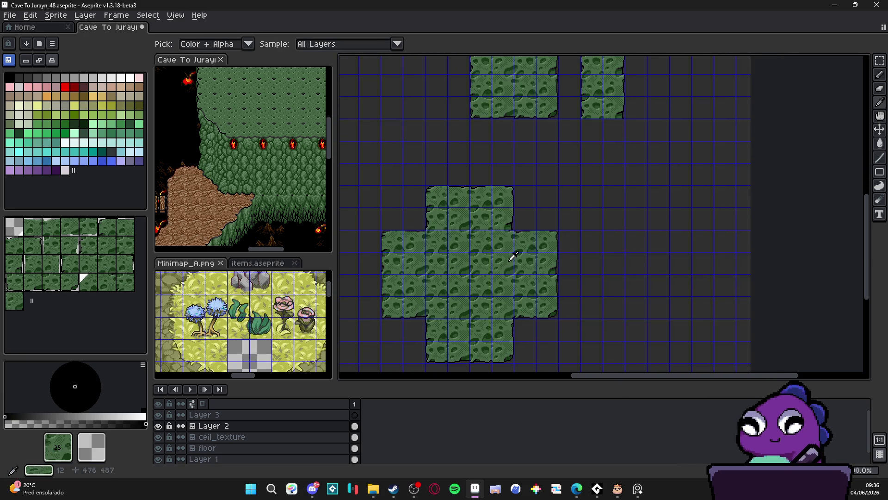
scroll(441, 304, "up", 3)
scroll(559, 213, "right", 3)
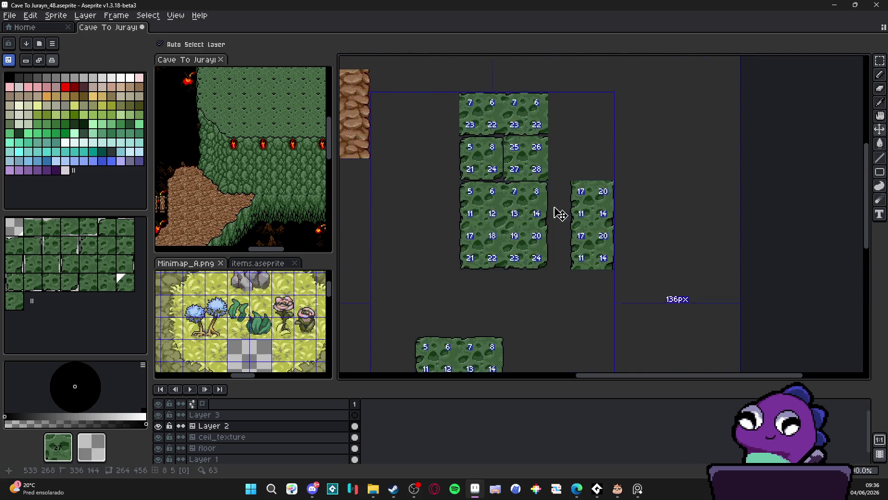
scroll(512, 257, "up", 2)
scroll(516, 250, "down", 2)
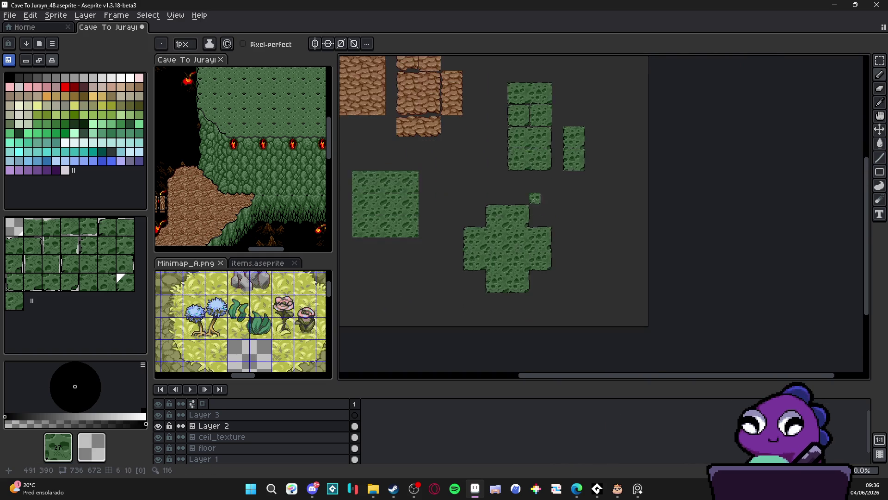
key("ctrl")
key("m")
scroll(491, 224, "up", 1)
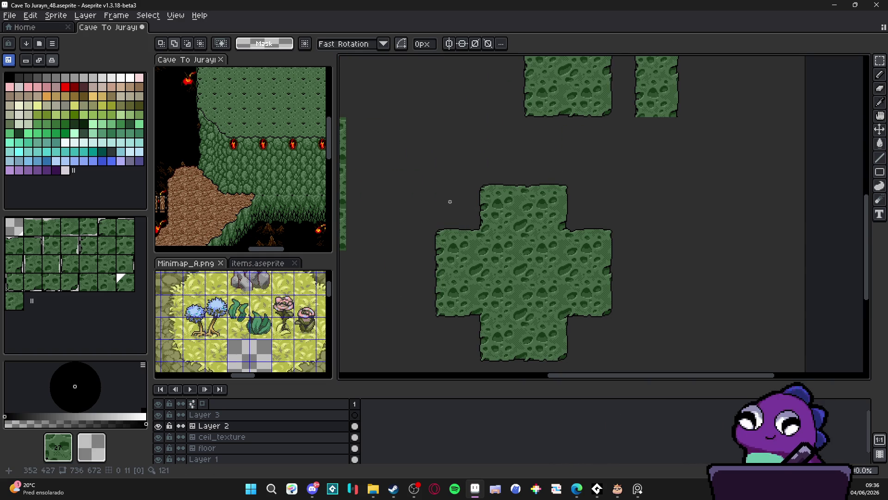
key("ctrl")
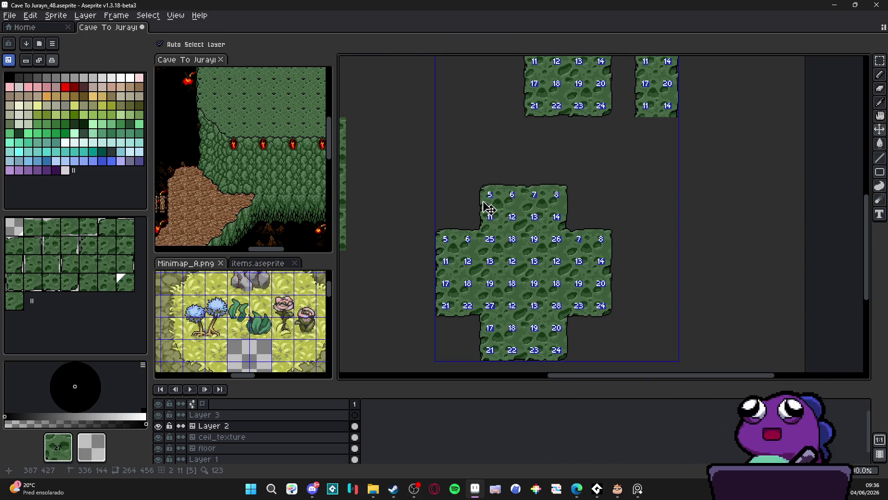
mouse_move(443, 196)
left_mouse_down()
mouse_move(567, 311)
mouse_move(601, 357)
left_mouse_up()
key("Delete")
Test-select the moss tiles, then turn on the sprite grid and tile index numbers.
scroll(493, 214, "down", 1)
scroll(493, 215, "up", 1)
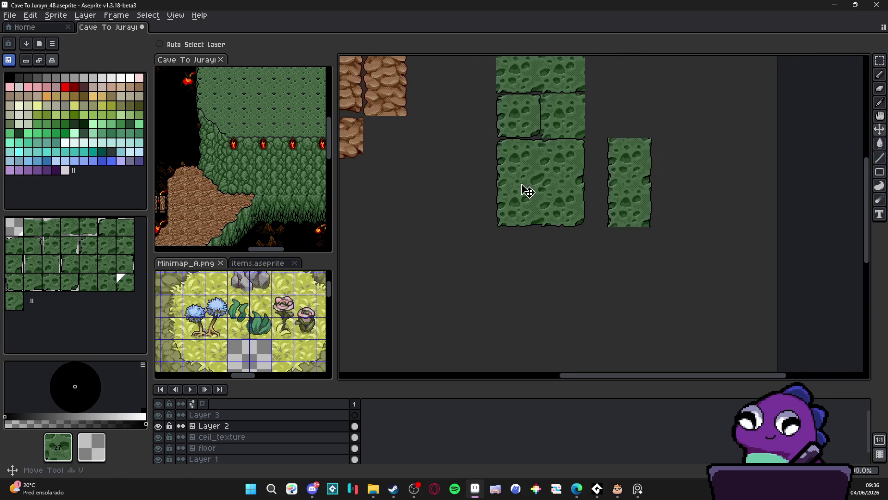
left_click_drag(539, 196, 546, 265)
left_click_drag(504, 119, 660, 296)
scroll(660, 295, "down", 1)
scroll(636, 283, "up", 1)
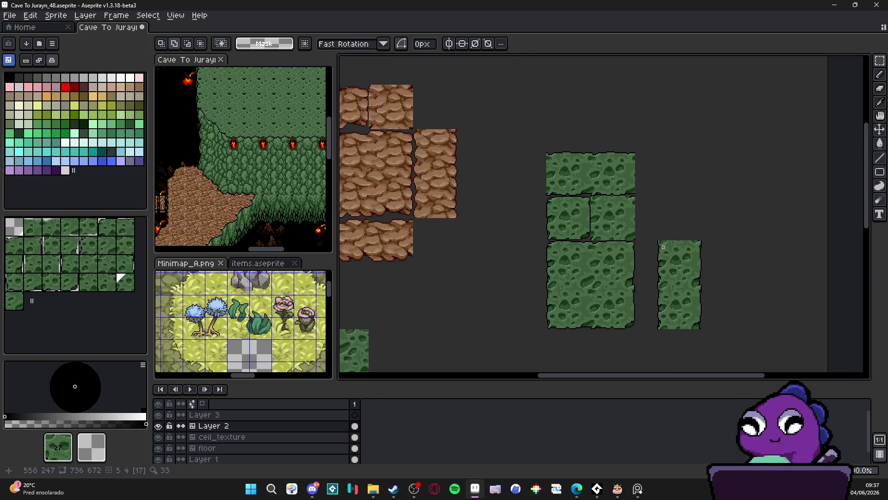
mouse_move(663, 247)
left_mouse_down()
mouse_move(699, 308)
mouse_move(725, 330)
left_mouse_up()
left_click(702, 307)
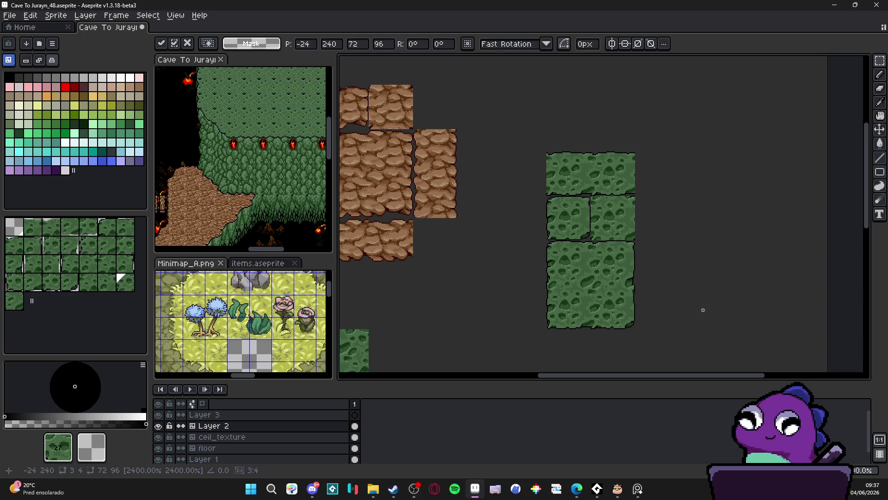
key("ctrl+z")
left_click(701, 280)
key("v")
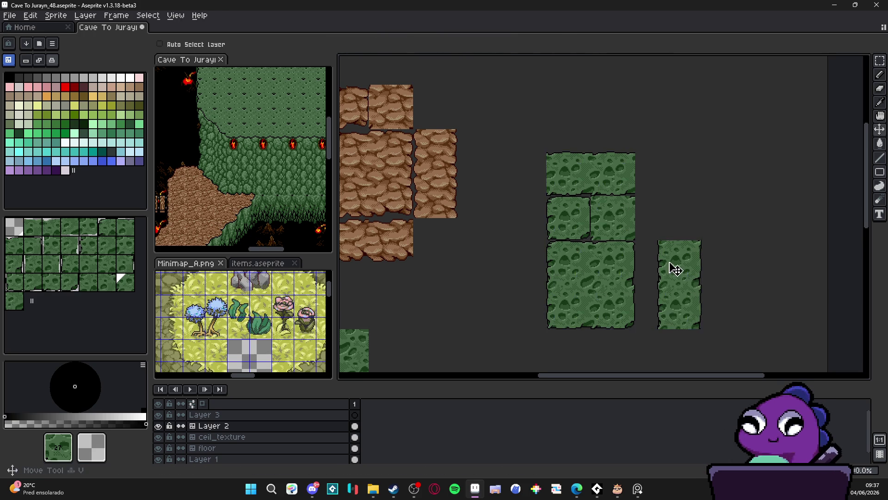
scroll(666, 264, "down", 1)
scroll(534, 190, "up", 2)
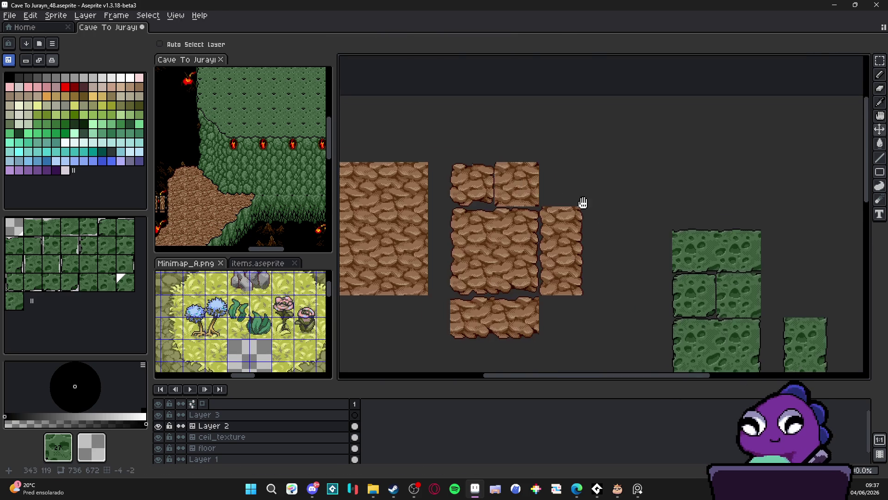
key("ctrl+apostrophe")
key("ctrl")
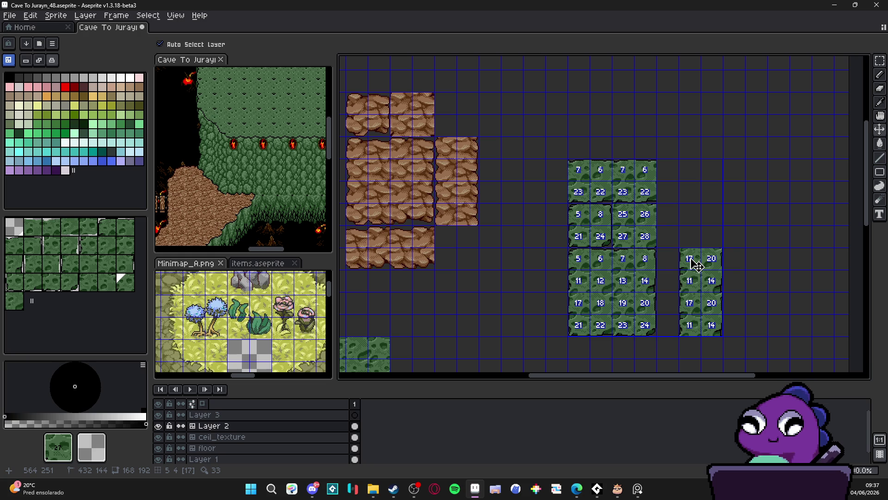
scroll(674, 264, "down", 1)
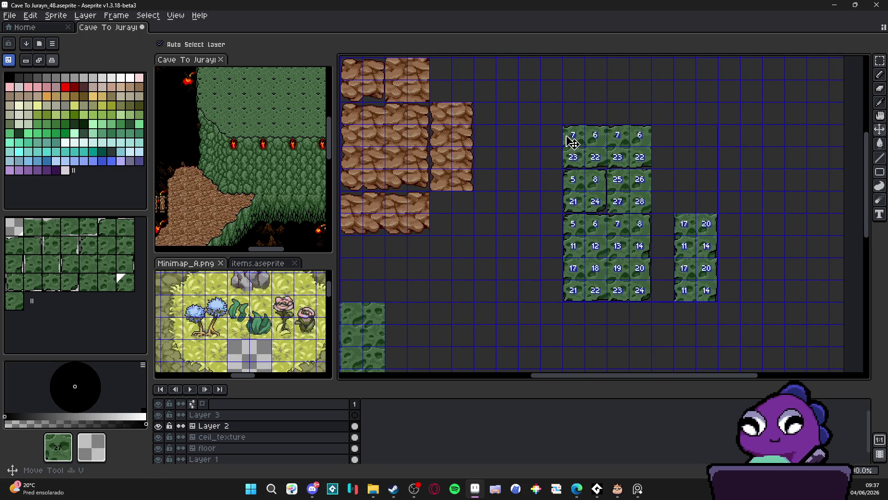
Move the top 2x2 block of moss tiles down one row.
mouse_move(570, 139)
left_mouse_down()
mouse_move(650, 167)
mouse_move(637, 162)
left_mouse_up()
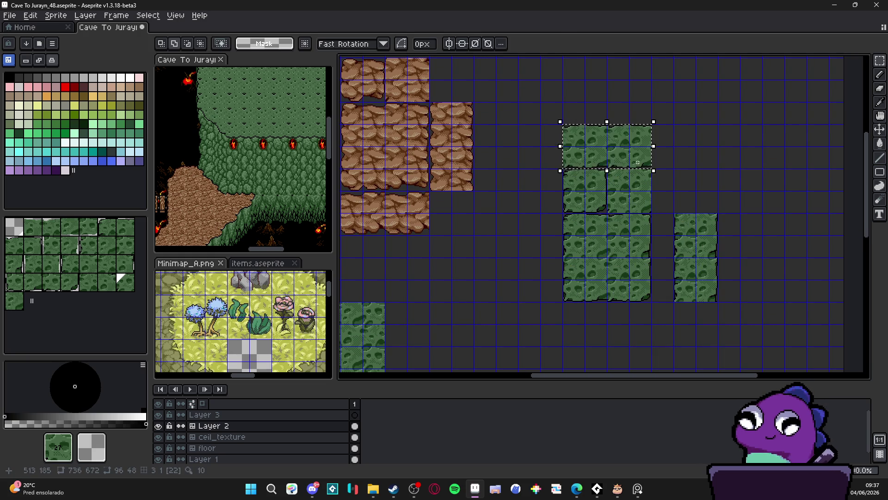
key("Return")
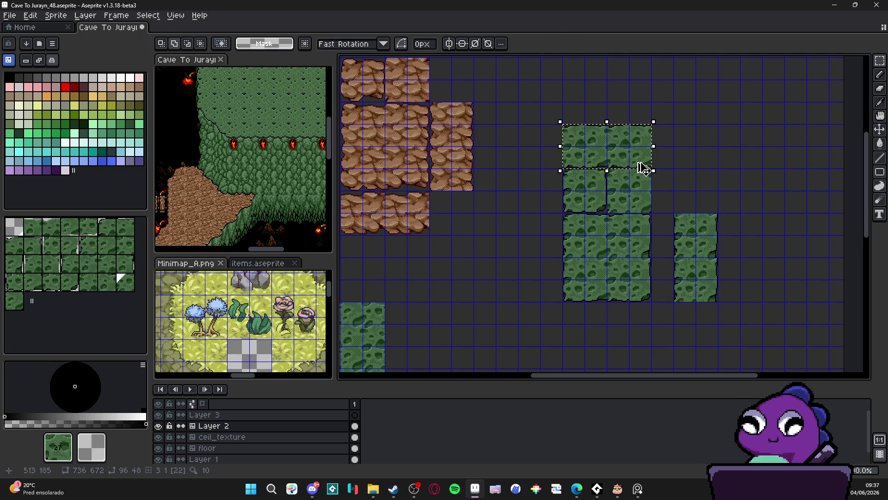
key("ctrl+d")
key("Tab")
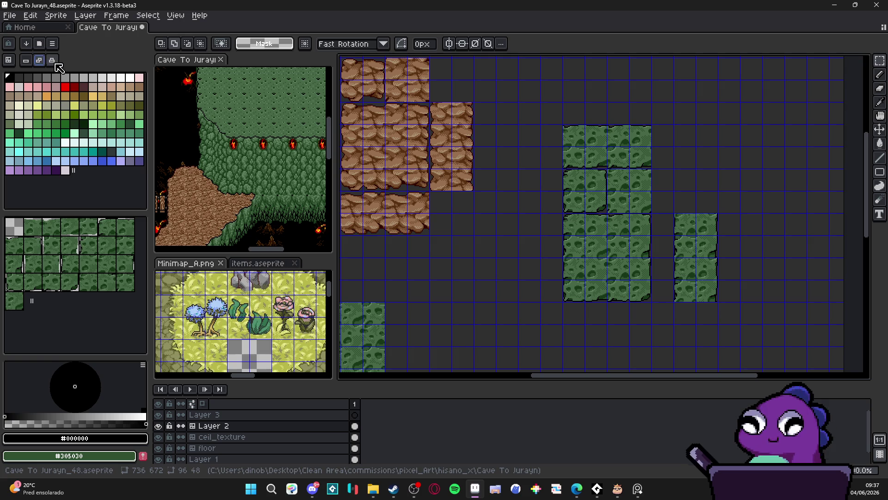
left_click_drag(575, 134, 646, 166)
key("ctrl+d")
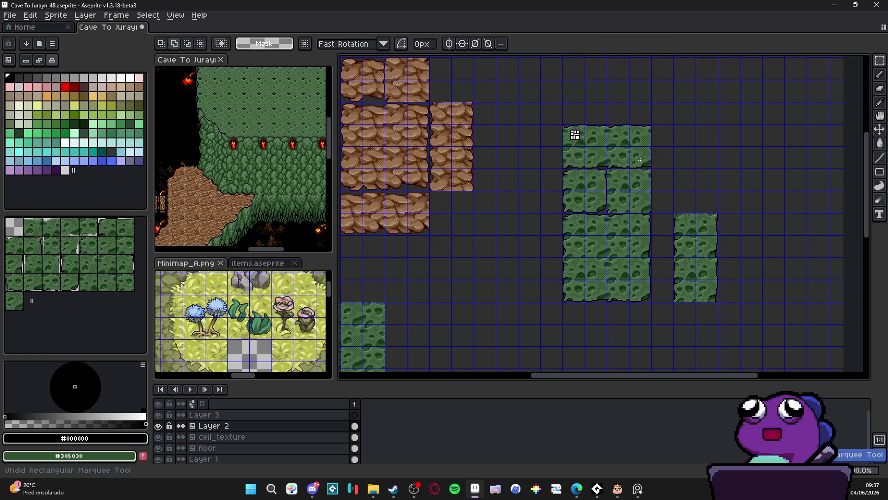
key("Tab")
left_click_drag(572, 133, 647, 169)
key("Down")
key("Down")
key("Down")
key("Down")
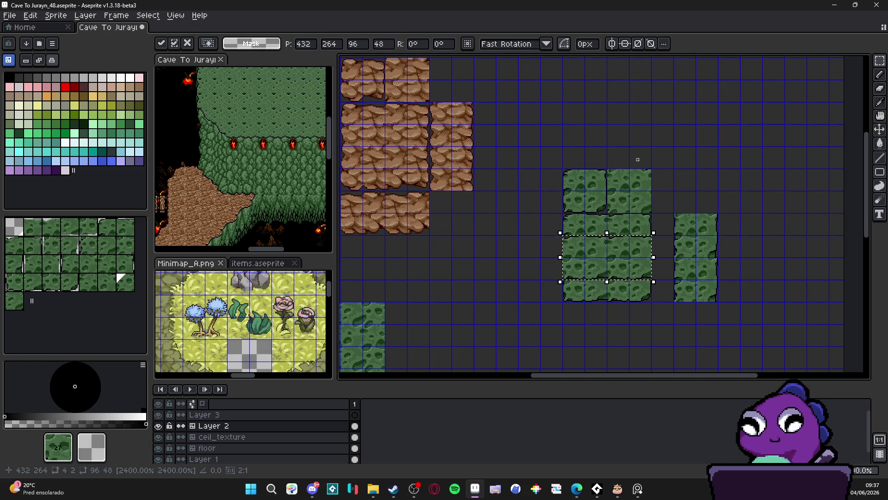
key("Return")
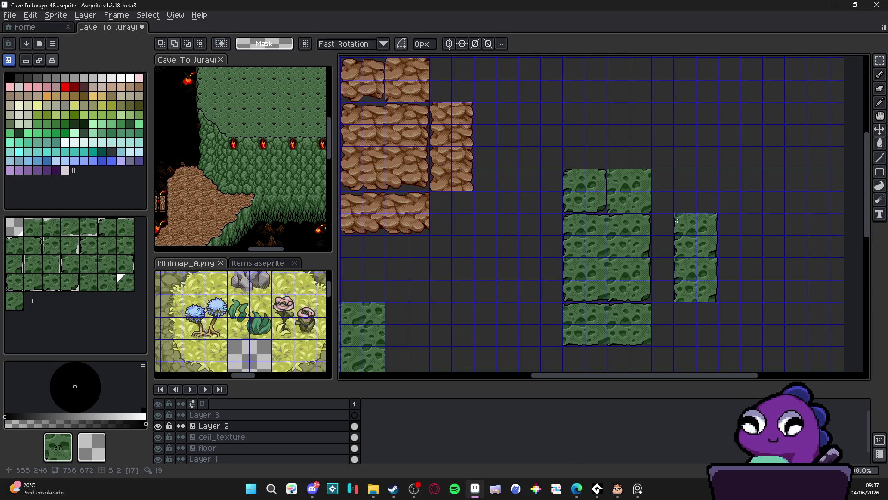
Shift the right green column one tile left, then nudge the whole block toward the rock tiles.
mouse_move(676, 220)
left_mouse_down()
mouse_move(741, 299)
mouse_move(718, 291)
left_mouse_up()
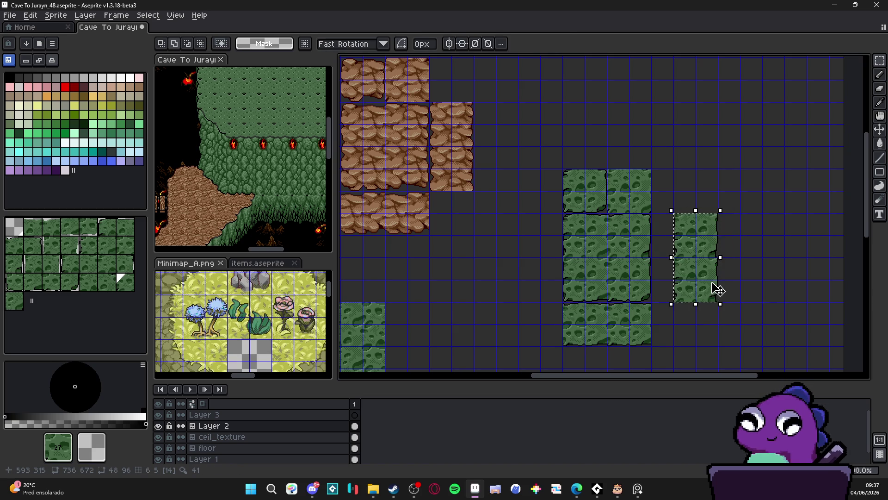
key("Left")
key("Return")
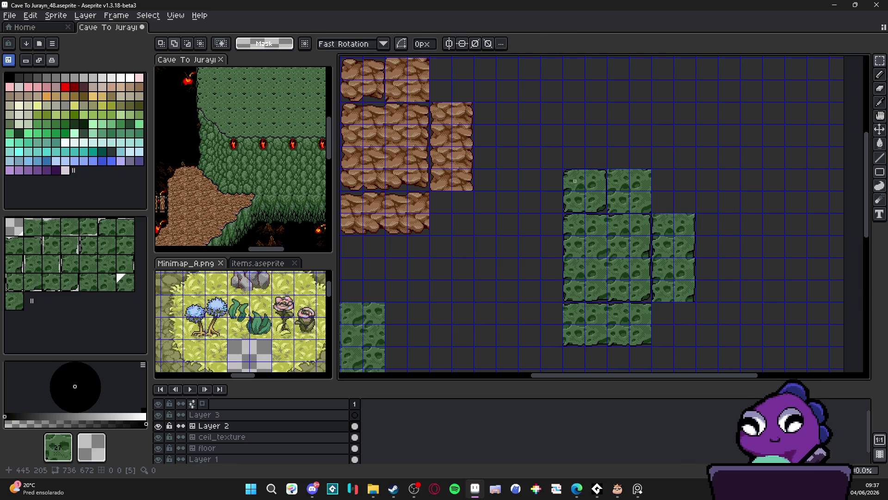
mouse_move(575, 181)
left_mouse_down()
mouse_move(624, 229)
mouse_move(687, 329)
left_mouse_up()
key("Up")
key("Left")
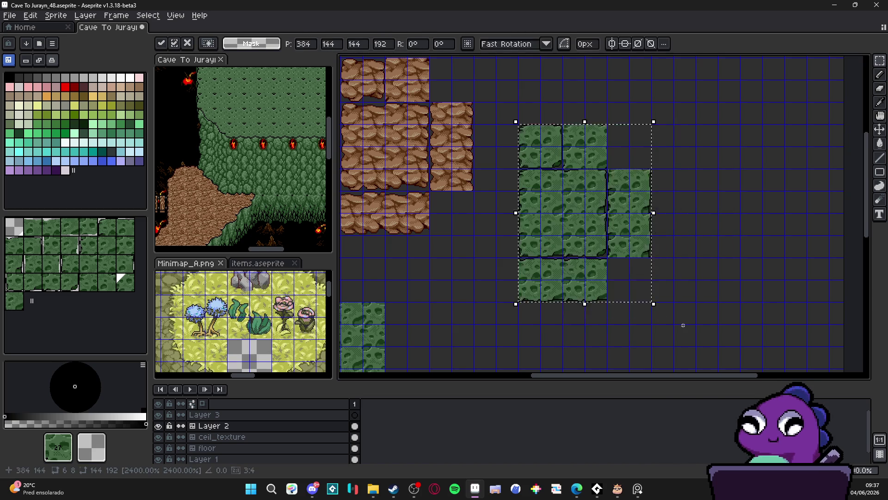
key("Up")
key("Up")
key("Up")
key("Left")
key("Left")
Nudge the green moss block one cell right and commit its position.
scroll(607, 318, "down", 1)
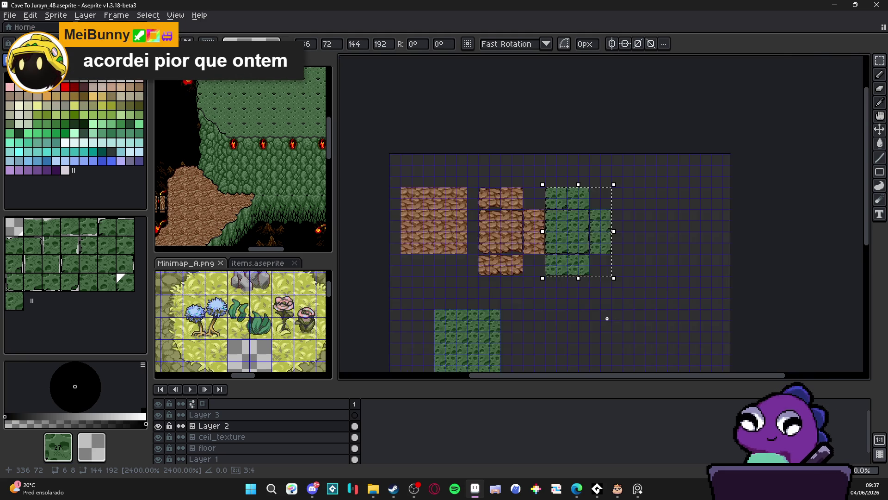
scroll(557, 254, "down", 3)
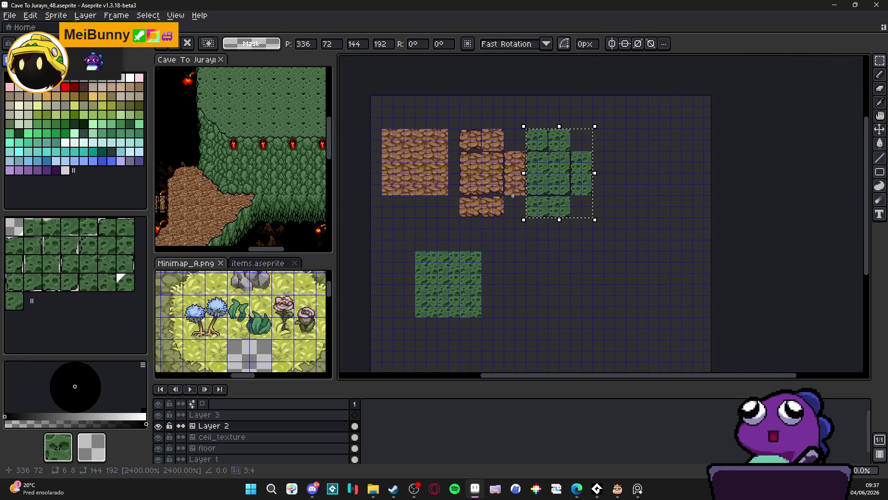
scroll(537, 172, "up", 1)
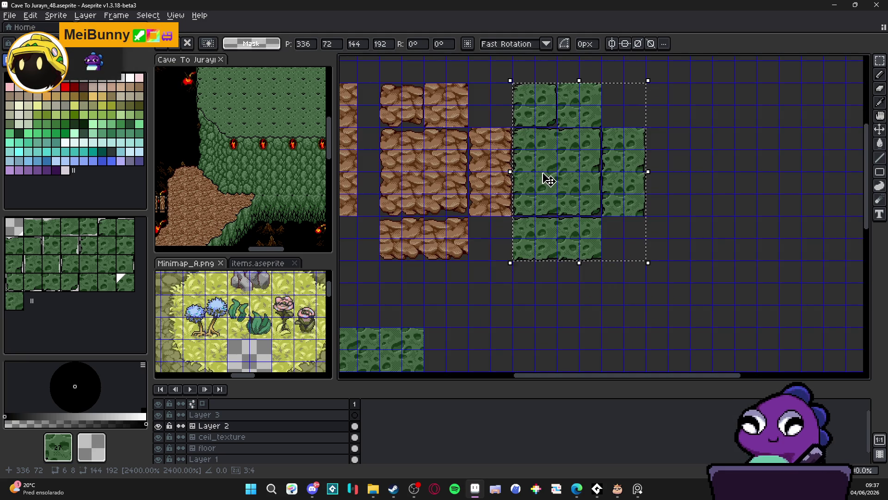
key("Right")
scroll(548, 180, "down", 1)
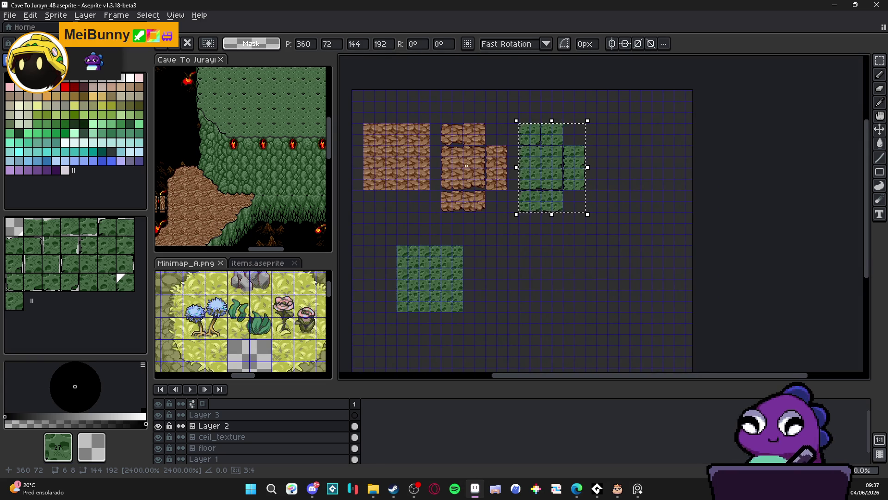
left_click_drag(466, 165, 490, 176)
scroll(500, 189, "up", 1)
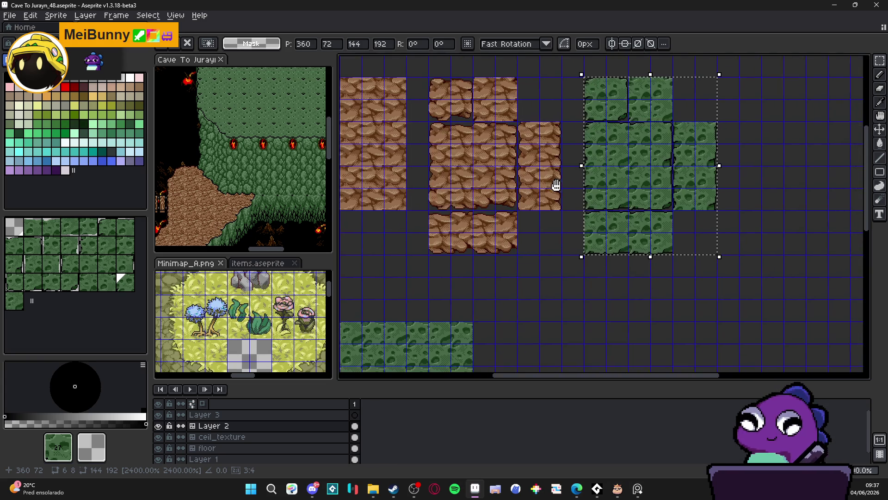
key("ctrl+d")
scroll(563, 210, "down", 1)
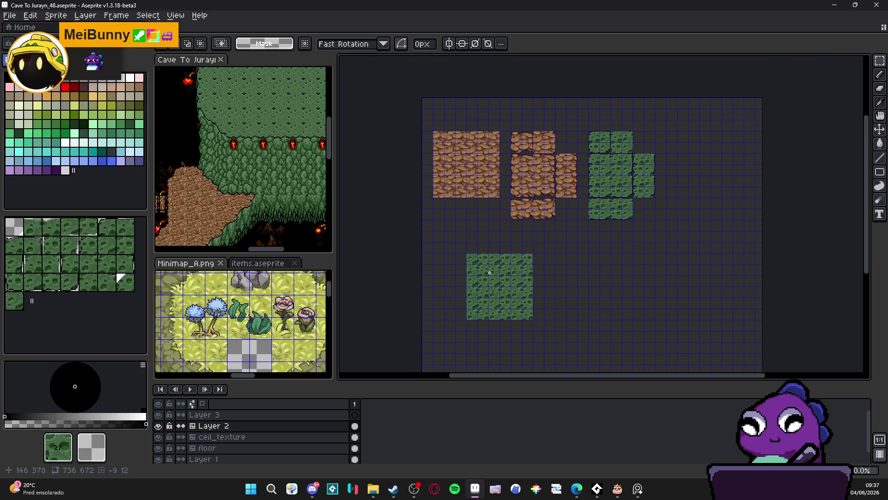
scroll(489, 273, "up", 1)
On the ceil_texture layer, select the big green tile square and delete it.
key("v")
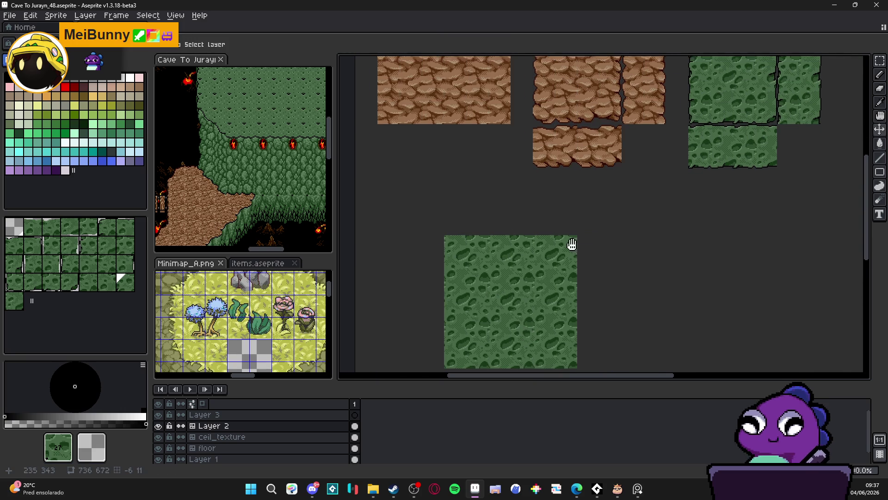
left_click_drag(572, 244, 522, 304)
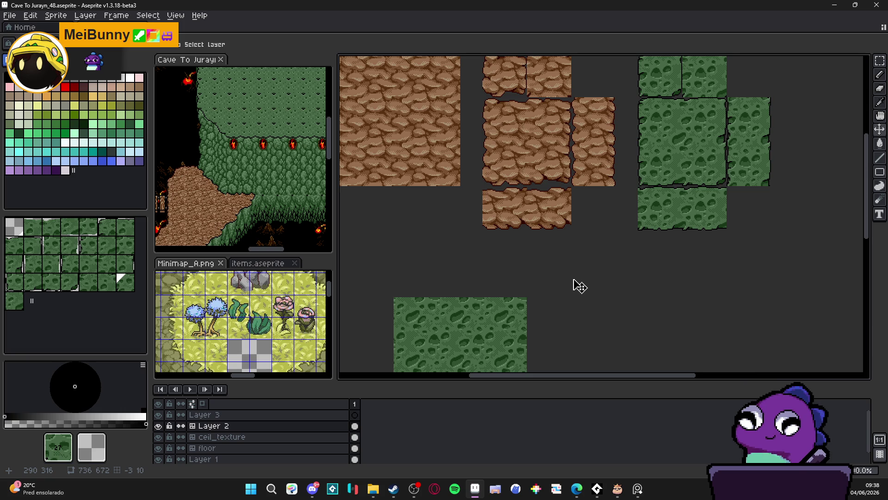
scroll(569, 268, "down", 1)
scroll(500, 276, "up", 1)
left_click(502, 275)
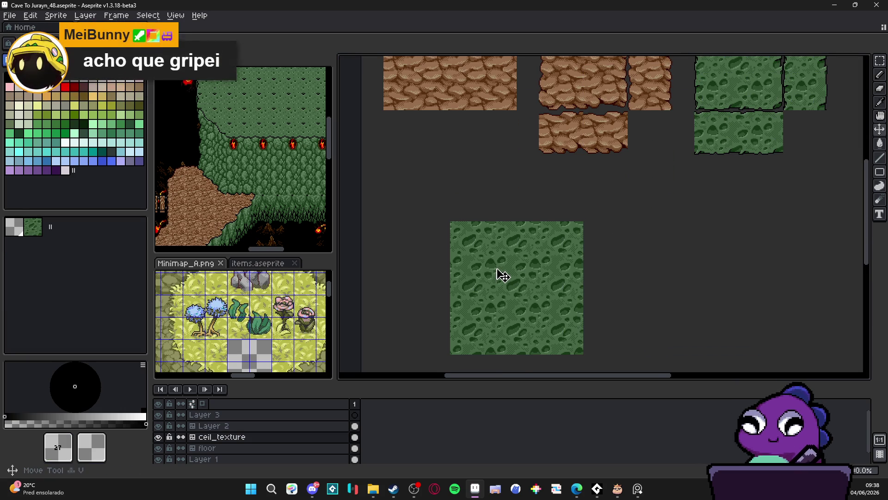
left_click_drag(499, 276, 491, 254)
key("m")
mouse_move(458, 214)
left_mouse_down()
mouse_move(488, 224)
mouse_move(557, 325)
left_mouse_up()
key("Delete")
scroll(550, 316, "down", 1)
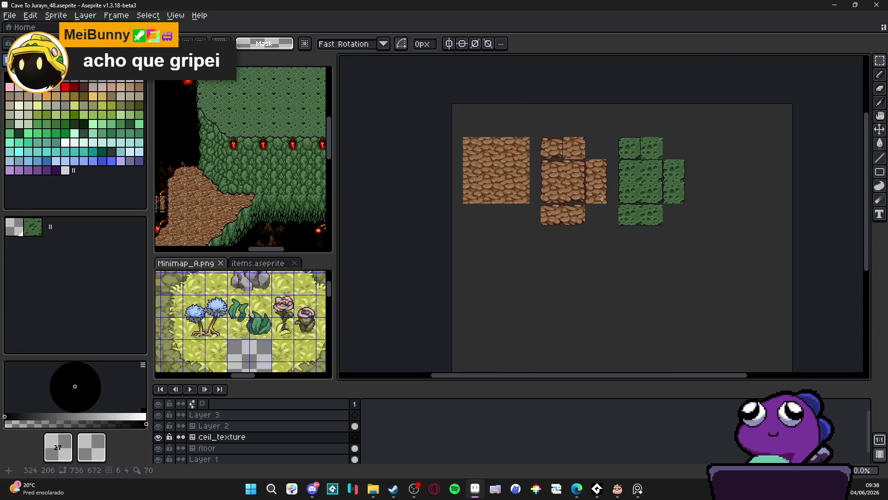
Save the cave tileset file and briefly view Minimap_A.png.
key("ctrl+s")
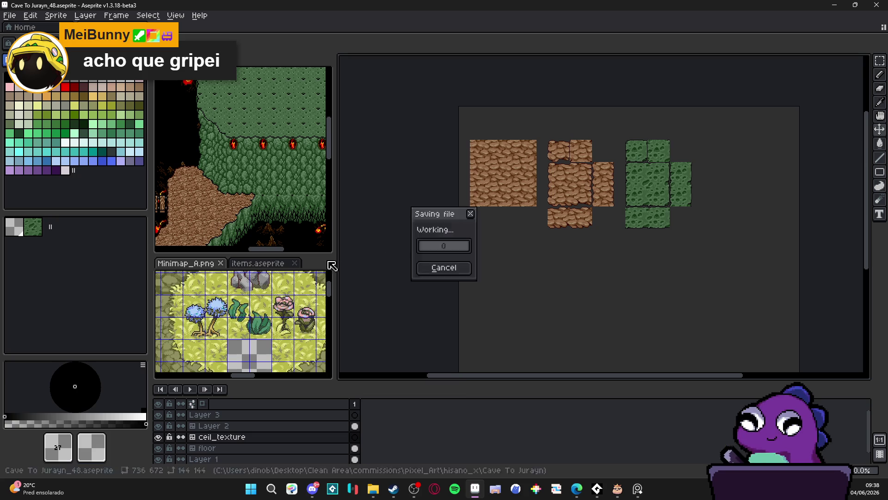
scroll(272, 309, "down", 2)
left_click(250, 297)
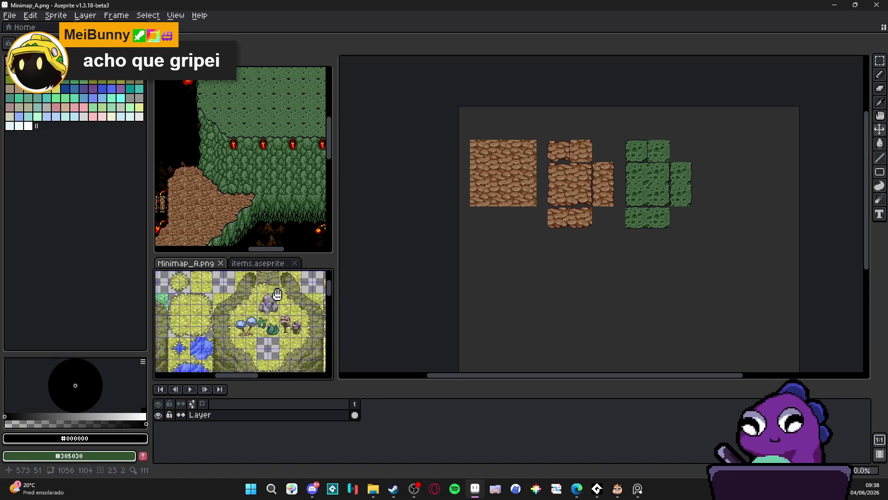
mouse_move(254, 321)
left_mouse_down()
mouse_move(308, 301)
mouse_move(266, 288)
mouse_move(240, 297)
mouse_move(254, 289)
left_mouse_up()
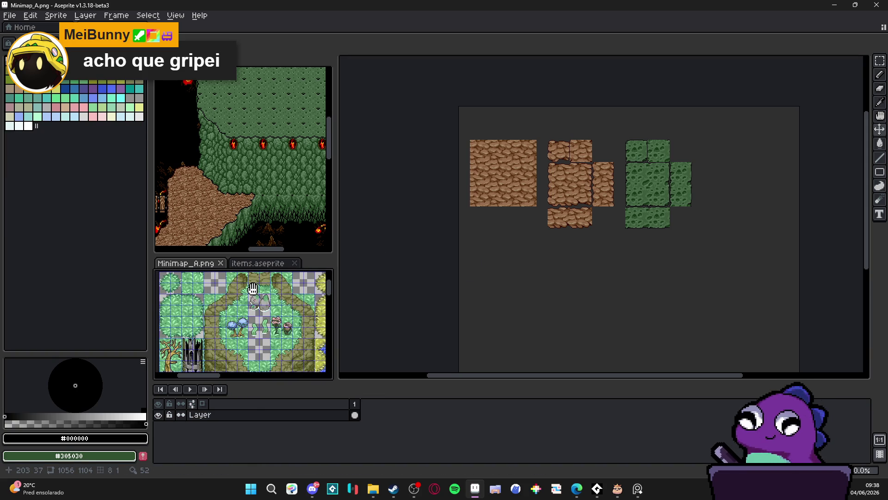
left_click(567, 203)
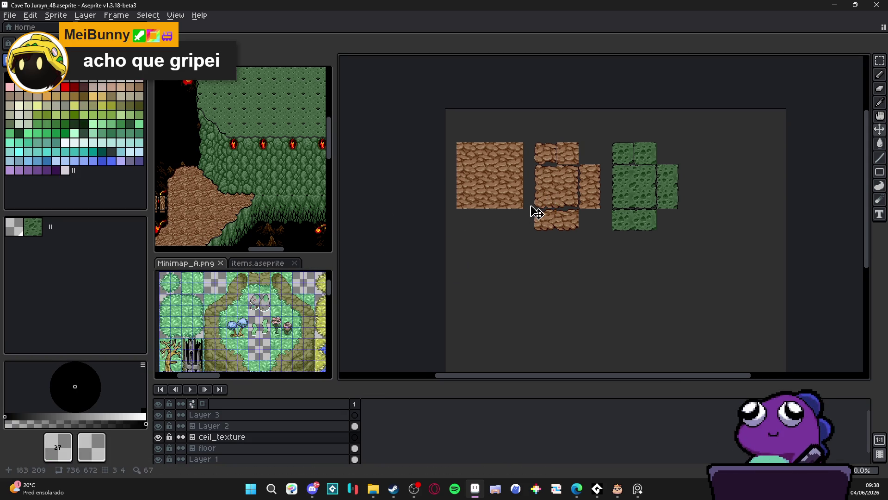
Show the Cave To Jurayn_ref map's tile grid with numbers and pan to the bridge and lower cave.
left_click(236, 189)
left_click_drag(236, 189, 250, 181)
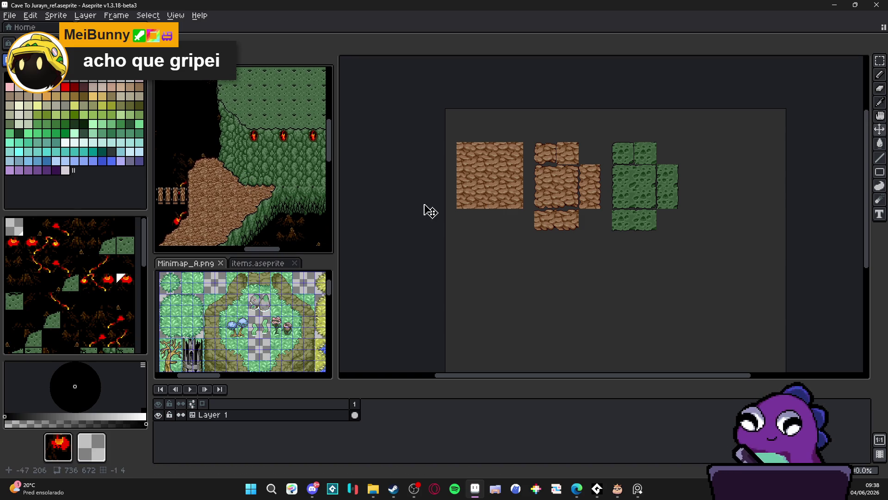
key("Tab")
key("Tab")
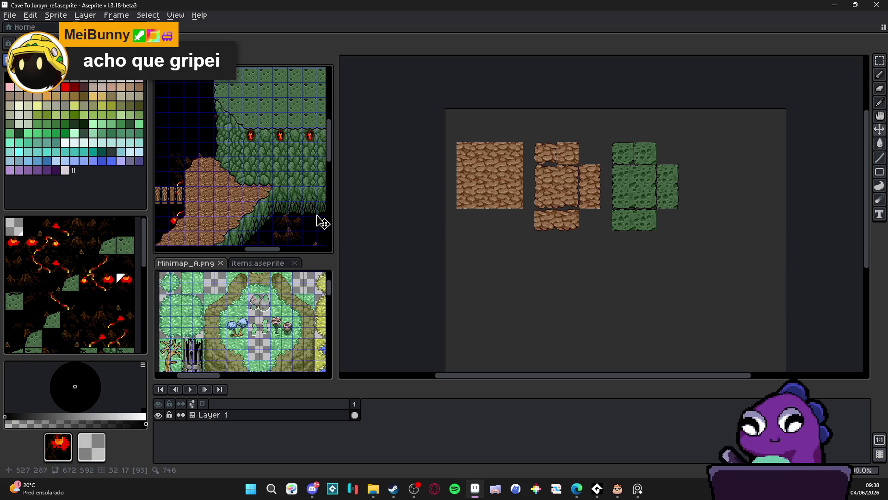
mouse_move(183, 204)
left_mouse_down()
mouse_move(264, 212)
mouse_move(273, 134)
left_mouse_up()
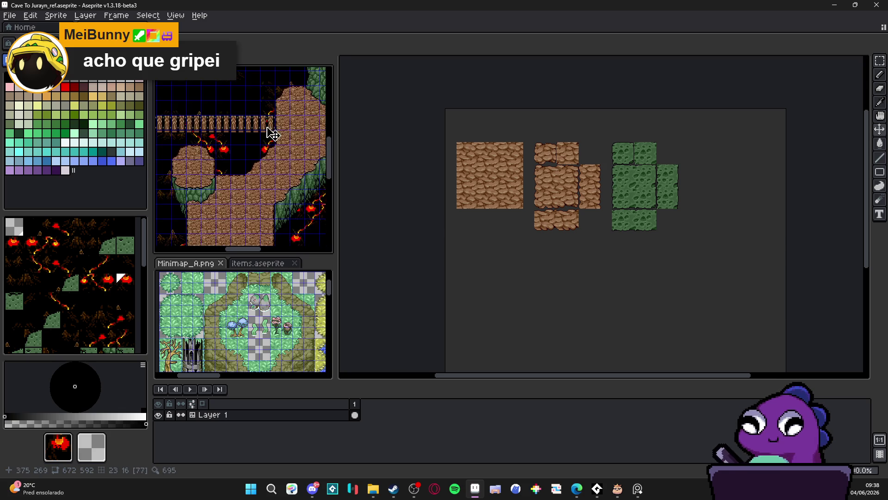
scroll(273, 133, "down", 5)
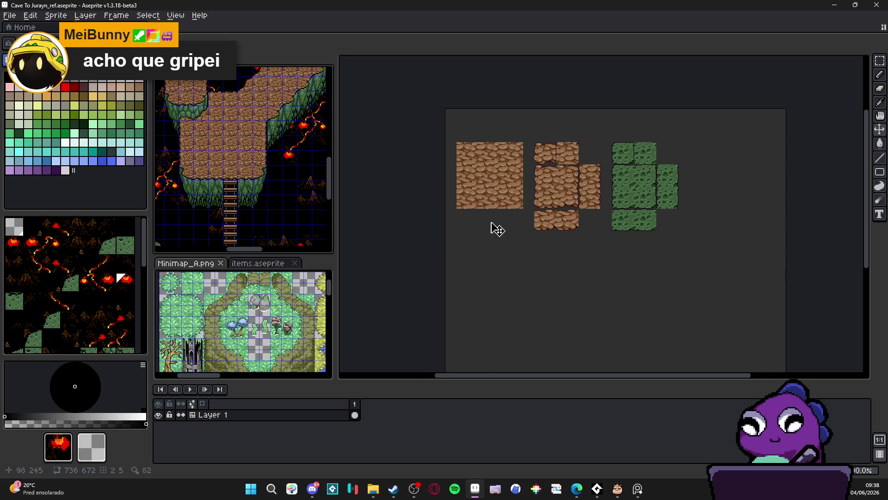
left_click(492, 224)
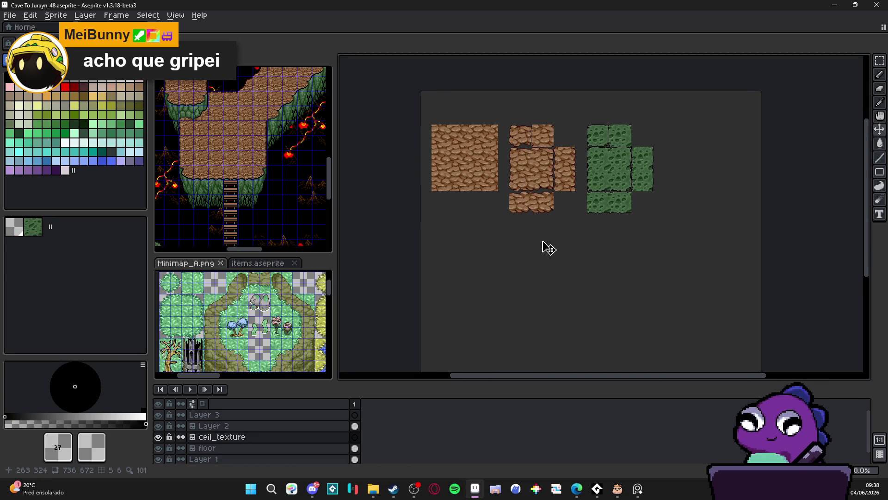
key("v")
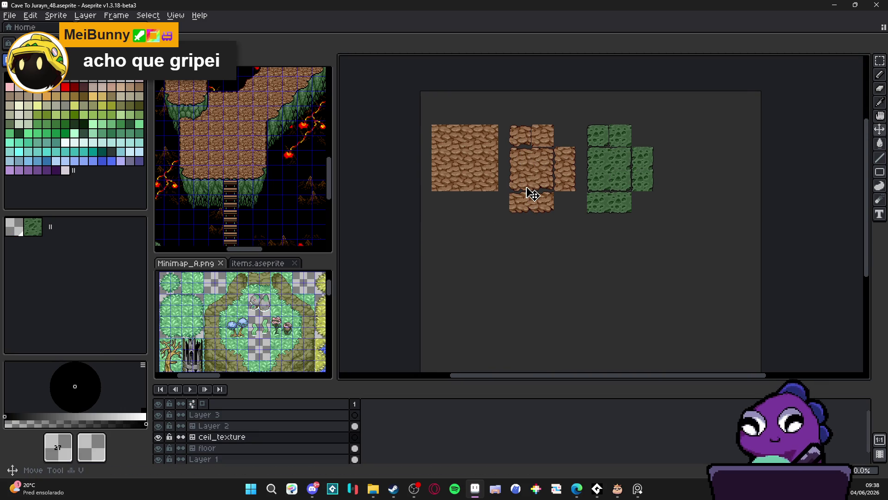
left_click_drag(527, 189, 515, 237)
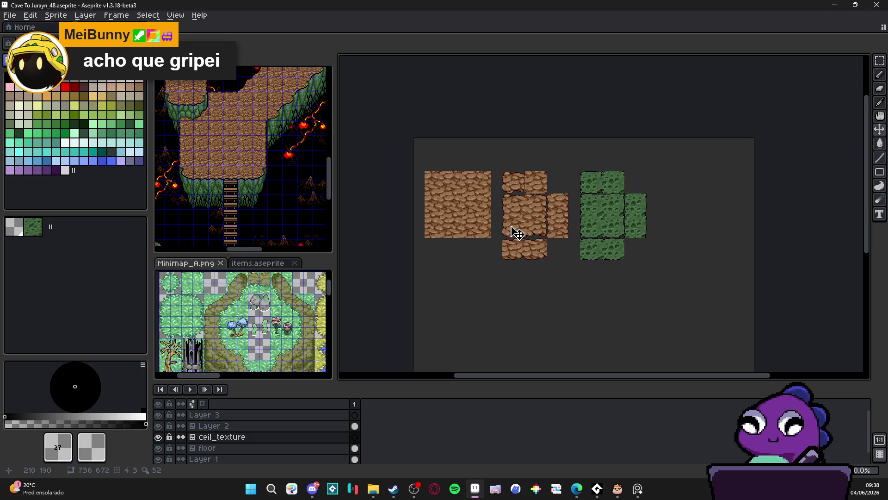
left_click_drag(254, 133, 250, 195)
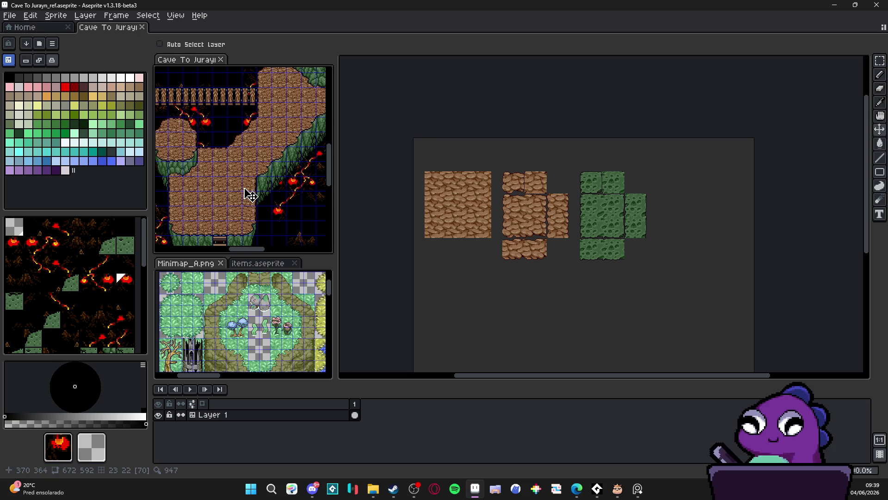
Browse Minimap_A.png, then switch back to the Cave To Jurayn reference map and shift its view.
left_click(234, 341)
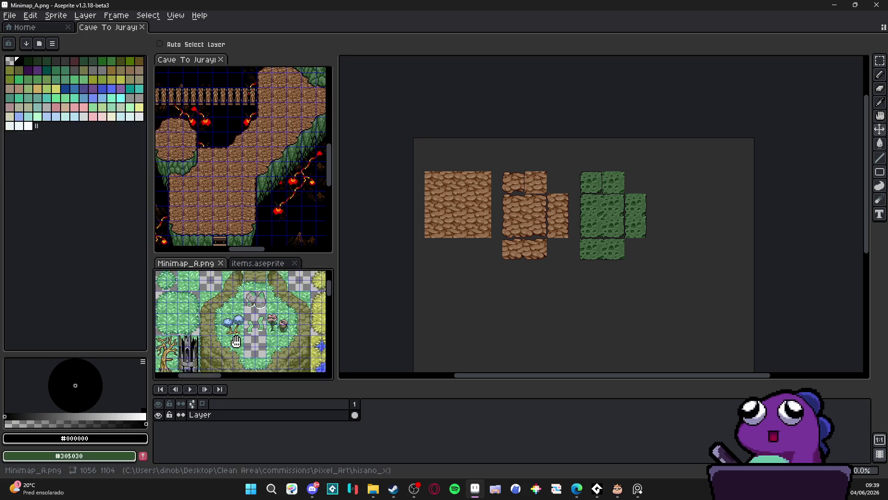
scroll(231, 324, "down", 3)
scroll(254, 321, "down", 2)
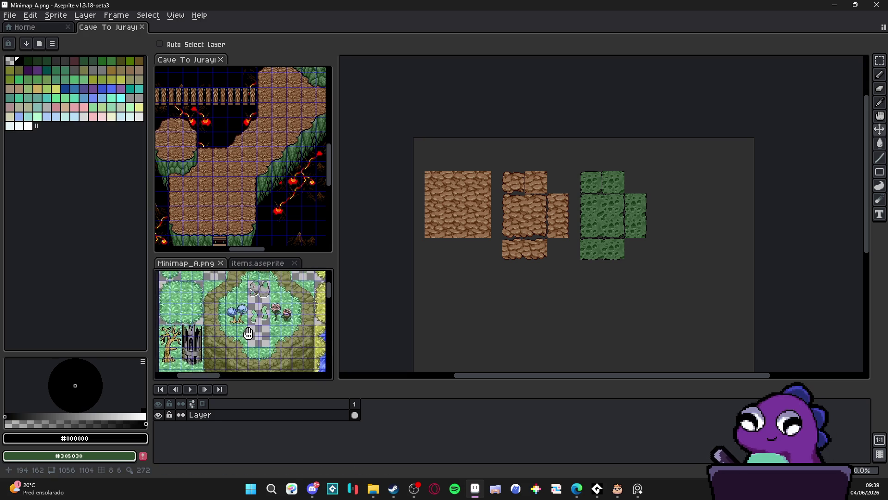
scroll(252, 322, "up", 2)
scroll(251, 323, "down", 3)
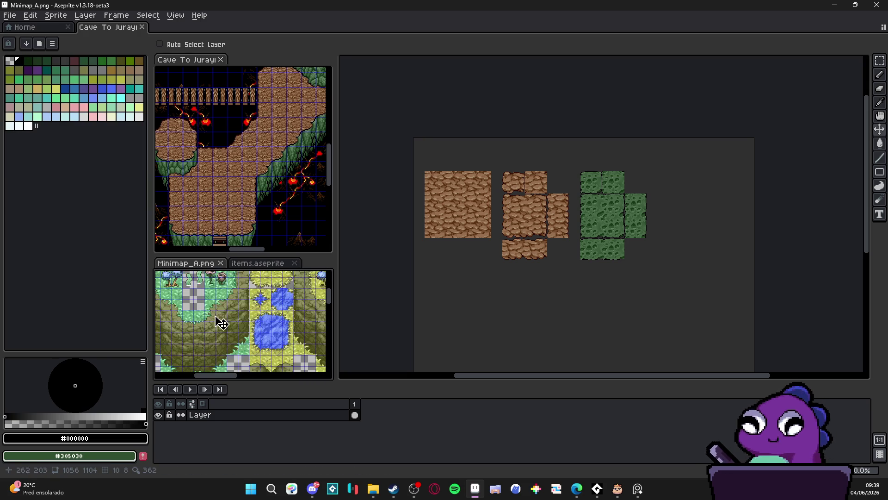
scroll(222, 357, "up", 2)
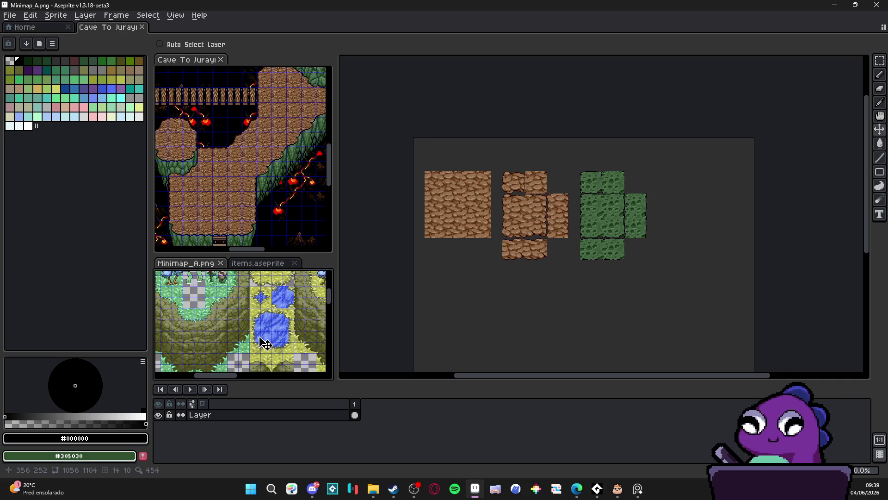
scroll(258, 349, "down", 2)
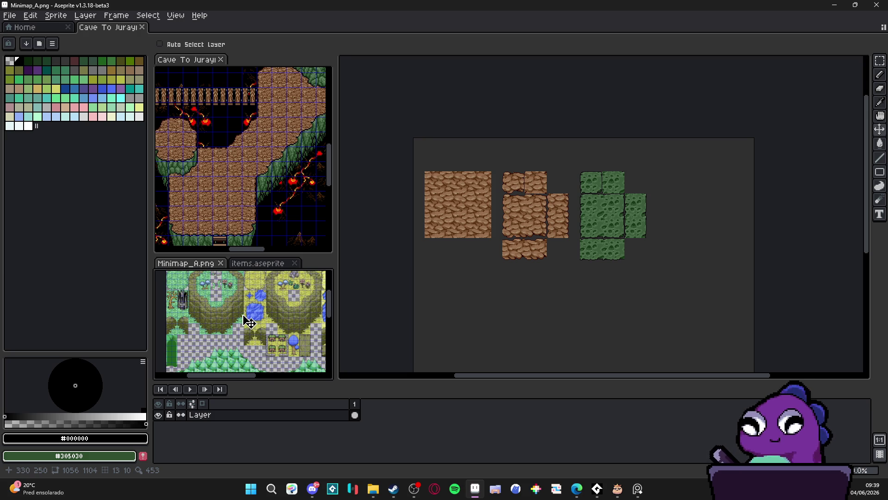
left_click(208, 208)
left_click_drag(242, 214, 268, 227)
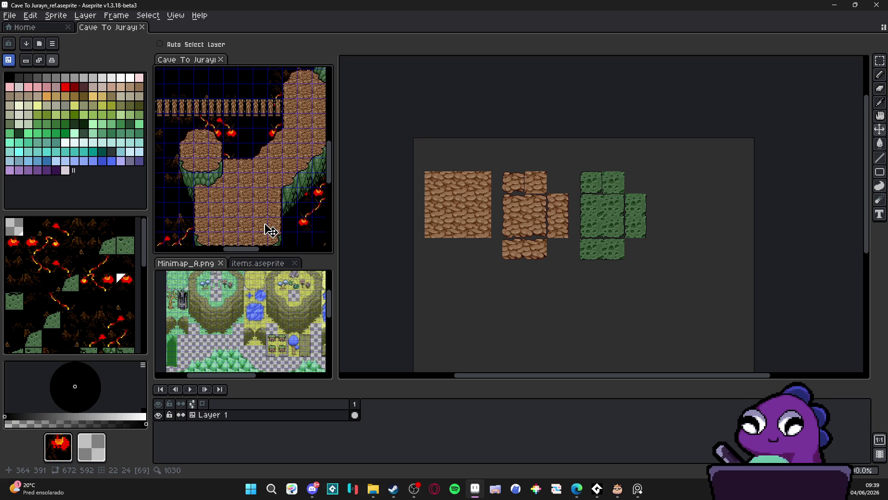
Pan the cave map to the ladder and back, then zoom into the Cave To Jurayn_48 tileset.
mouse_move(271, 230)
left_mouse_down()
mouse_move(247, 152)
mouse_move(232, 188)
mouse_move(205, 214)
mouse_move(256, 139)
mouse_move(254, 111)
mouse_move(254, 120)
left_mouse_up()
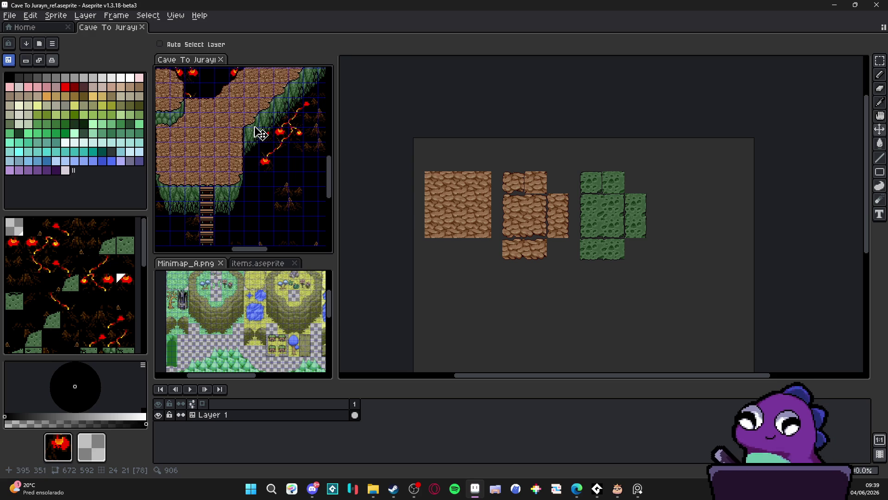
mouse_move(272, 140)
left_mouse_down()
mouse_move(258, 180)
mouse_move(274, 190)
mouse_move(205, 240)
mouse_move(252, 178)
mouse_move(301, 198)
mouse_move(293, 165)
left_mouse_up()
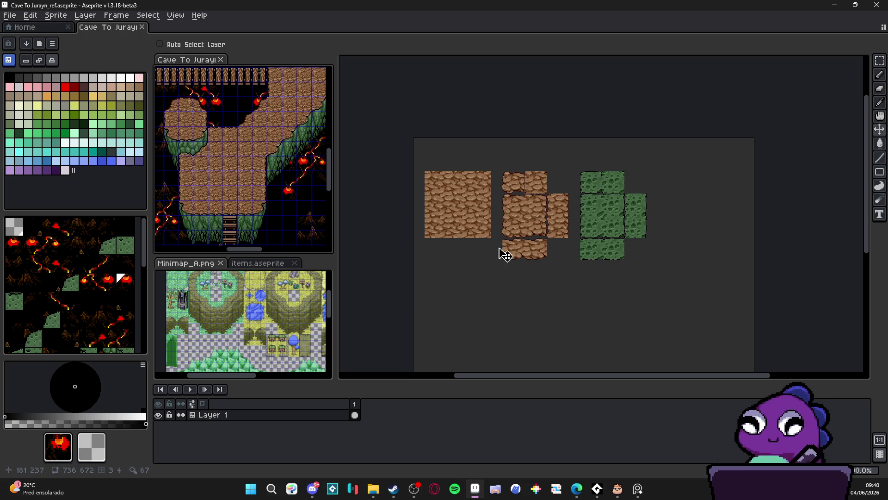
scroll(501, 252, "up", 2)
scroll(546, 248, "up", 1)
left_click_drag(584, 231, 608, 229)
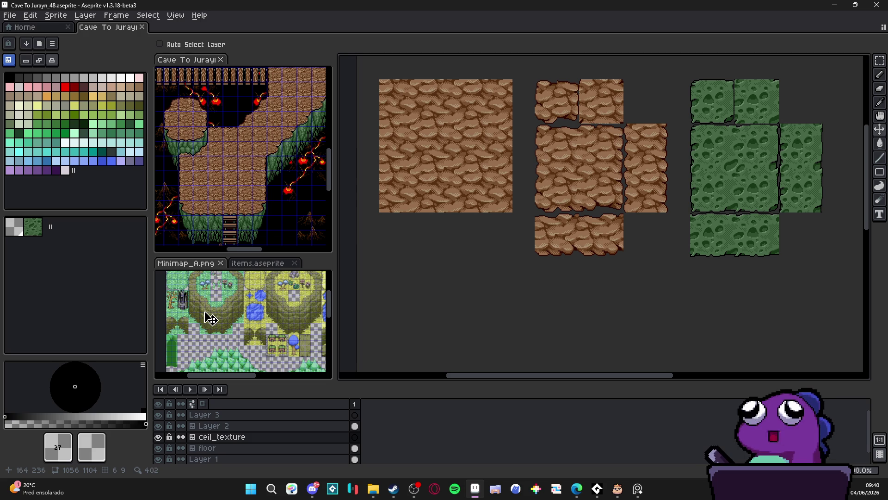
In Minimap_A.png, pan around the grassy room and select a 240×144 area.
left_click(211, 324)
scroll(225, 326, "up", 2)
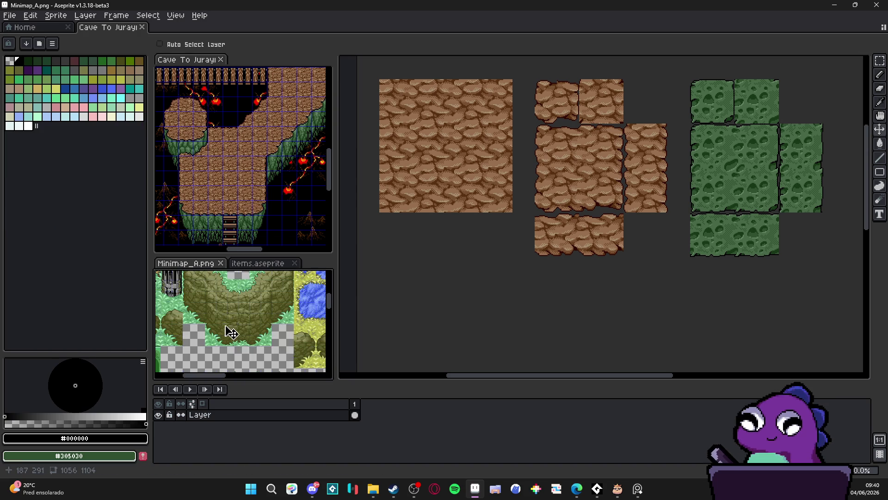
scroll(232, 332, "up", 3)
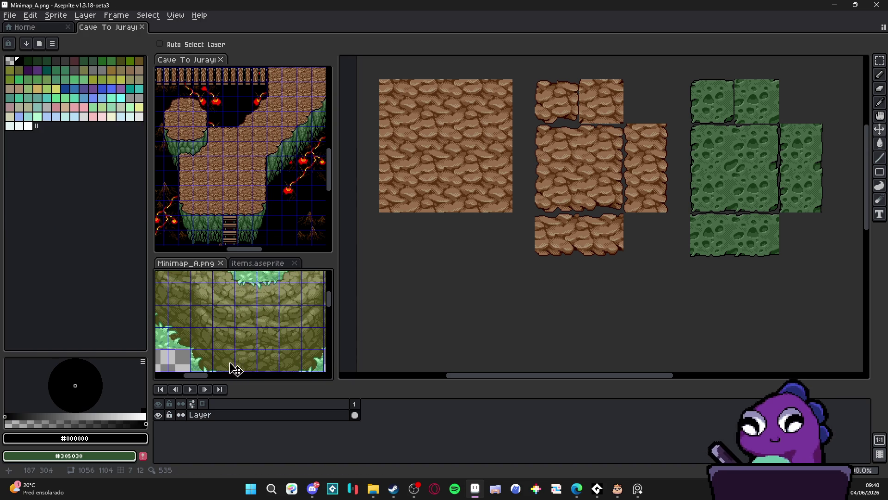
scroll(224, 325, "down", 3)
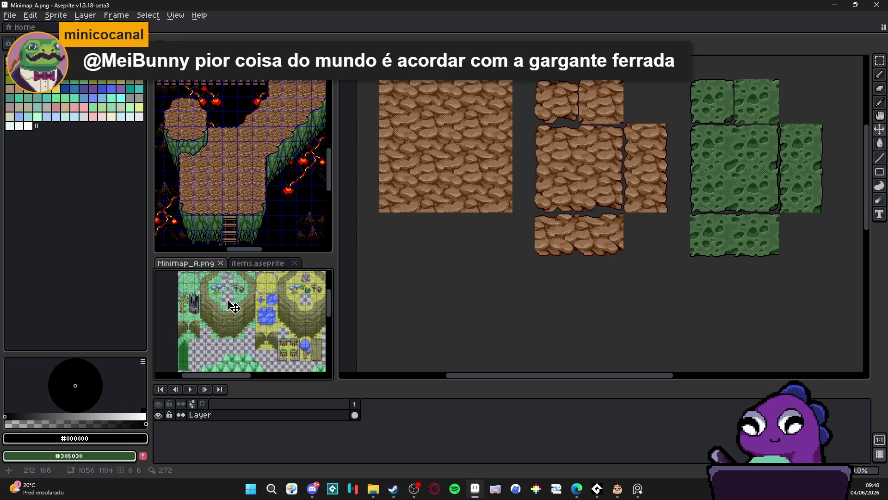
scroll(233, 301, "right", 5)
scroll(267, 313, "up", 3)
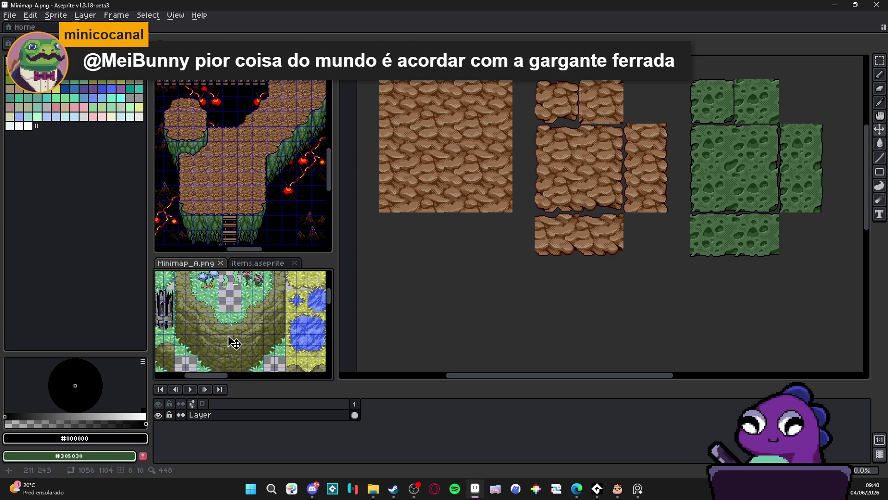
scroll(217, 328, "up", 3)
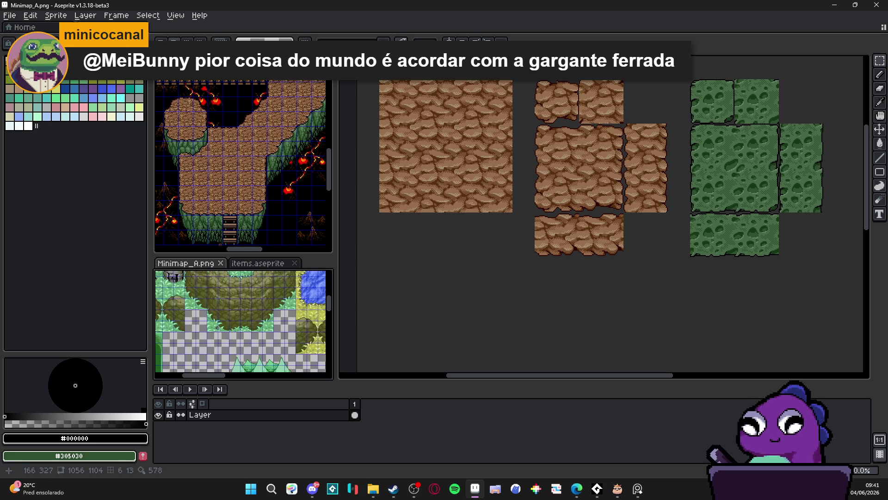
left_click_drag(217, 328, 189, 354)
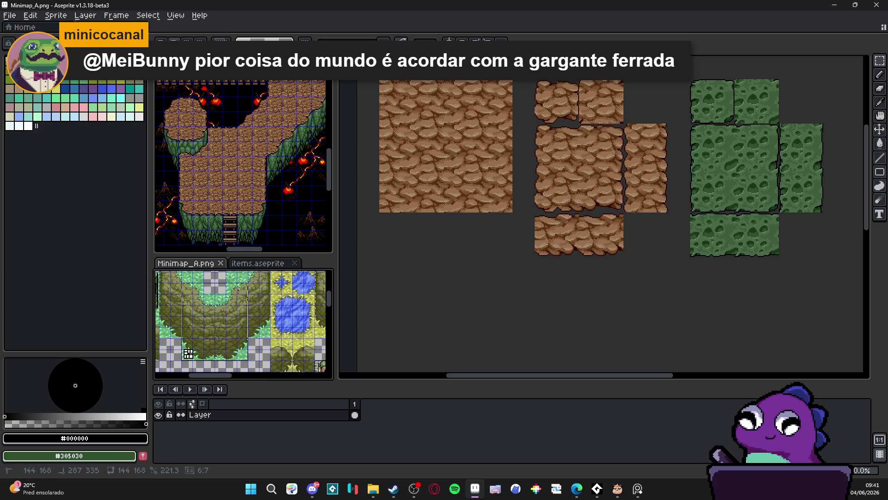
key("ctrl+v")
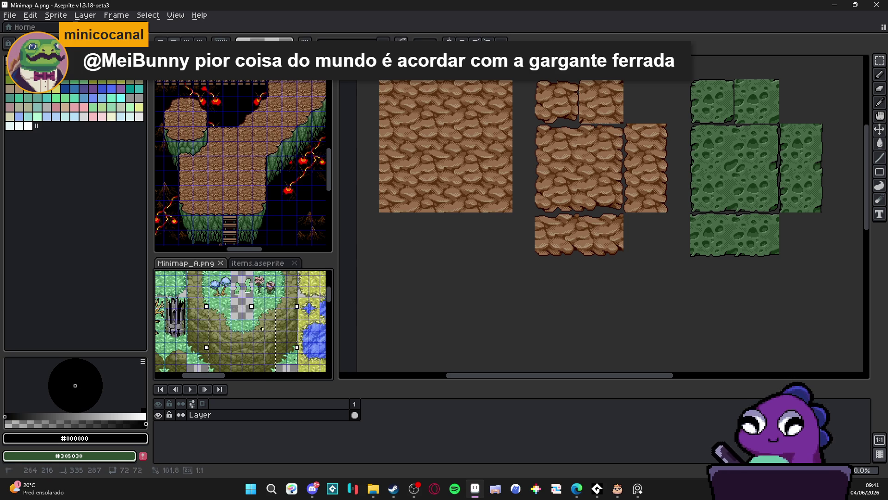
scroll(214, 286, "up", 2)
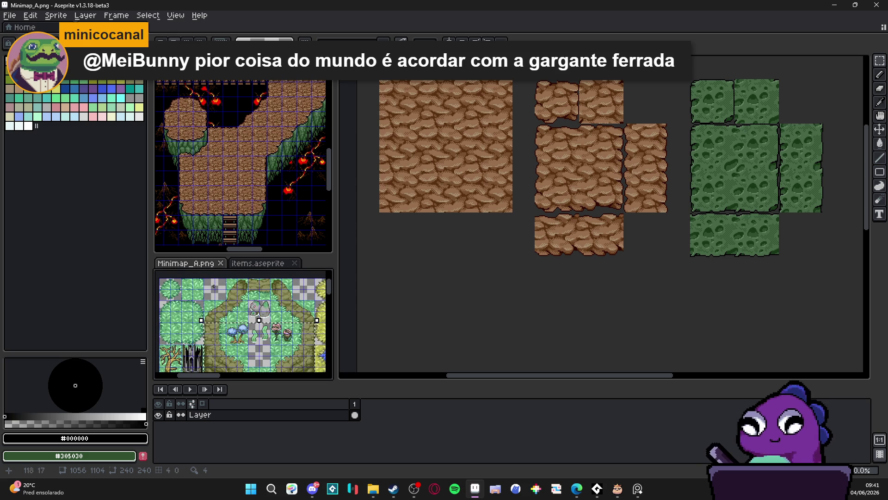
mouse_move(201, 280)
left_mouse_down()
mouse_move(304, 366)
mouse_move(317, 357)
left_mouse_up()
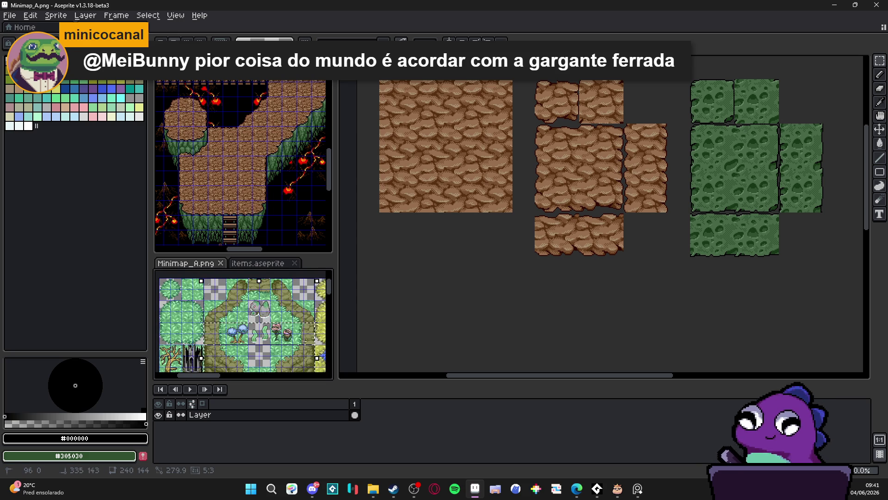
Test-paste the area onto the floor layer of Cave To Jurayn_48, then discard it.
left_click(429, 264)
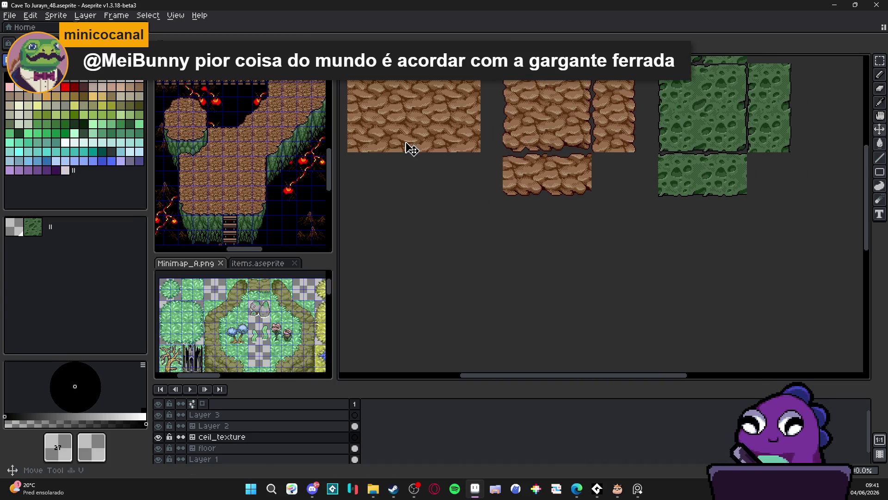
left_click(411, 149)
key("ctrl+v")
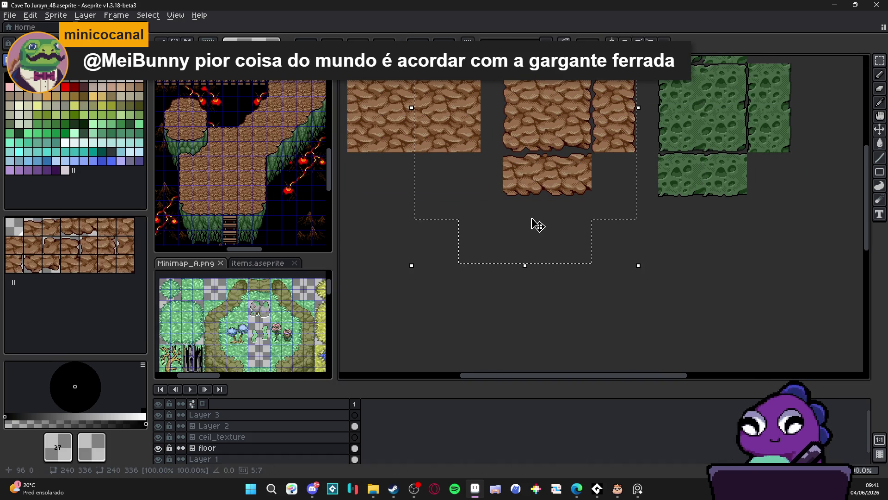
scroll(247, 319, "up", 2)
left_click(247, 319)
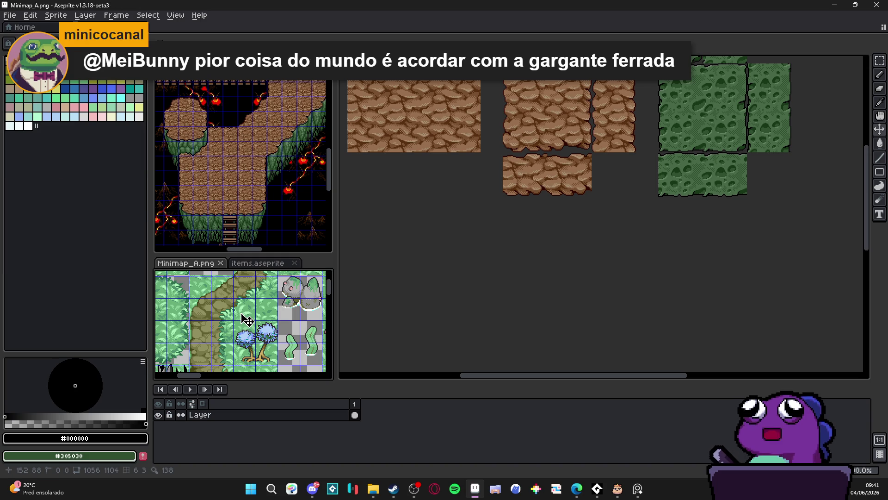
Copy the room part below the bush and trial-paste it into the tileset, then cancel.
scroll(245, 319, "down", 2)
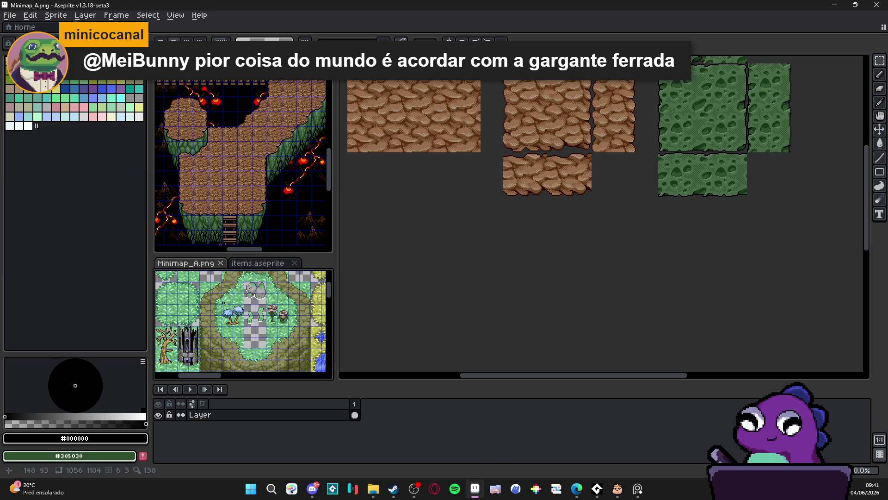
scroll(229, 316, "up", 3)
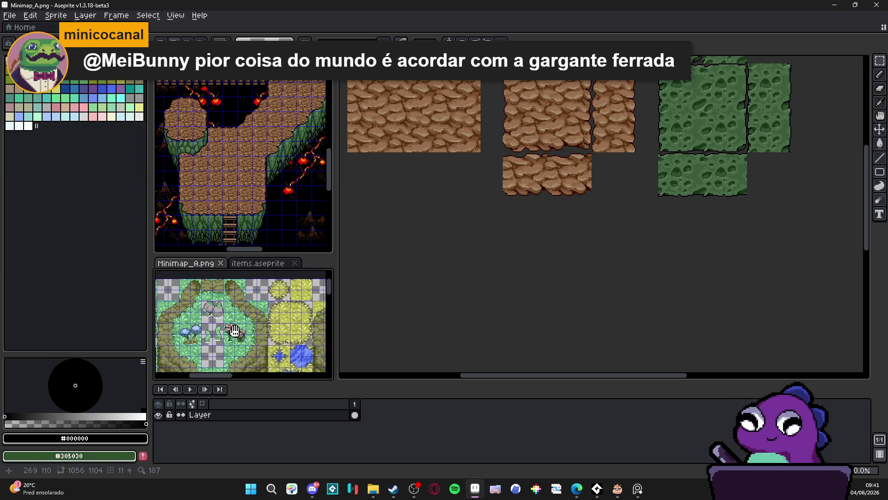
scroll(253, 323, "up", 2)
scroll(270, 313, "down", 3)
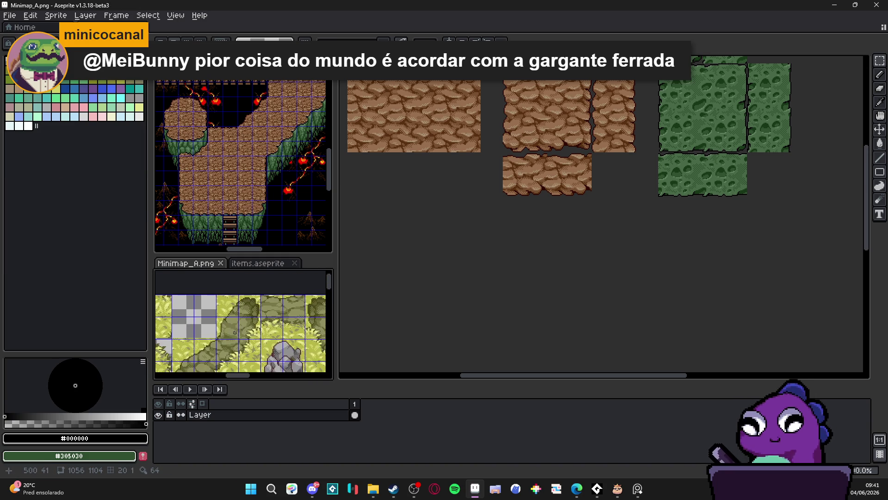
mouse_move(293, 370)
left_mouse_down()
mouse_move(287, 317)
mouse_move(203, 292)
mouse_move(202, 282)
left_mouse_up()
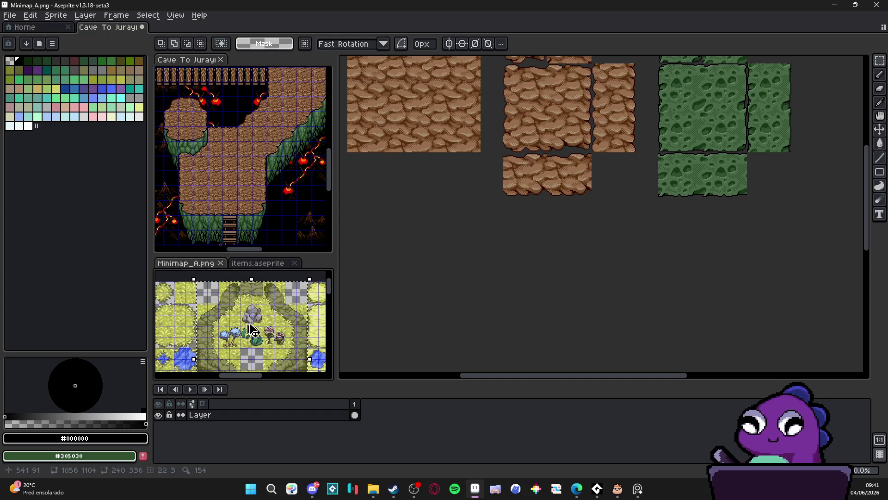
key("ctrl+c")
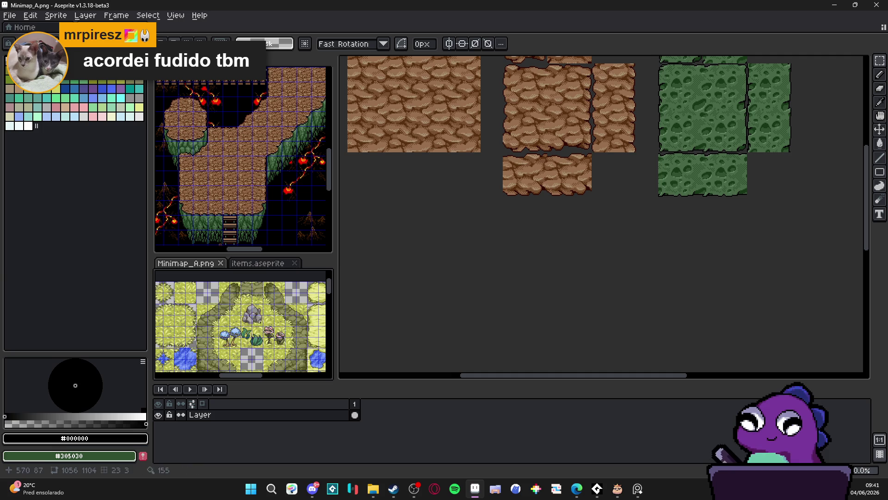
left_click(487, 251)
key("ctrl+v")
key("Escape")
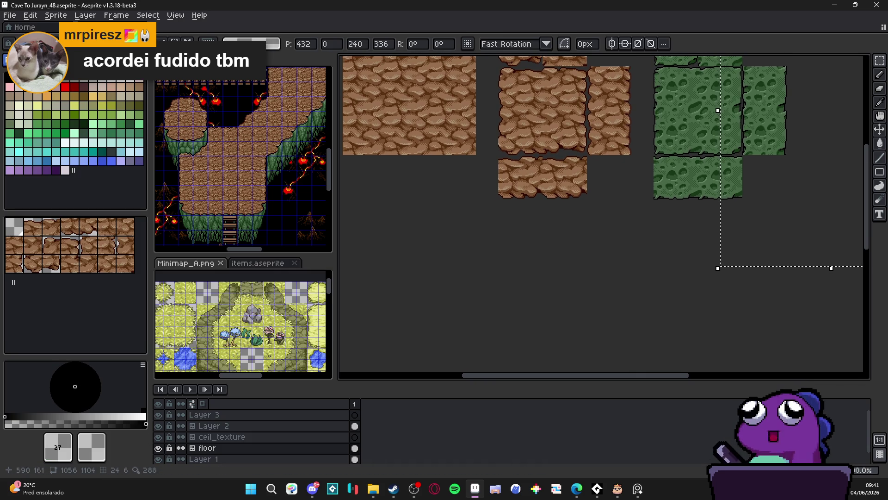
scroll(291, 367, "up", 2)
Select the grassy room area in Minimap_A.png and return to the Cave To Jurayn_48 tileset.
left_click(291, 367)
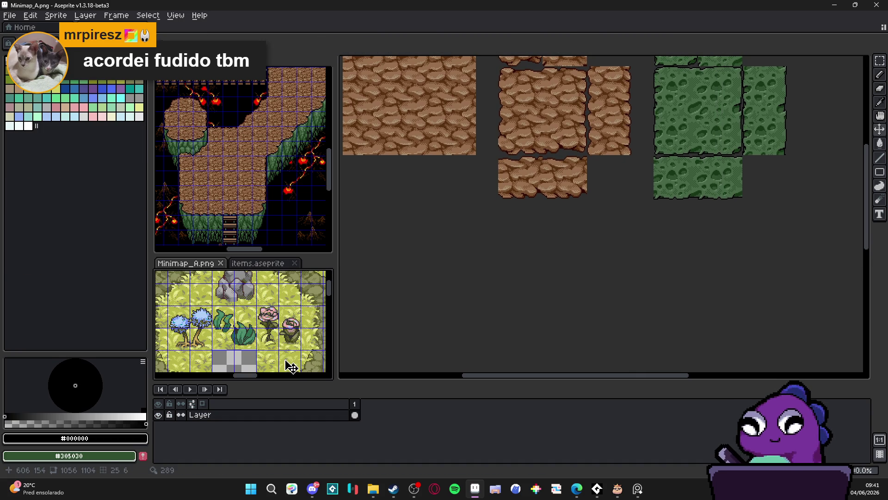
scroll(290, 367, "down", 2)
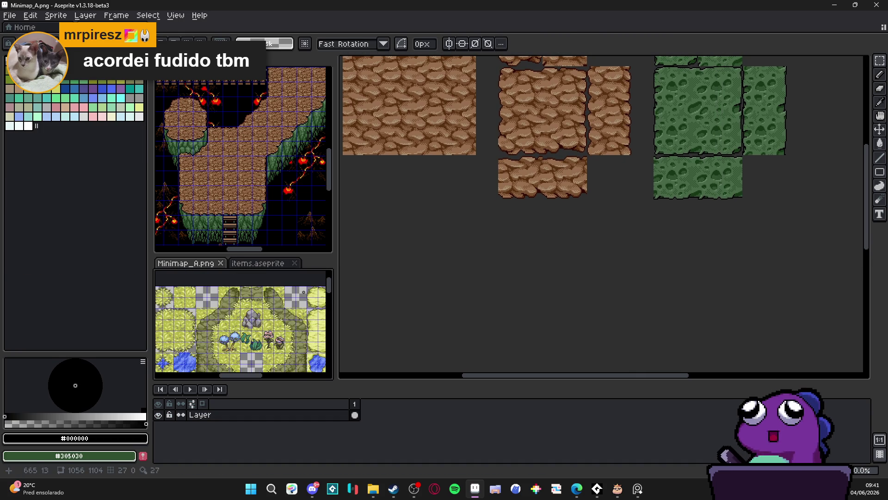
scroll(304, 292, "up", 3)
left_click_drag(309, 283, 193, 363)
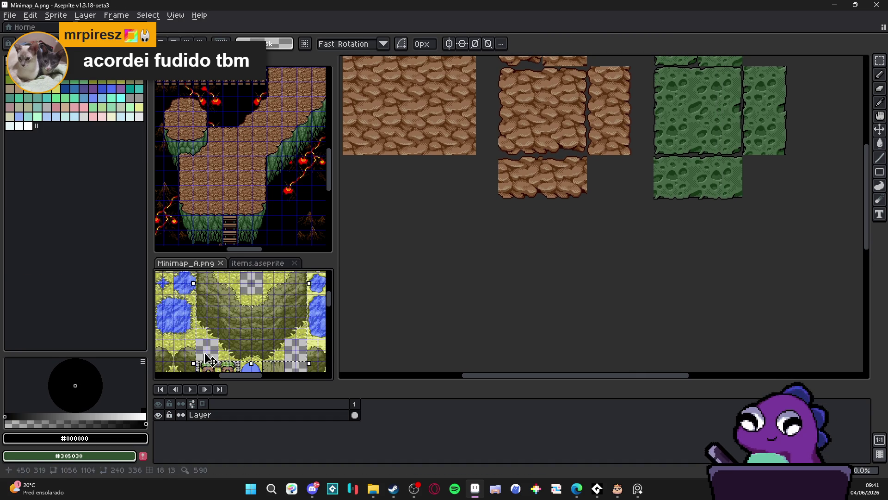
left_click(454, 277)
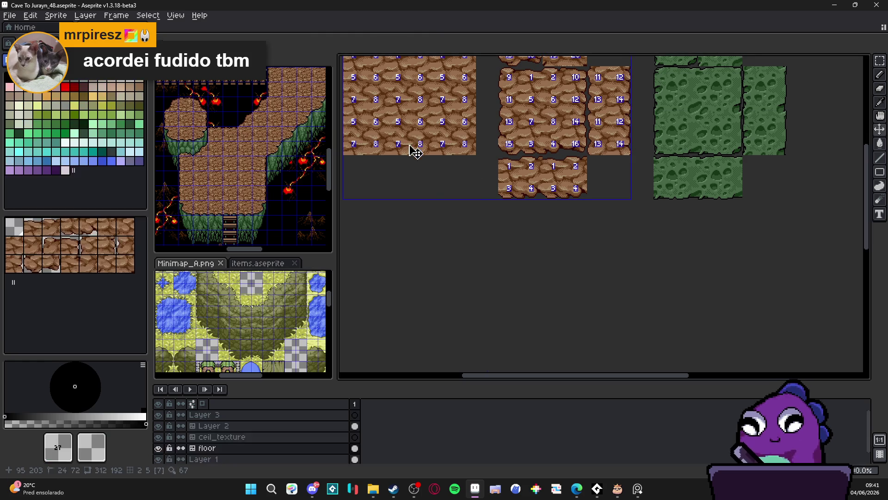
Paste the copied room onto Layer 3 and move it below the tile blocks.
key("ctrl+v")
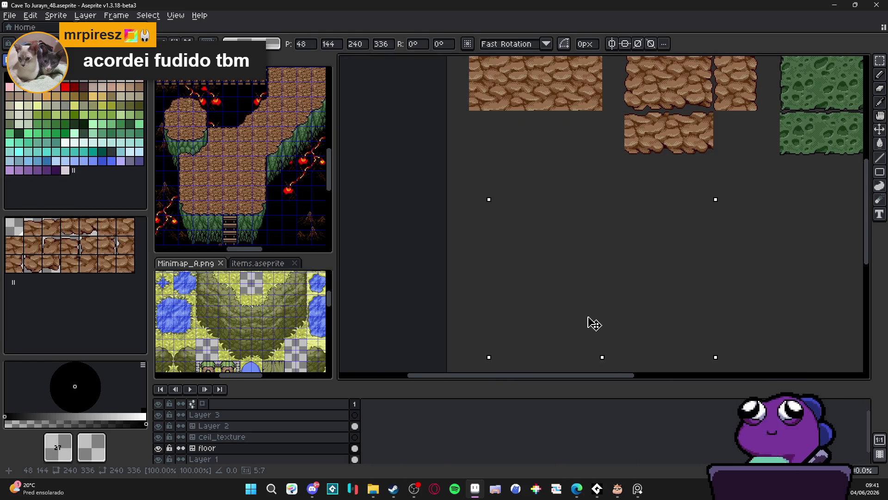
left_click(278, 415)
key("ctrl+v")
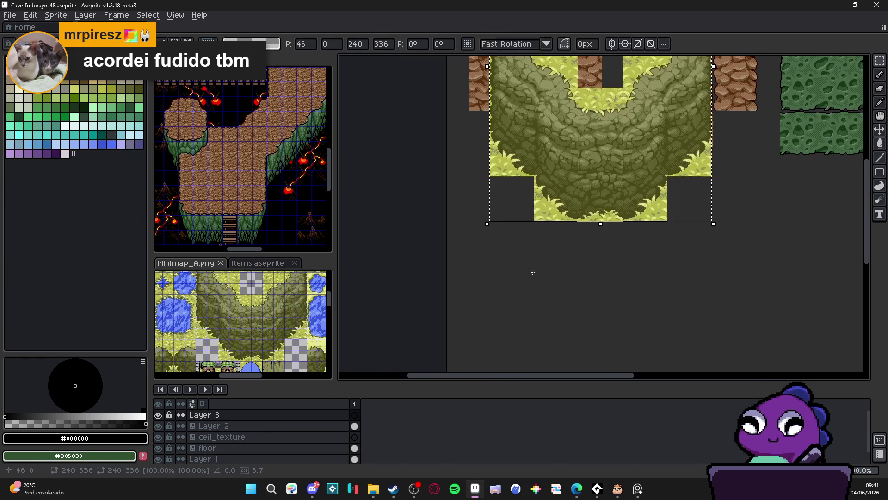
mouse_move(533, 273)
left_mouse_down()
mouse_move(551, 353)
mouse_move(591, 253)
mouse_move(519, 201)
mouse_move(550, 280)
left_mouse_up()
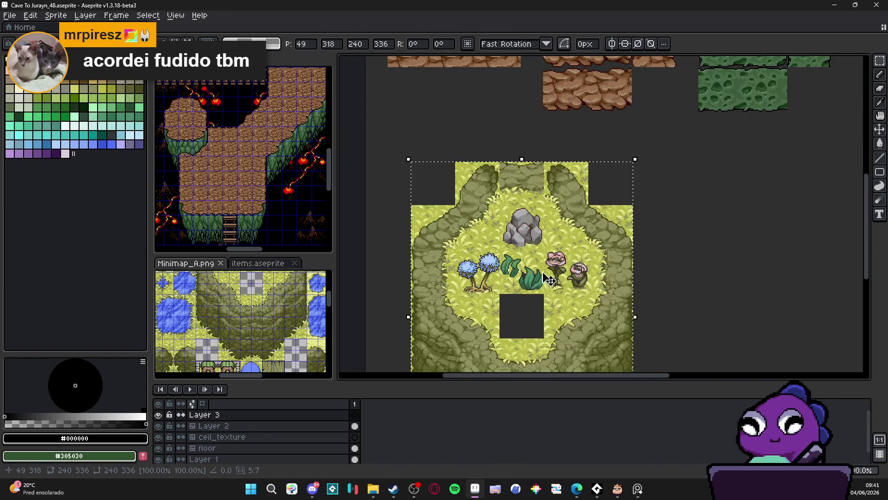
Nudge the pasted room one pixel left onto the grid, then zoom out to check it.
scroll(423, 165, "up", 1)
left_click_drag(508, 224, 470, 210)
scroll(397, 163, "up", 2)
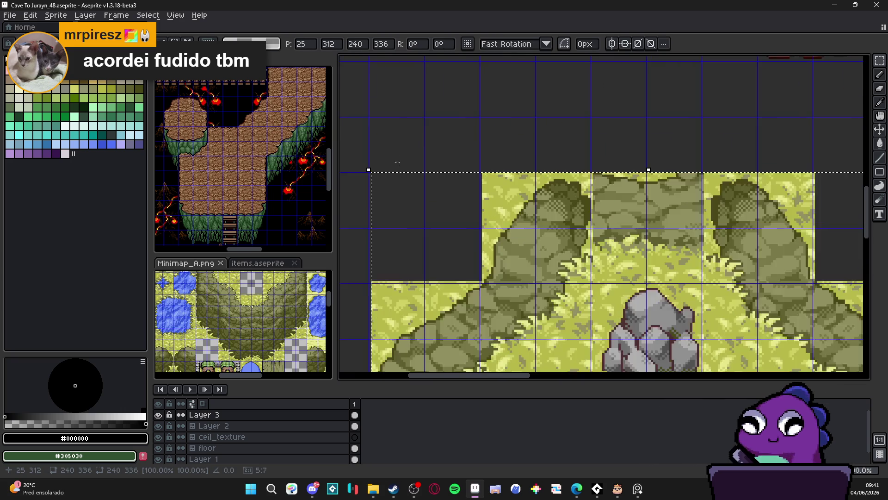
scroll(398, 162, "up", 2)
left_click_drag(589, 222, 586, 223)
scroll(592, 232, "down", 2)
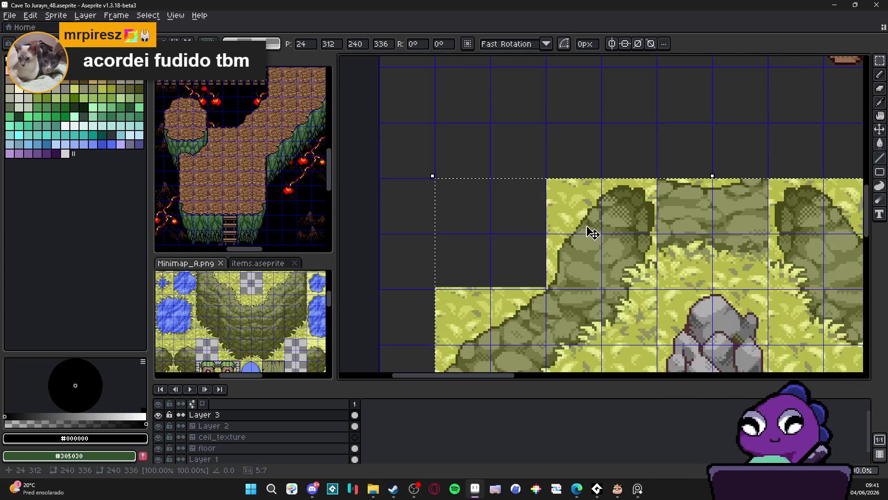
scroll(592, 233, "down", 2)
scroll(590, 233, "down", 1)
scroll(595, 234, "up", 1)
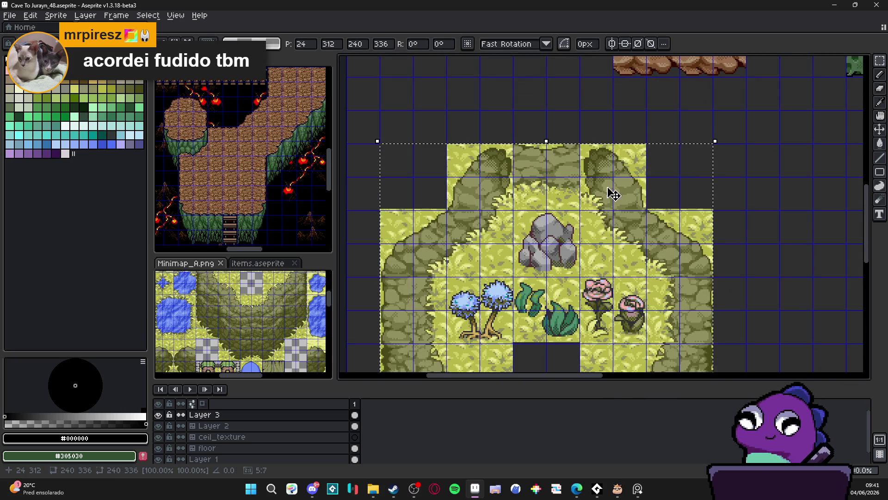
scroll(648, 222, "down", 1)
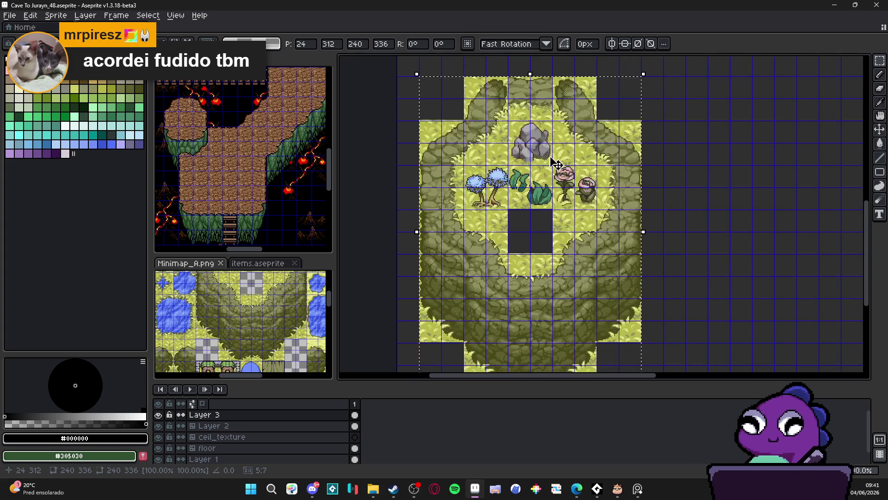
scroll(586, 268, "up", 2)
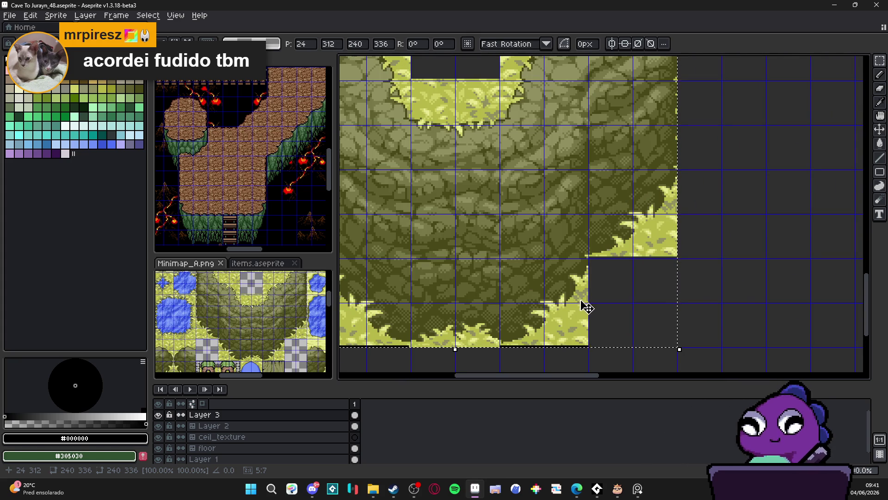
scroll(562, 331, "down", 2)
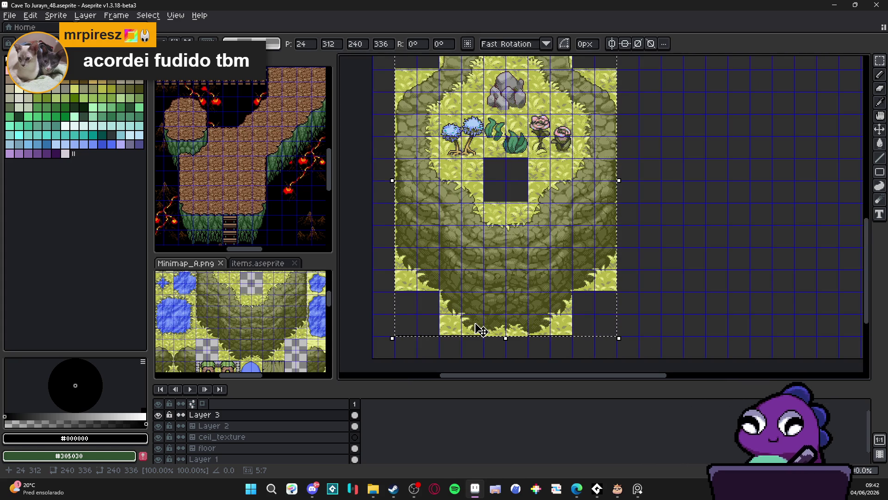
scroll(481, 331, "down", 2)
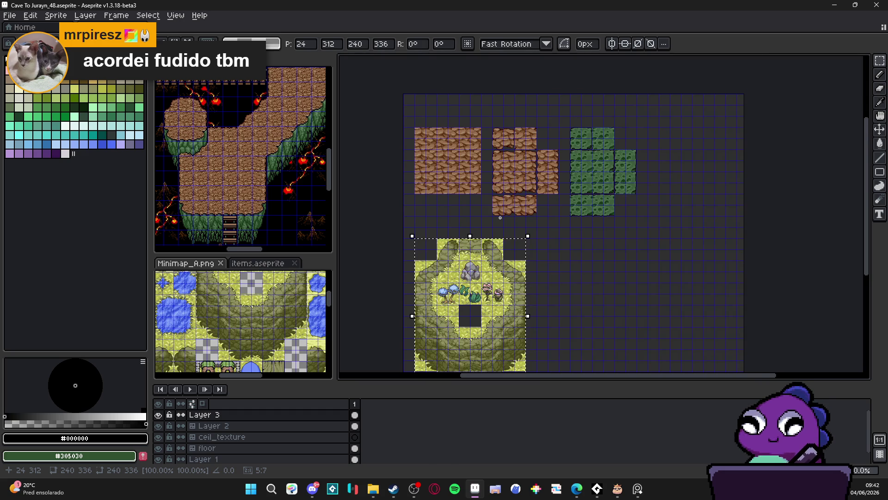
Commit the pasted room block and move Layer 3 below Layer 2.
left_click_drag(500, 218, 497, 180)
left_click(498, 172)
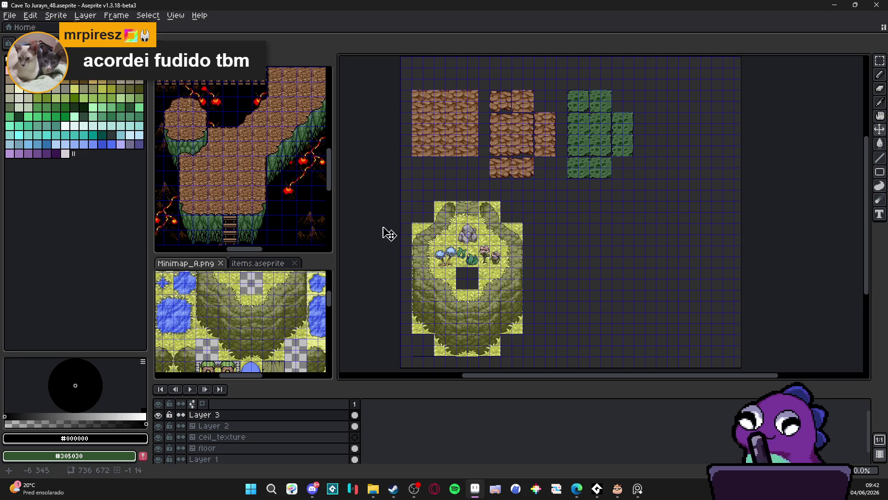
left_click_drag(218, 416, 219, 428)
left_click(218, 415)
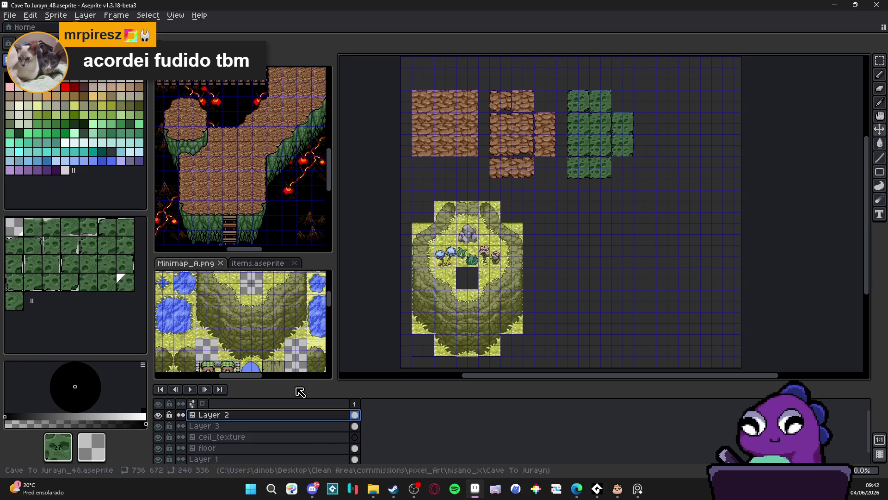
left_click(505, 121)
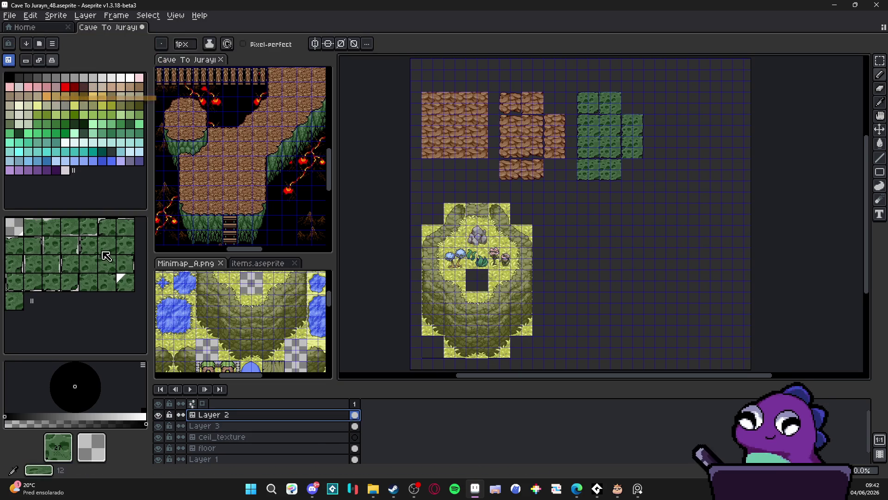
Pick a brown floor tile and move Layer 3 beneath the floor layer, keeping floor active.
left_click(237, 441)
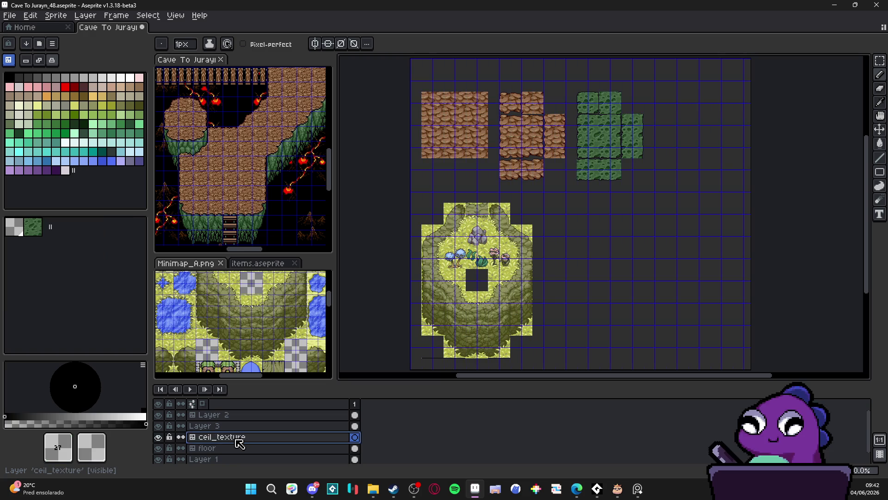
left_click(234, 448)
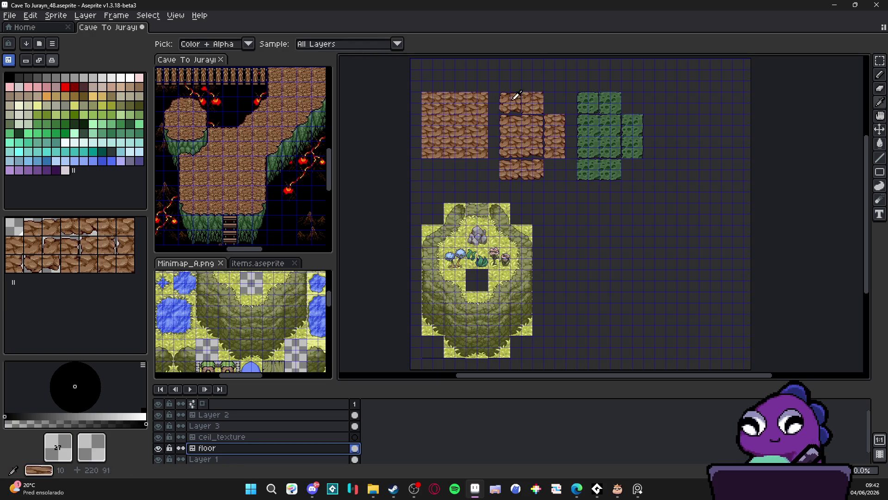
left_click(512, 96, "alt")
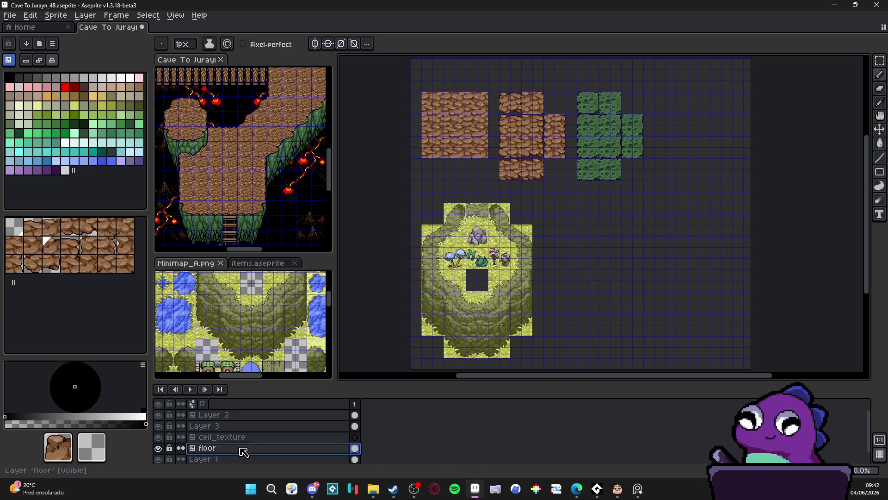
left_click_drag(237, 426, 239, 457)
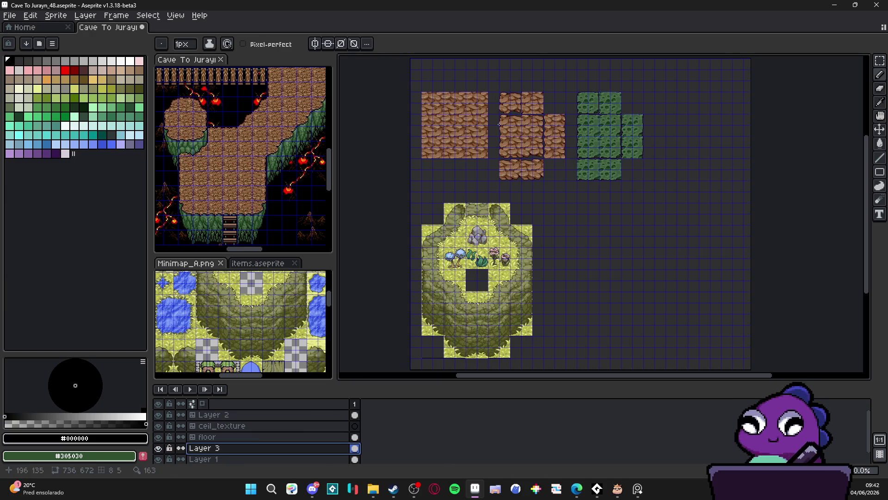
left_click(218, 437)
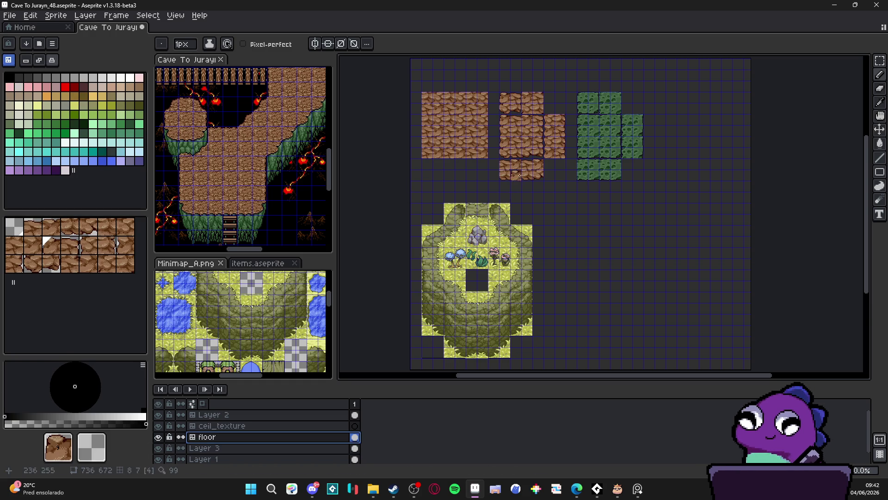
Place brown rock floor tiles near the room's top-left corner.
scroll(531, 131, "up", 2)
mouse_move(517, 207)
left_mouse_down()
mouse_move(517, 140)
mouse_move(495, 140)
left_mouse_up()
scroll(496, 148, "down", 1)
scroll(490, 181, "up", 1)
mouse_move(481, 176)
left_mouse_down()
mouse_move(525, 176)
mouse_move(571, 154)
mouse_move(530, 220)
left_mouse_up()
scroll(548, 182, "down", 1)
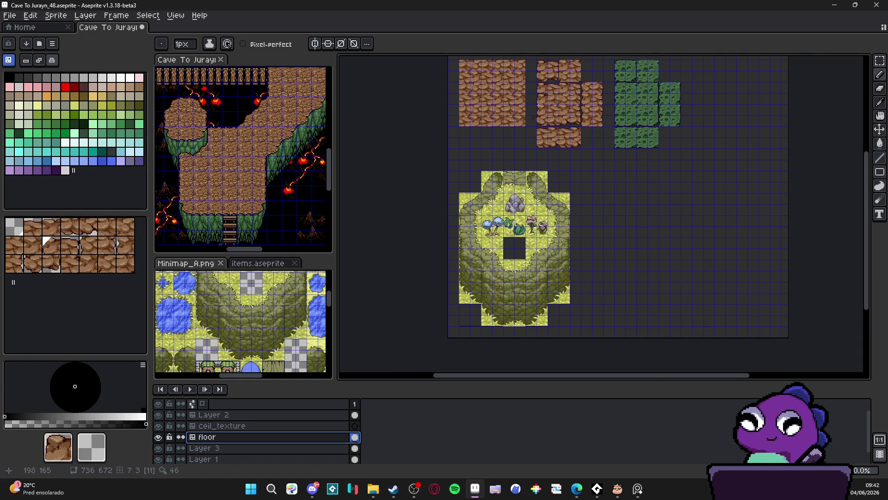
Sample rock tiles and paint a rock strip down the room's left edge, one column in.
key("alt")
scroll(500, 188, "up", 1)
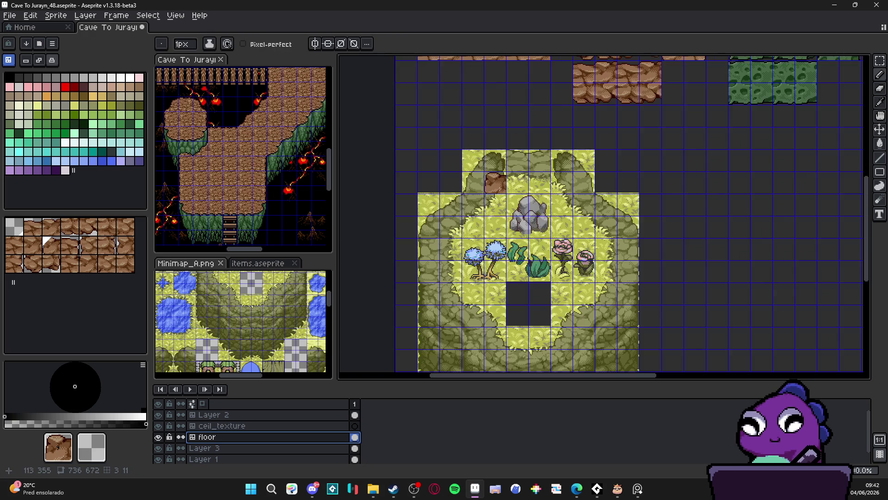
scroll(499, 187, "down", 1)
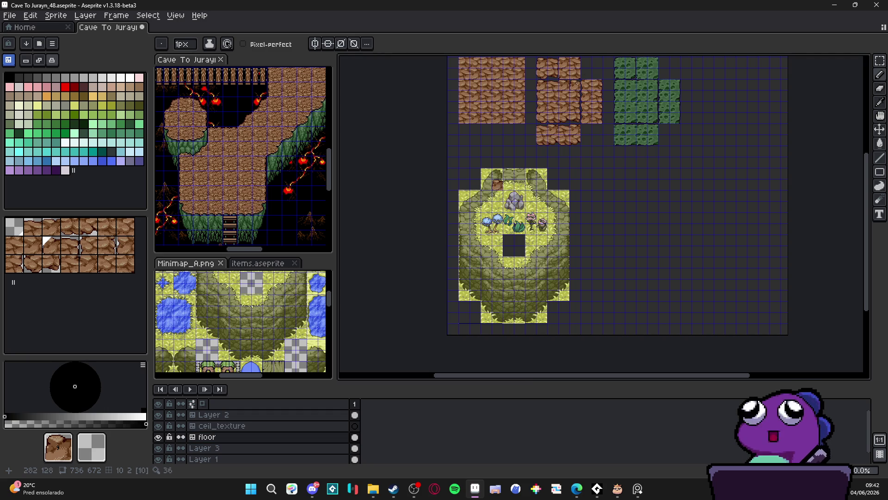
left_click(566, 60, "alt")
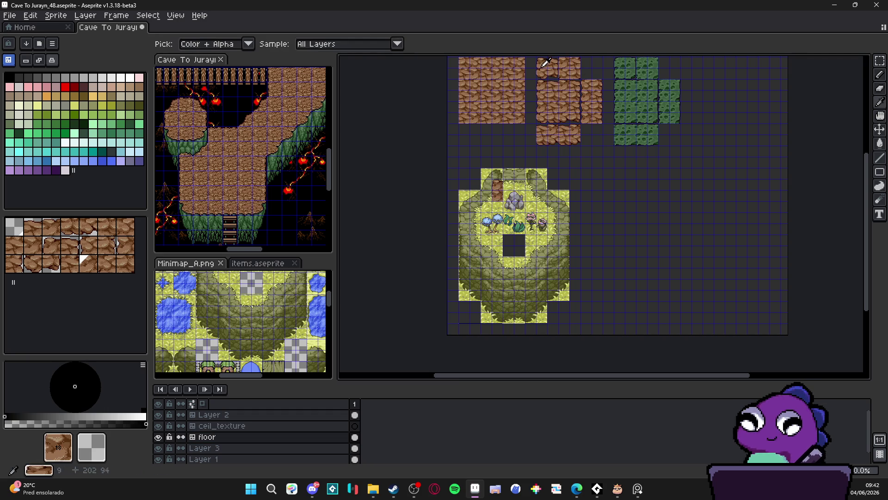
left_click(492, 193, "alt")
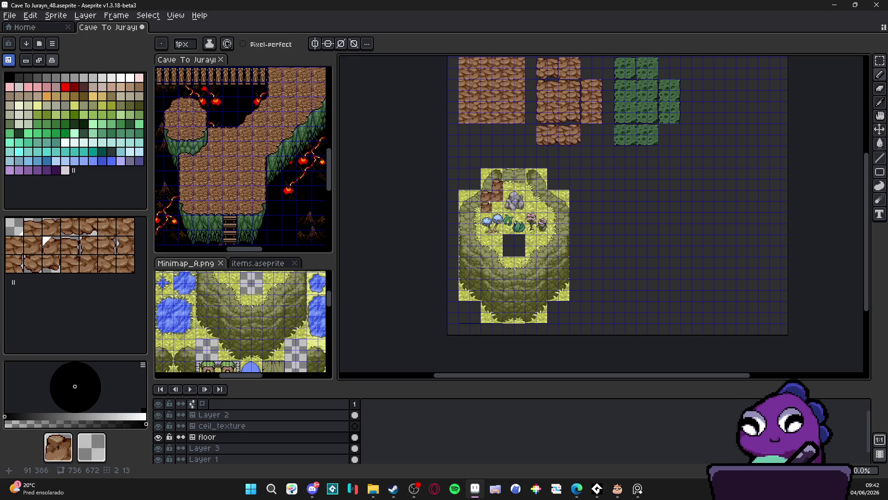
scroll(488, 205, "up", 1)
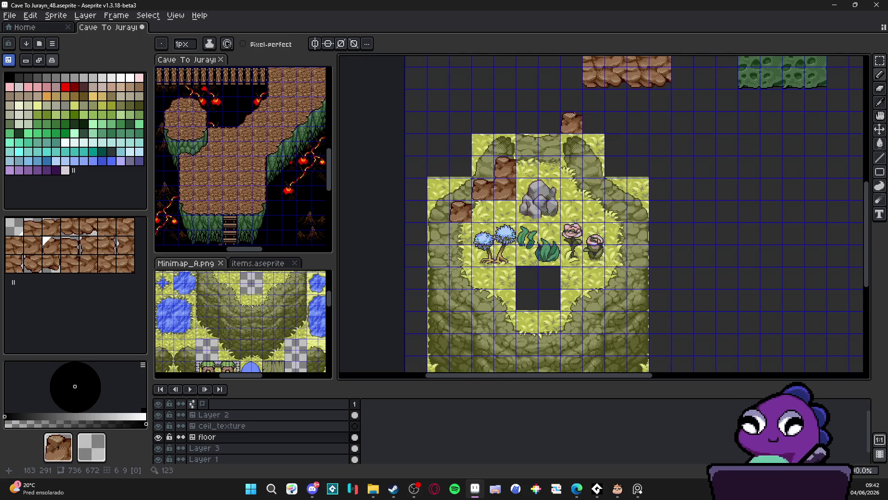
scroll(574, 124, "up", 4)
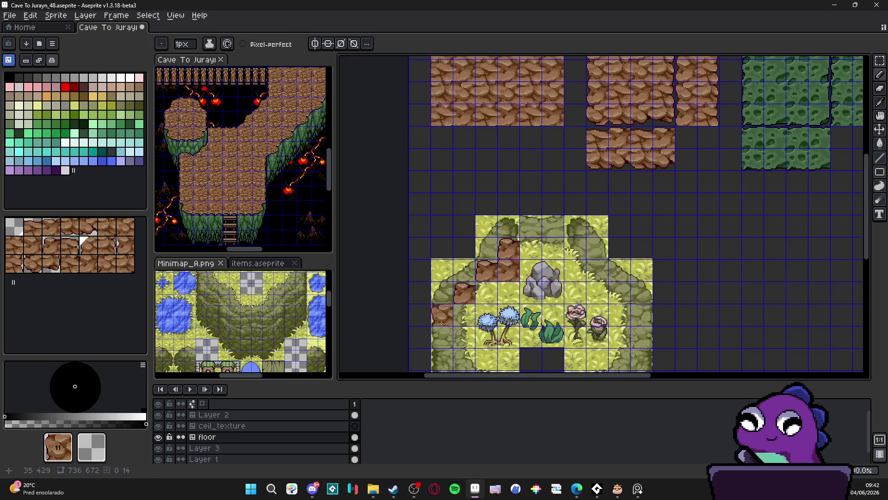
scroll(442, 314, "down", 4)
left_click_drag(439, 233, 436, 276)
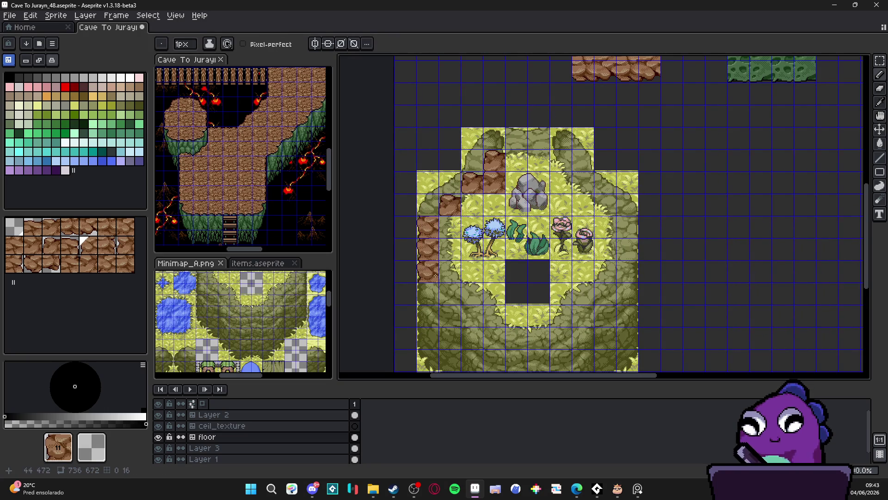
left_click_drag(443, 254, 457, 236)
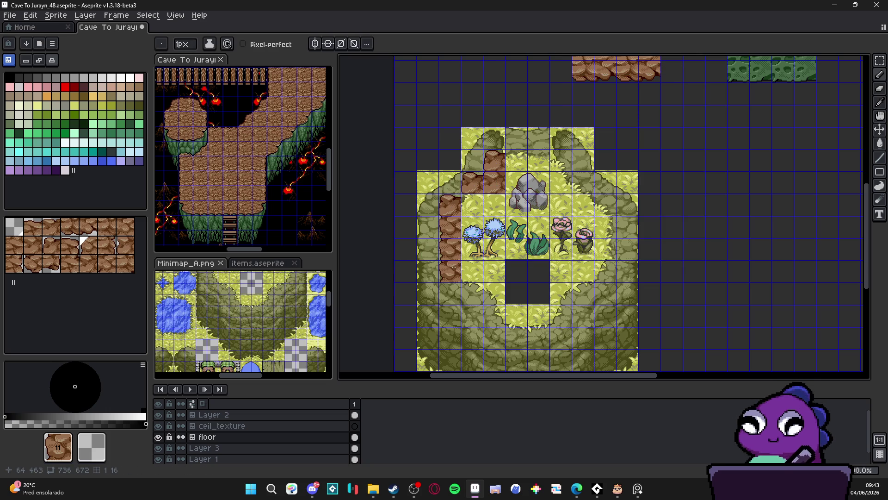
Pick a different rock tile and place it in the grass near the hole.
left_click(589, 70, "alt")
left_click_drag(590, 70, 542, 194)
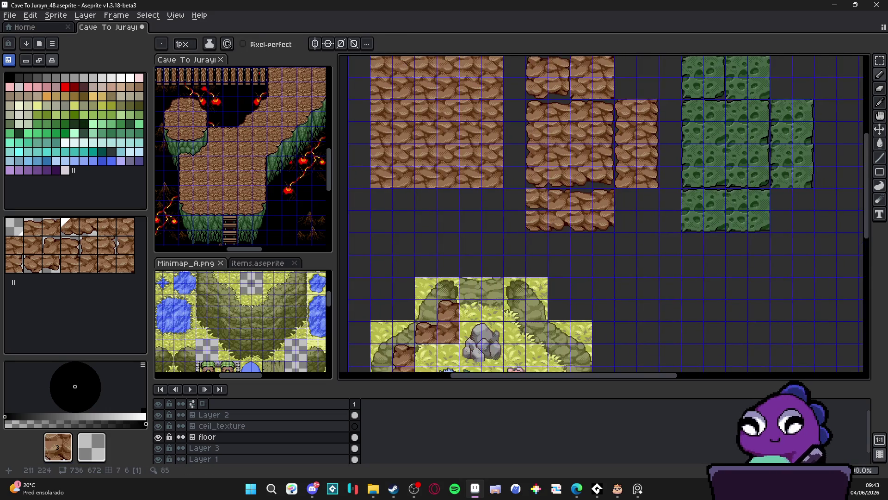
left_click(542, 195, "alt")
scroll(515, 258, "down", 5)
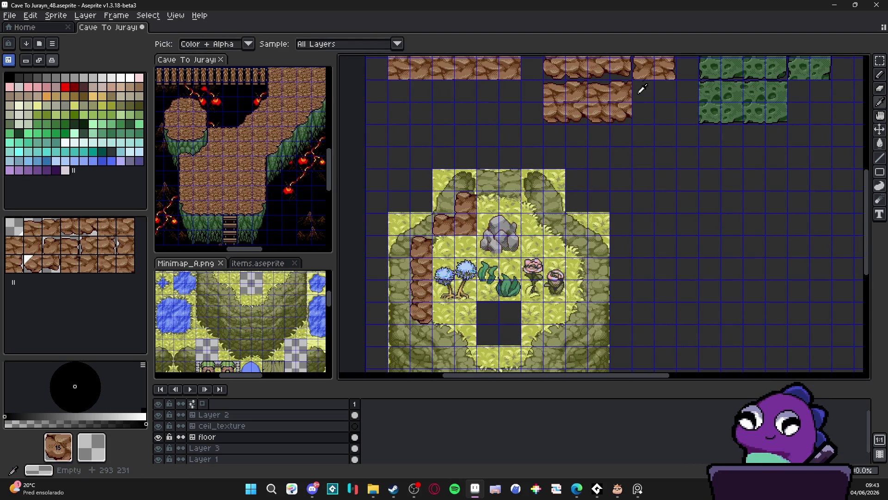
left_click(577, 333)
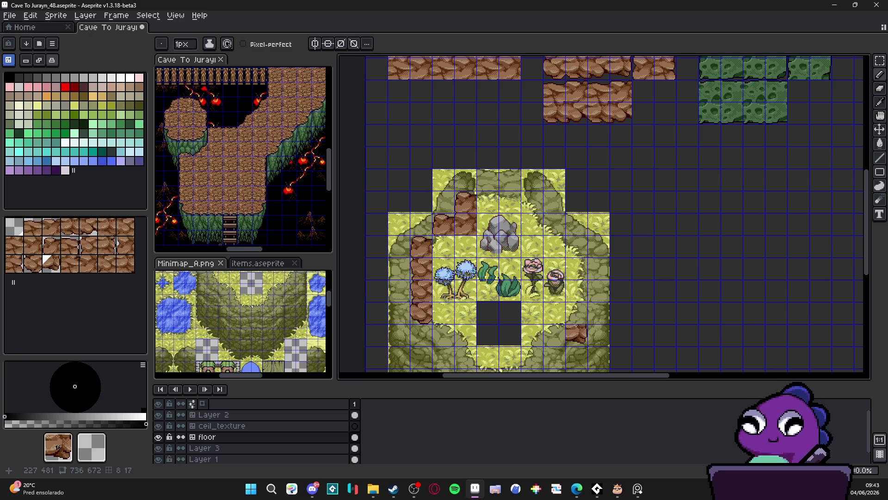
scroll(593, 198, "up", 5)
left_click(599, 102, "alt")
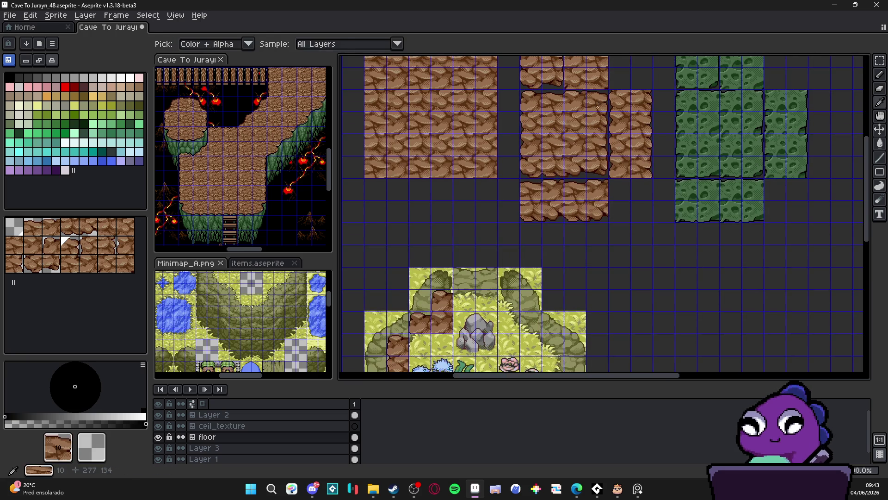
scroll(598, 103, "down", 5)
scroll(561, 254, "down", 2)
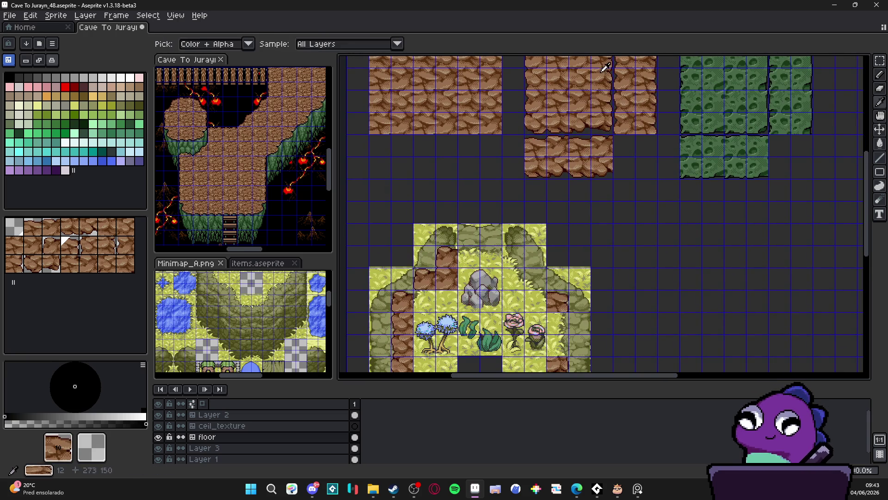
scroll(607, 126, "down", 2)
Sample several more rock tiles from the brown rock blocks as the brush.
left_click(613, 94, "alt")
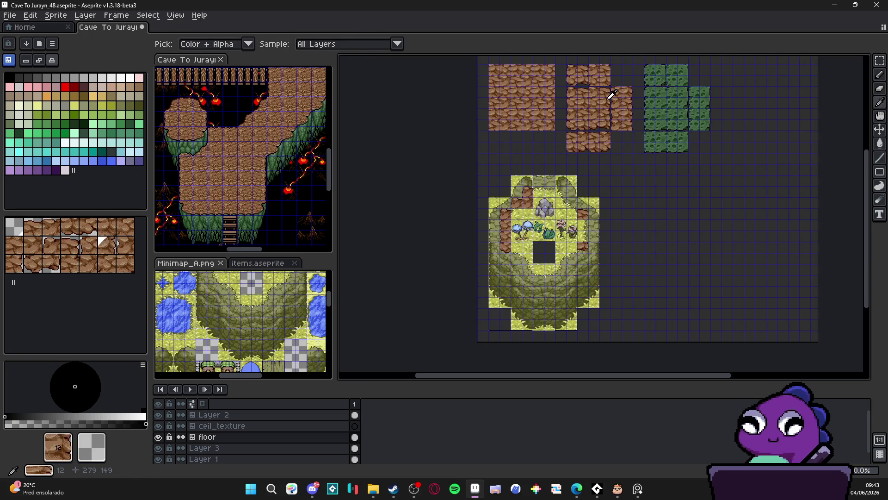
scroll(574, 245, "up", 3)
scroll(601, 196, "up", 3)
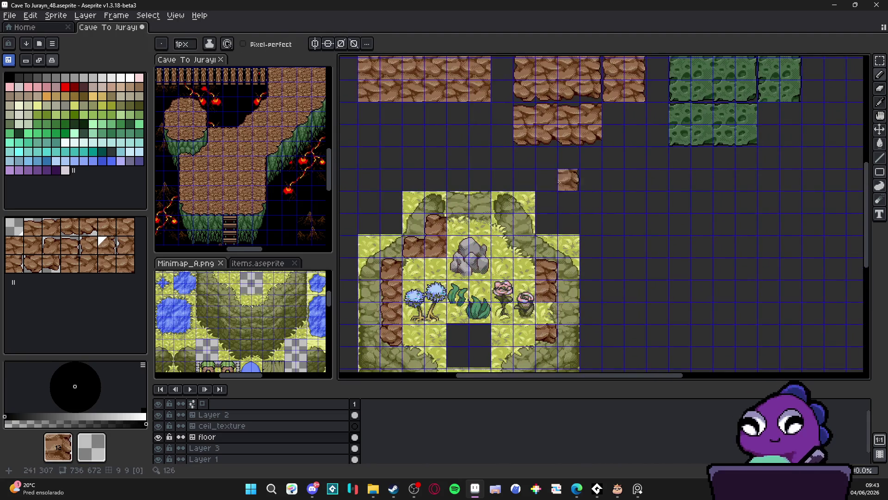
left_click(591, 95, "alt")
scroll(481, 245, "left", 1)
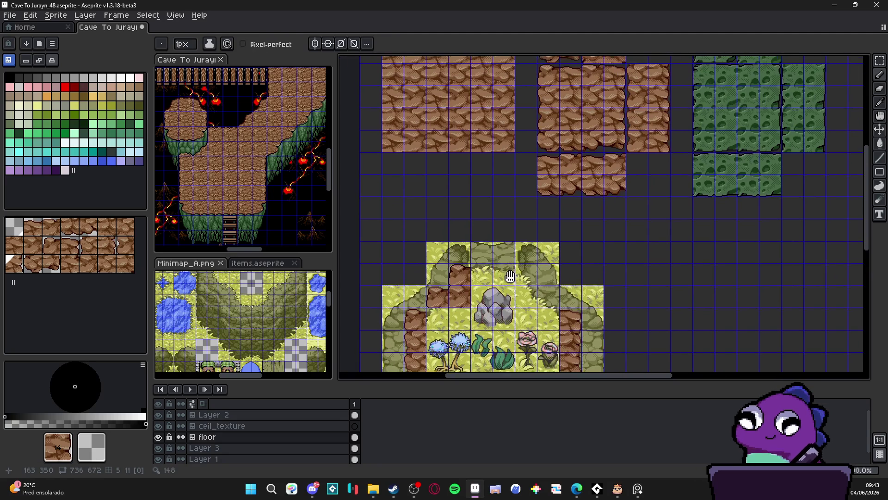
left_click(511, 212, "alt")
scroll(502, 235, "up", 3)
scroll(502, 235, "right", 1)
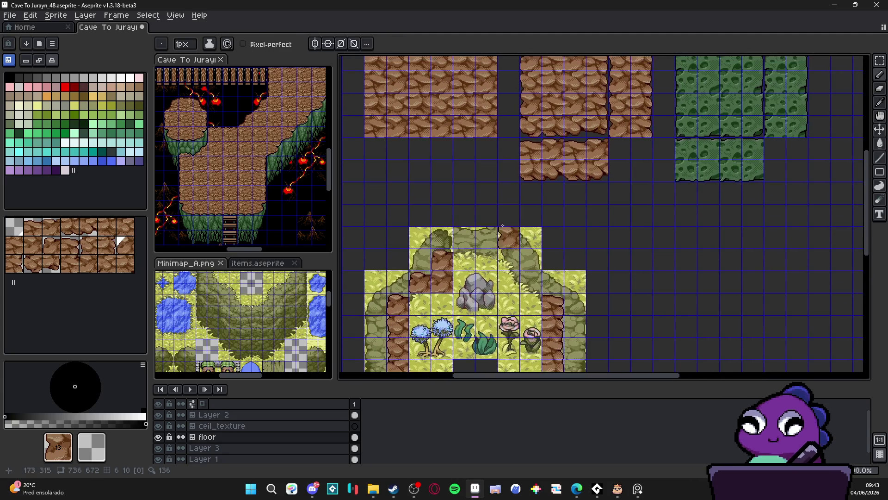
left_click(564, 124, "alt")
scroll(520, 262, "down", 3)
scroll(520, 262, "right", 1)
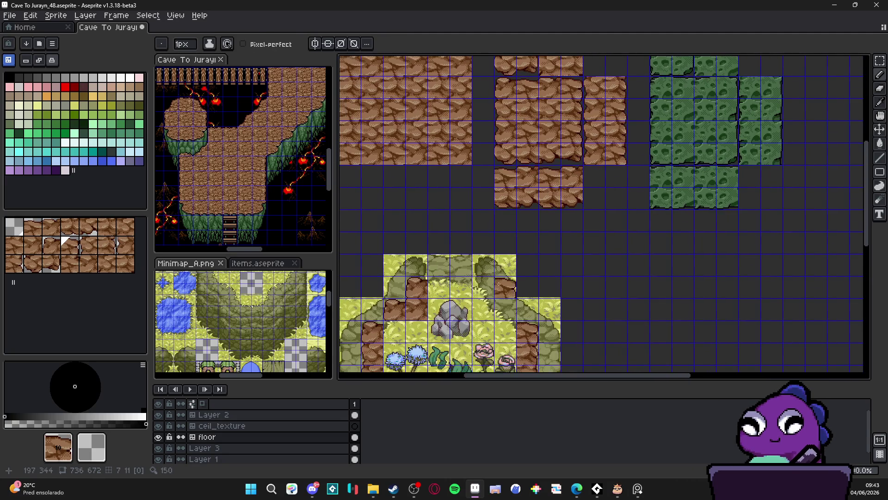
scroll(567, 192, "up", 2)
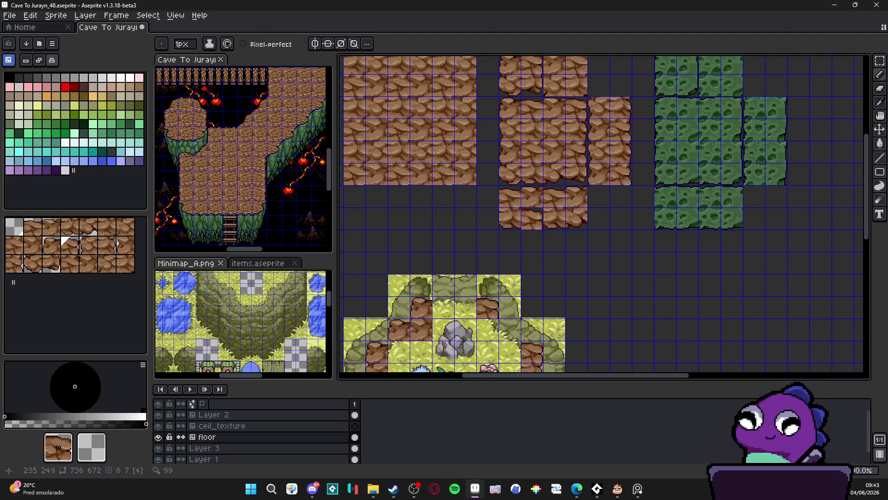
left_click(555, 111, "alt")
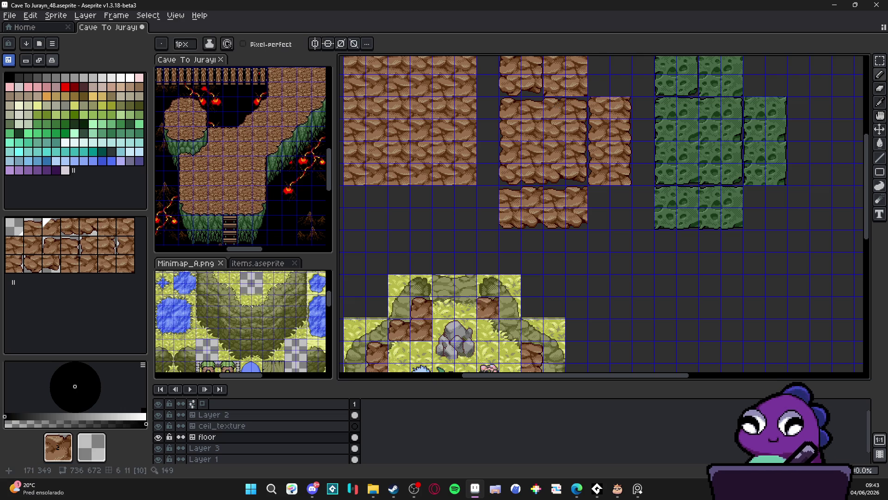
Paint sampled rock tiles along the room's top edge and border corner.
left_click(465, 309)
left_click(554, 111, "alt")
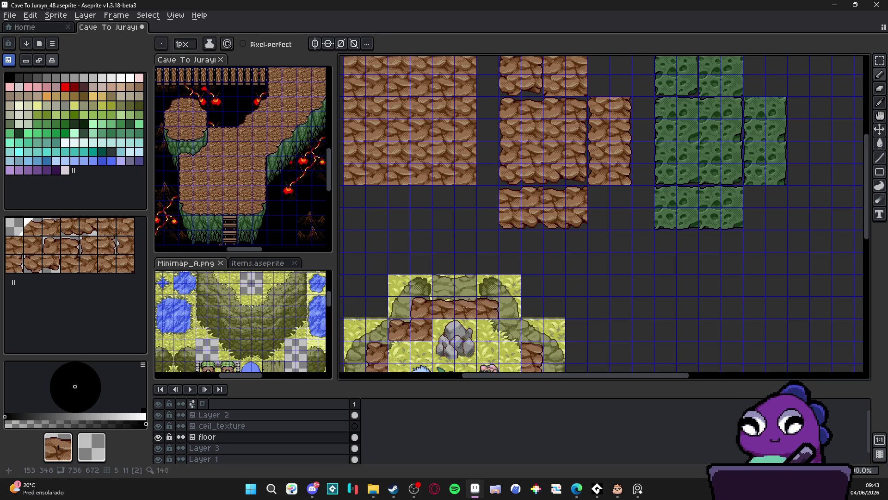
scroll(509, 231, "down", 4)
scroll(576, 96, "up", 3)
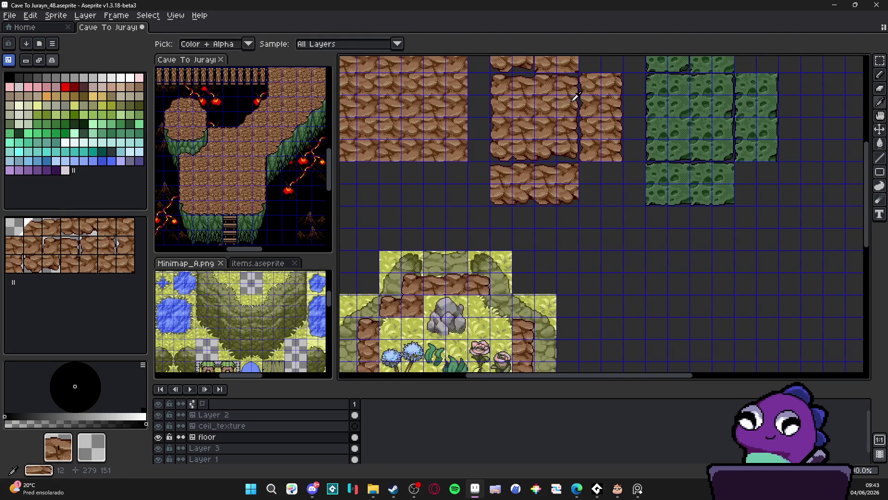
left_click(576, 96, "alt")
left_click(479, 305)
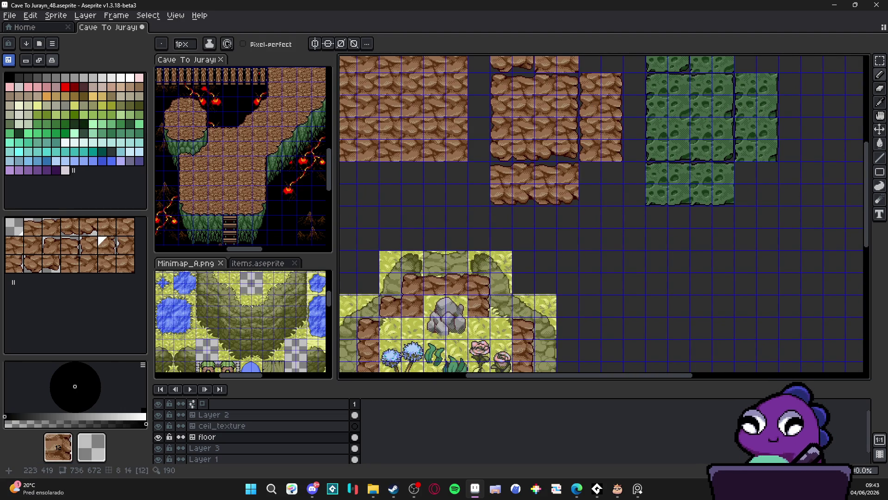
scroll(522, 350, "down", 1)
left_click(514, 282)
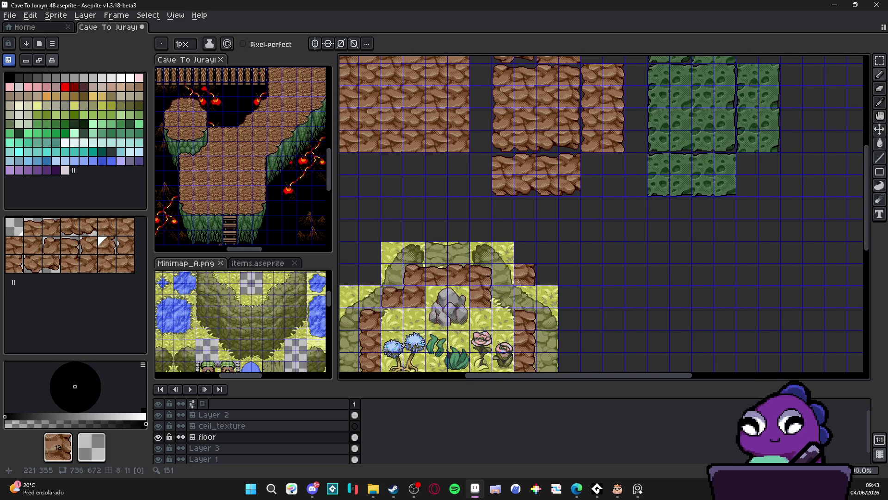
Zoom in and out to inspect the rock border across the room's top.
scroll(535, 232, "up", 5)
scroll(539, 235, "down", 2)
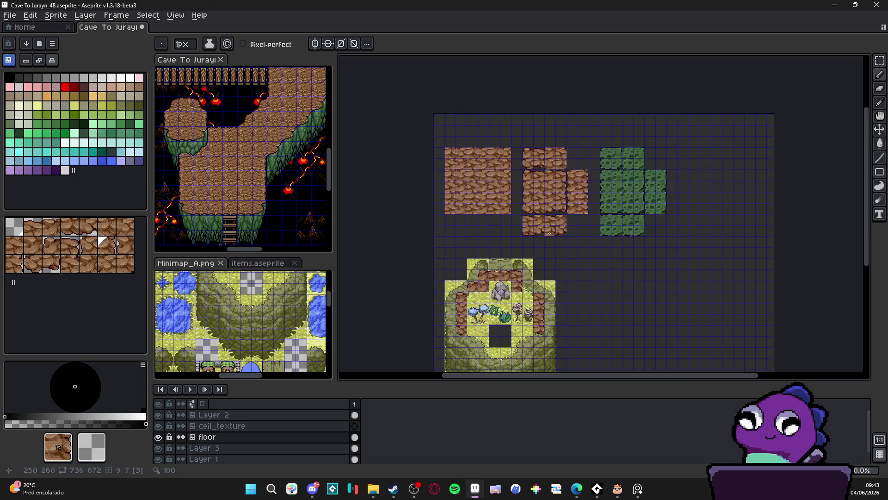
scroll(542, 240, "up", 2)
scroll(543, 240, "down", 3)
scroll(543, 259, "down", 2)
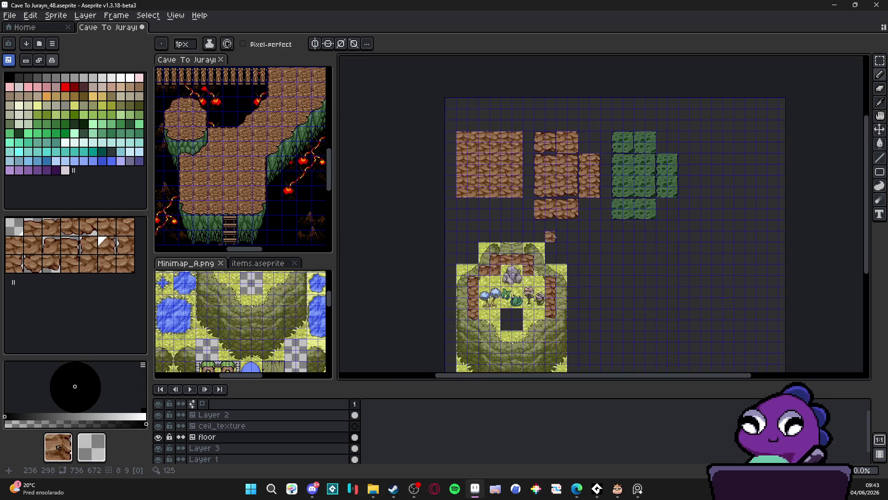
scroll(544, 272, "up", 2)
scroll(560, 194, "up", 2)
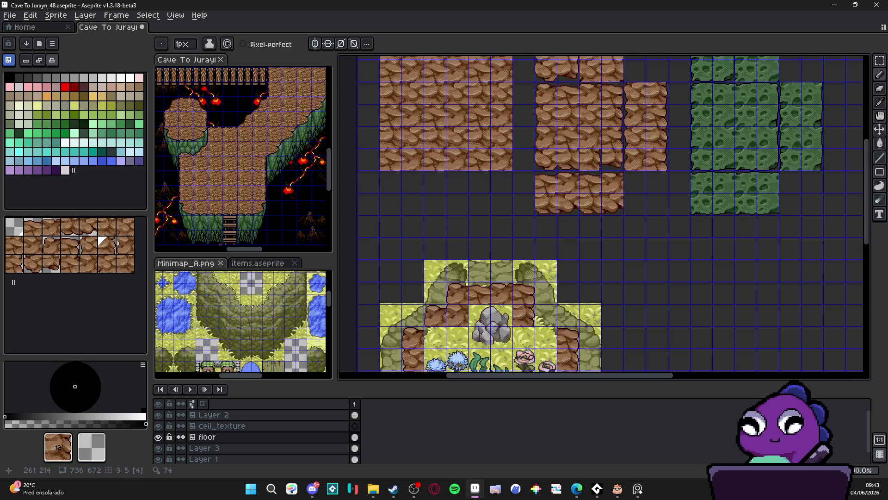
scroll(578, 139, "up", 2)
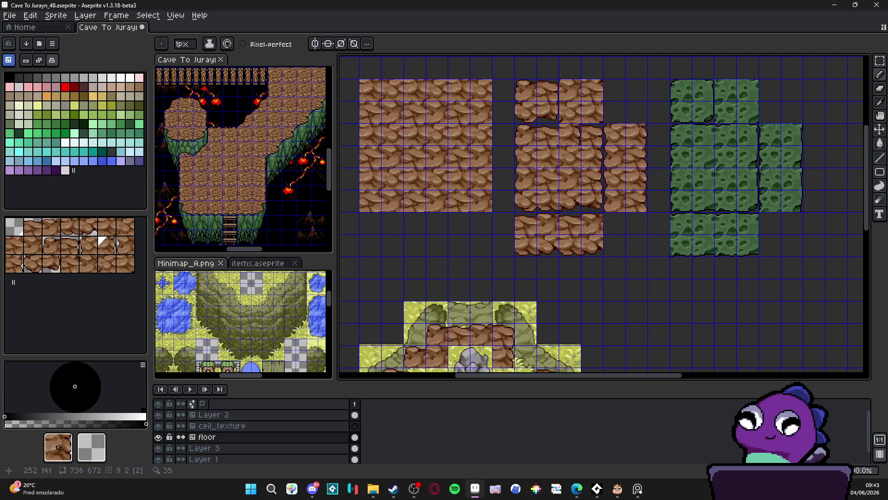
scroll(451, 245, "down", 5)
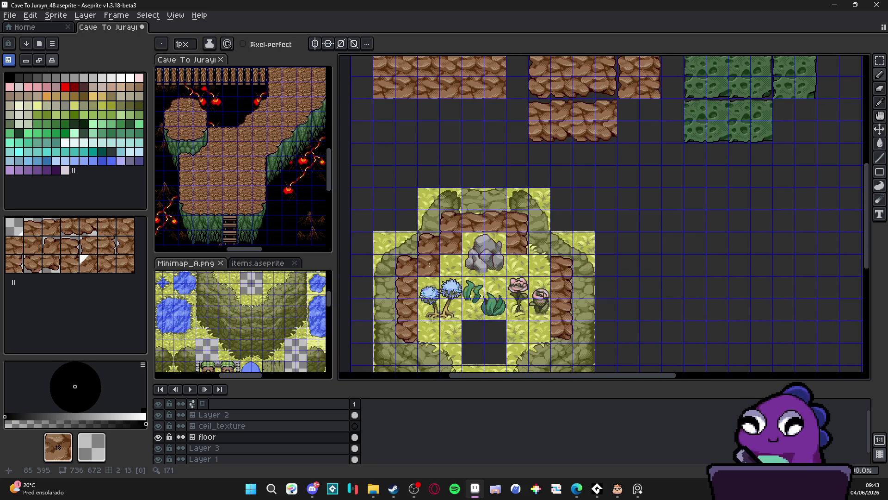
scroll(586, 96, "up", 4)
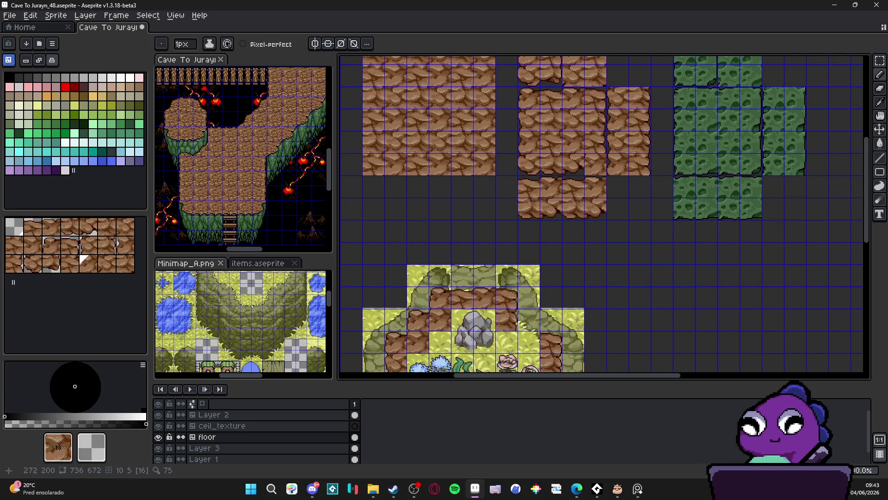
scroll(508, 278, "down", 3)
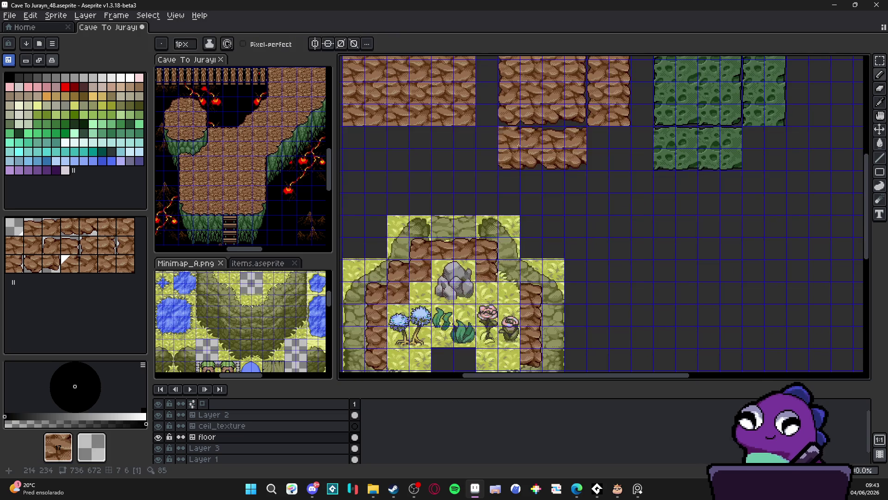
scroll(596, 159, "up", 4)
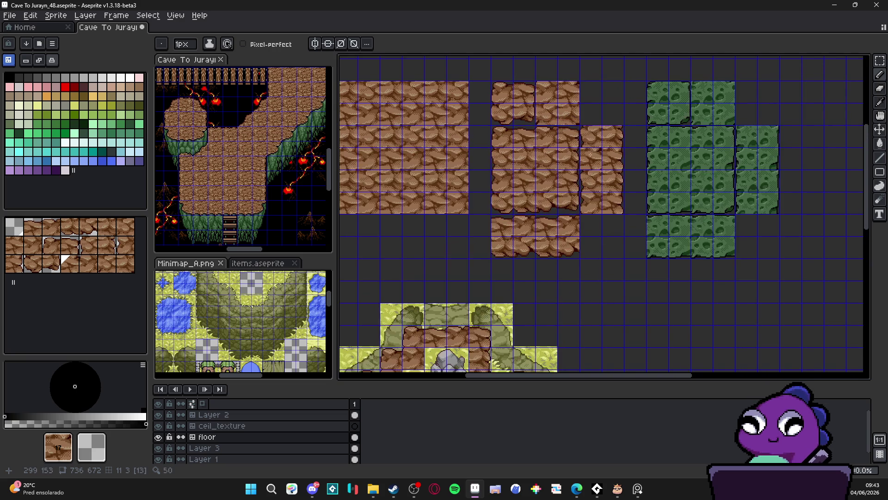
scroll(510, 291, "down", 4)
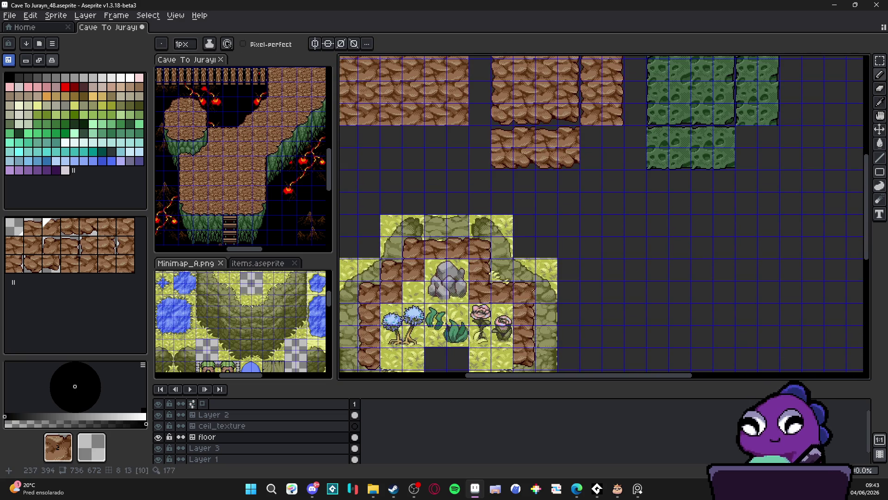
scroll(533, 290, "down", 3)
Hide the tile grid and sample a rock tile from the middle rock block.
key("ctrl+'")
scroll(562, 267, "down", 1)
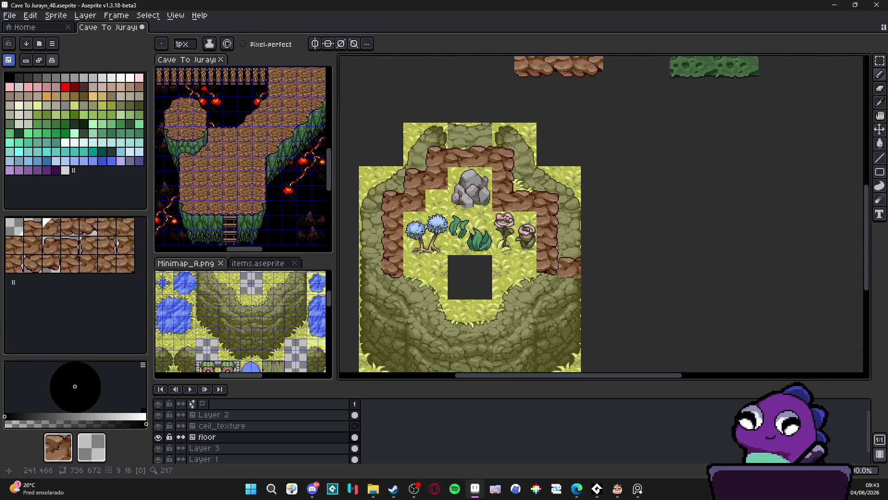
scroll(538, 261, "up", 2)
scroll(523, 257, "up", 2)
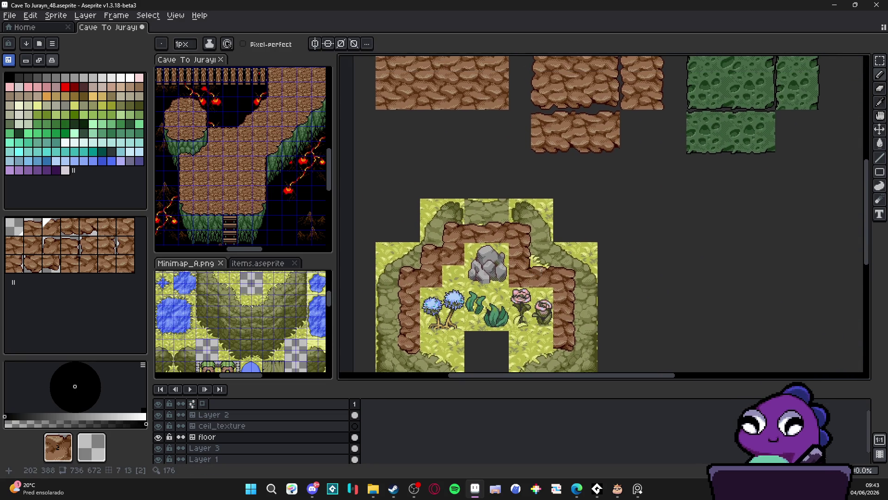
scroll(573, 282, "up", 3)
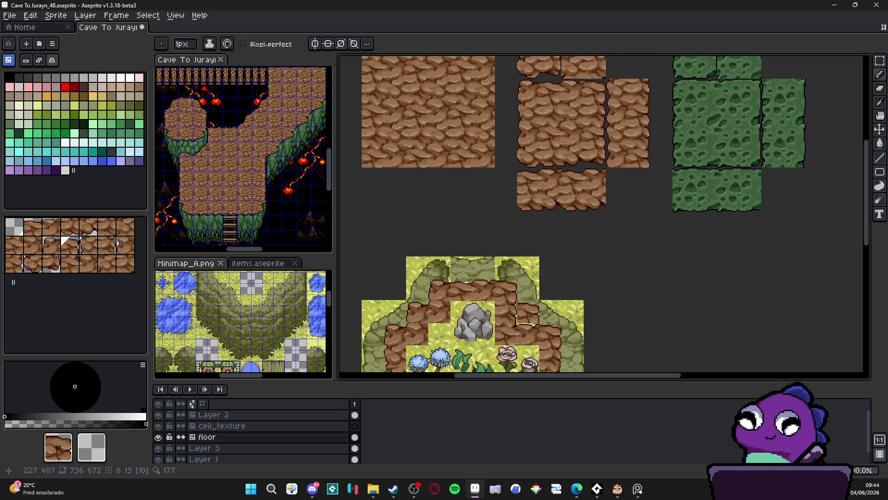
left_click(527, 327, "alt")
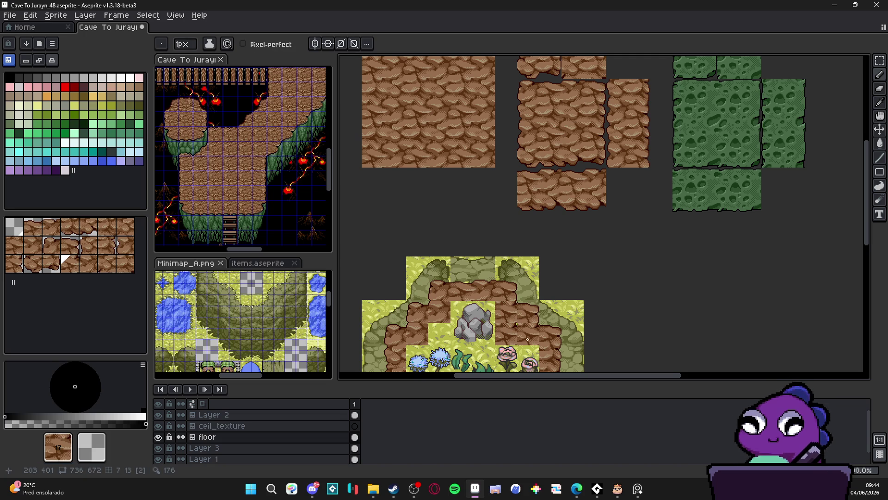
scroll(505, 356, "down", 1)
left_click(515, 294, "alt")
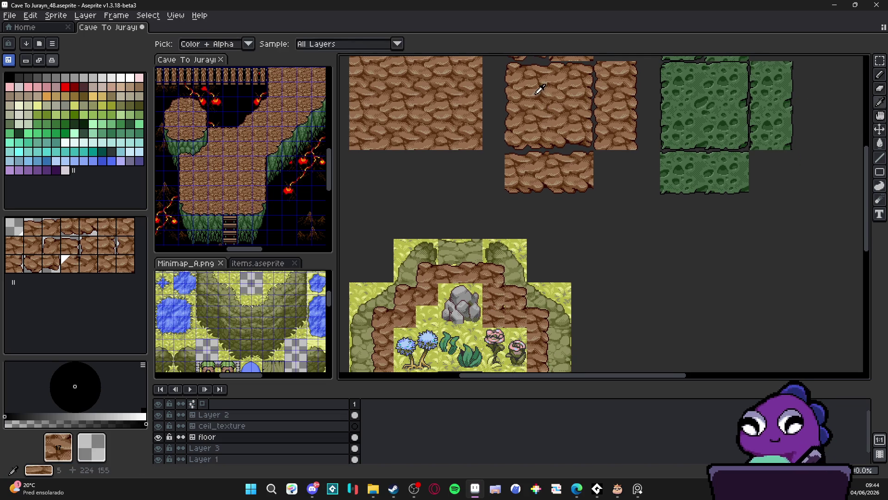
left_click(565, 87, "alt")
Toggle the grid and pan over the top tiles, plant tiles and lower room mockup.
key("ctrl+apostrophe")
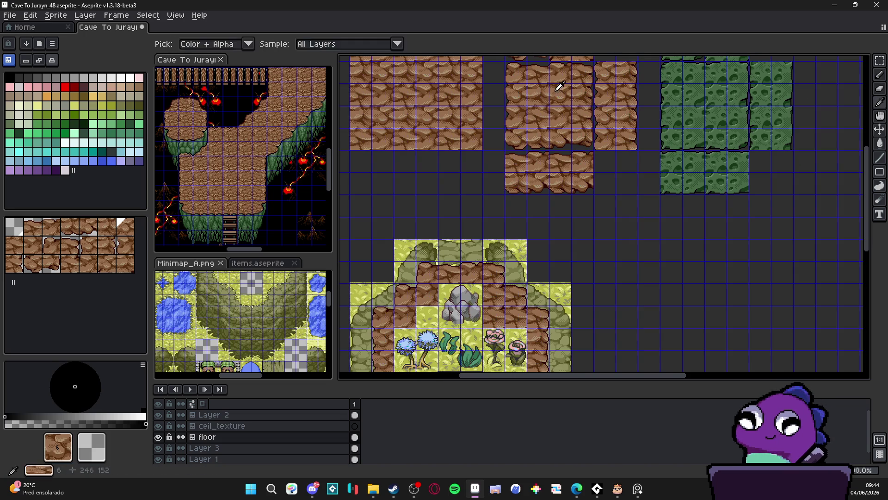
key("ctrl+apostrophe")
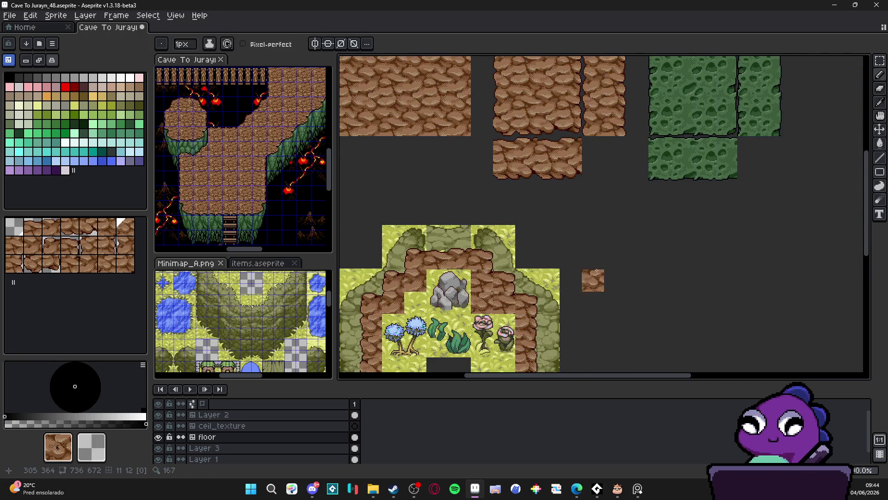
scroll(597, 294, "up", 2)
left_click_drag(575, 161, 580, 208)
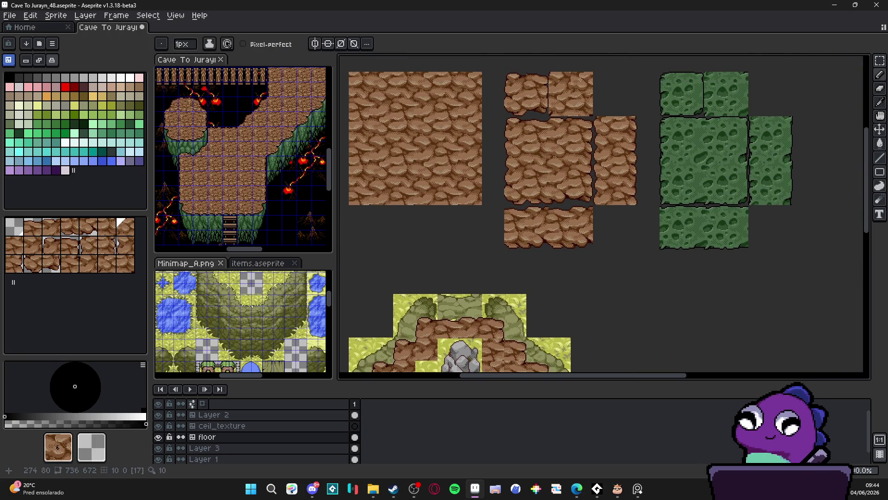
key("ctrl+apostrophe")
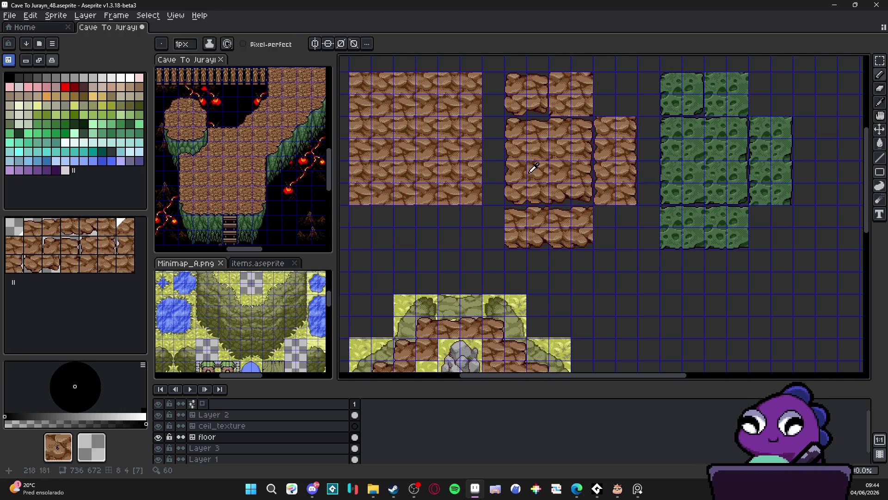
left_click_drag(543, 188, 535, 127)
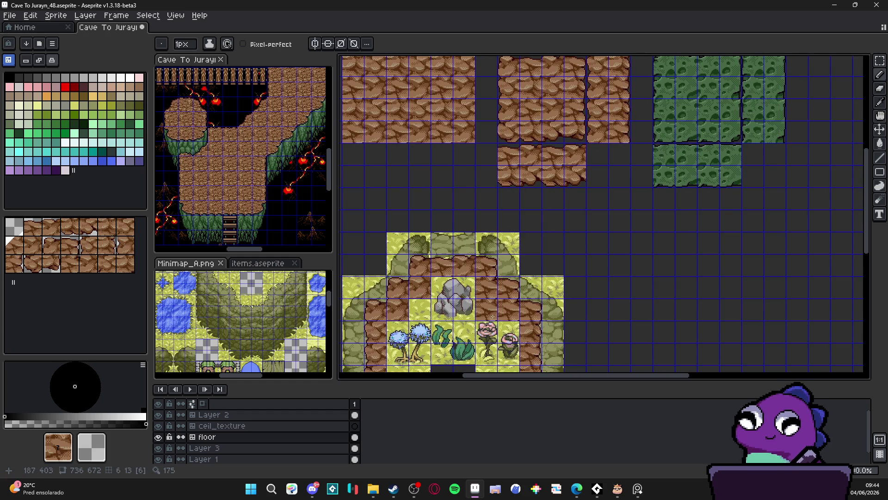
key("ctrl+apostrophe")
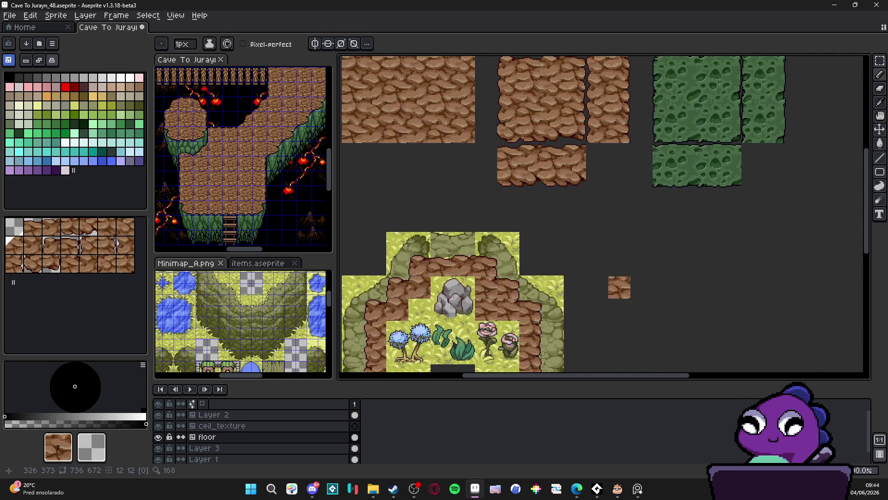
left_click_drag(618, 287, 605, 188)
scroll(606, 187, "down", 3)
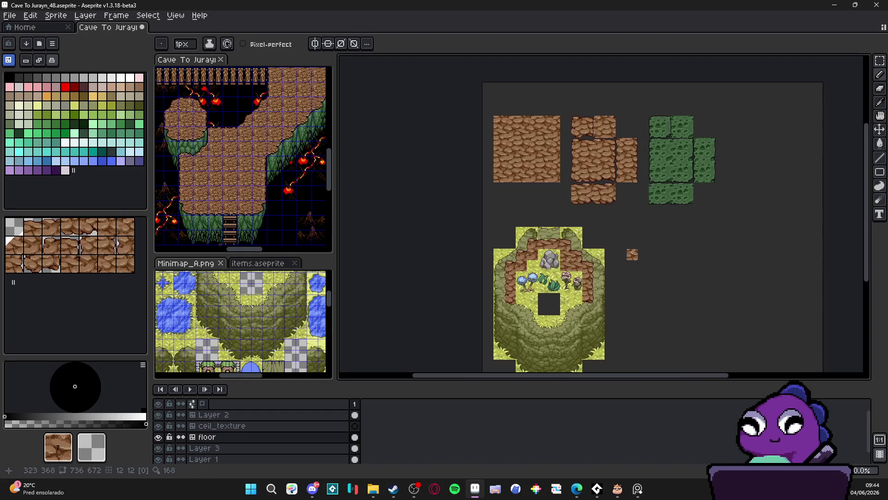
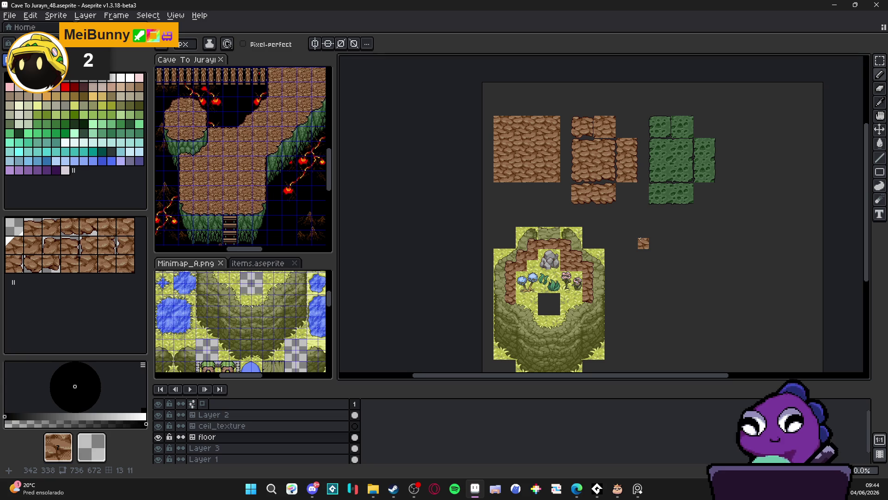
Pick a brown rock tile from the samples and paint it onto the room's bottom row.
scroll(553, 331, "up", 3)
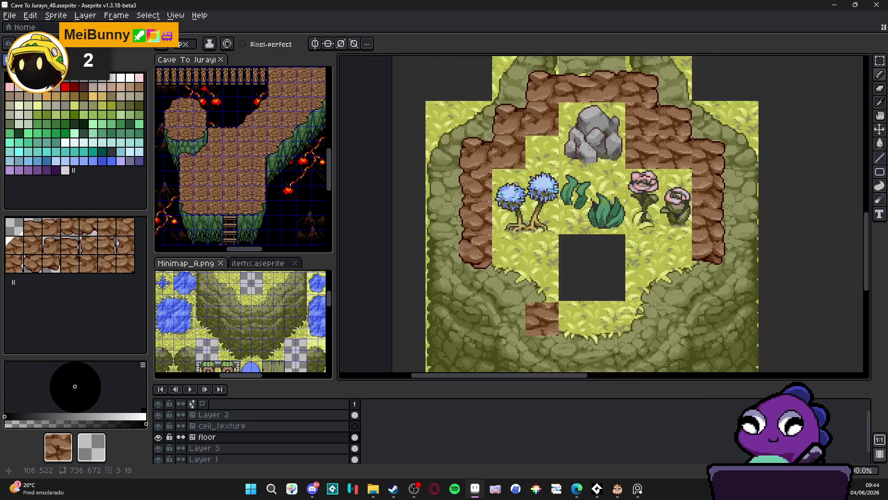
scroll(601, 276, "down", 2)
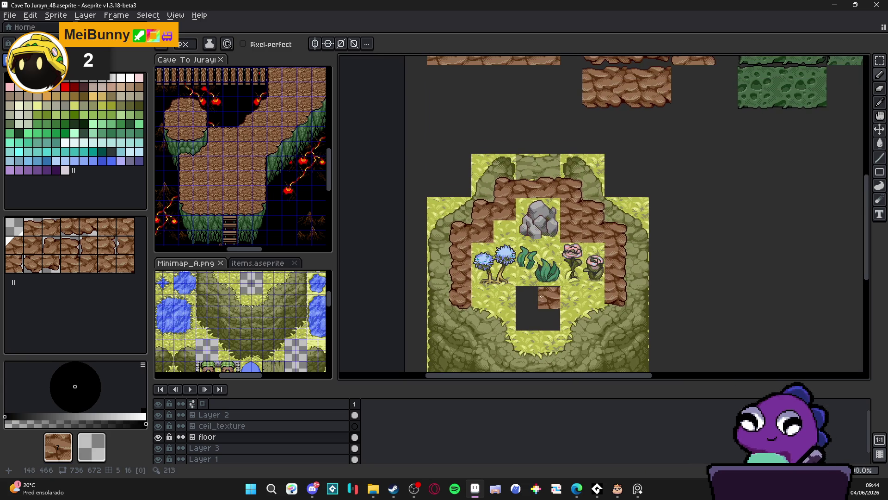
scroll(603, 111, "down", 2)
key("i")
left_click(603, 102)
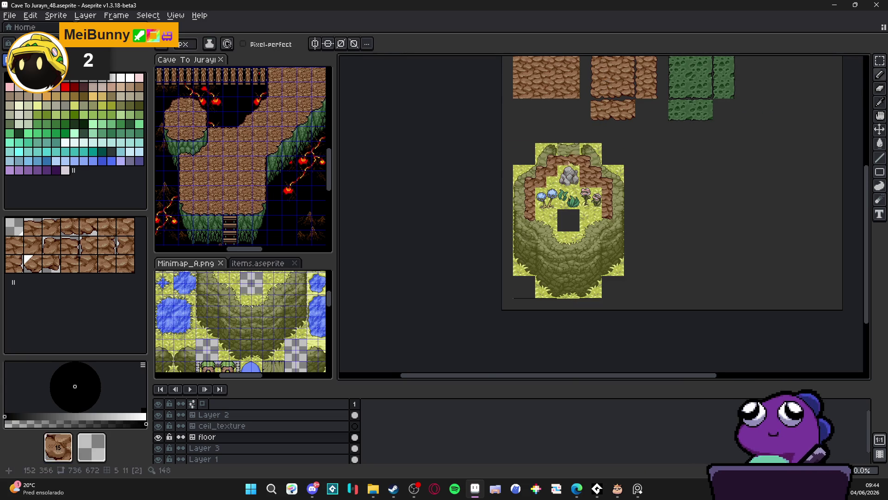
scroll(549, 233, "up", 1)
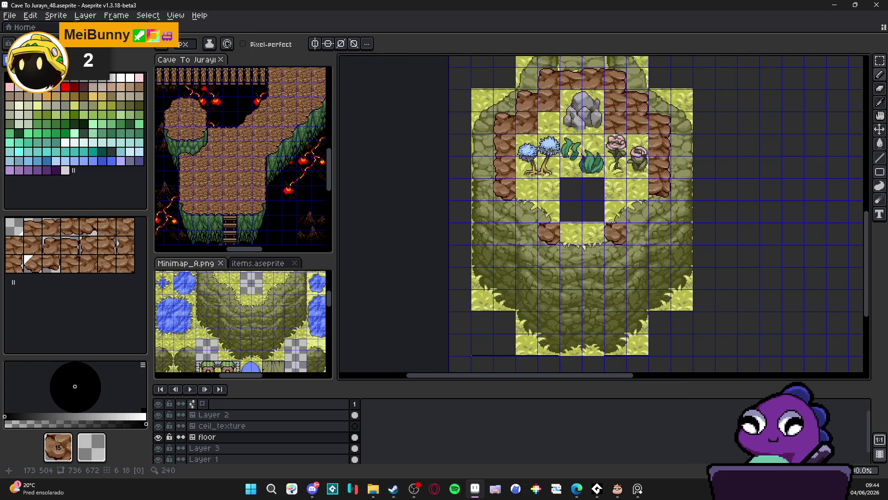
scroll(615, 234, "down", 1)
scroll(684, 194, "up", 1)
key("i")
left_click(644, 133)
scroll(633, 136, "down", 3)
left_click(627, 139)
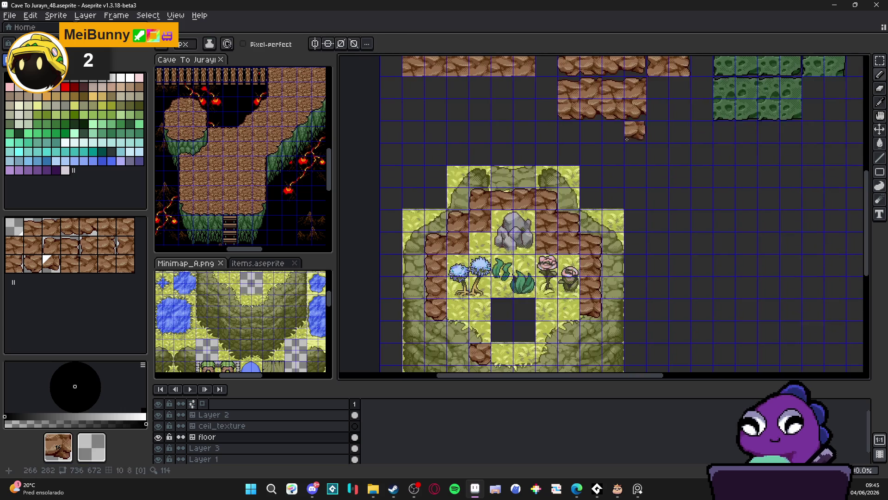
left_click(546, 353)
Switch to another rock tile variant and turn a bottom-row grass cell into rock.
left_click(618, 65, "alt")
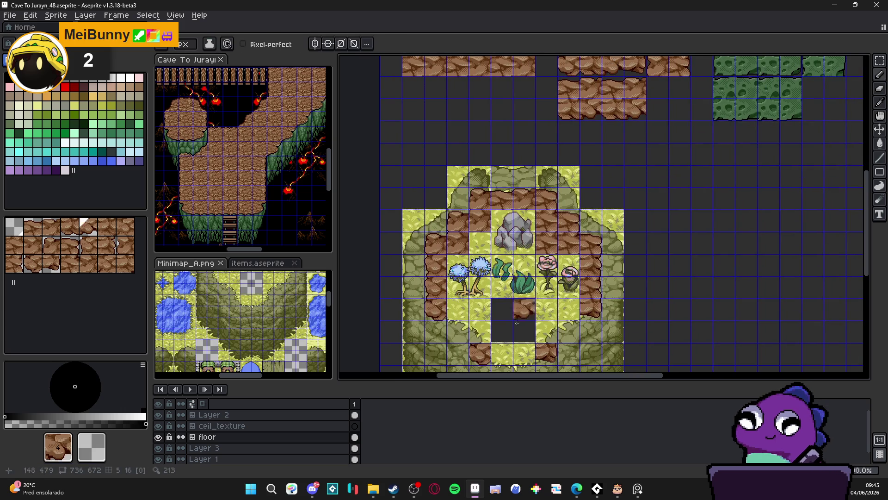
left_click(594, 63, "alt")
left_click(502, 352)
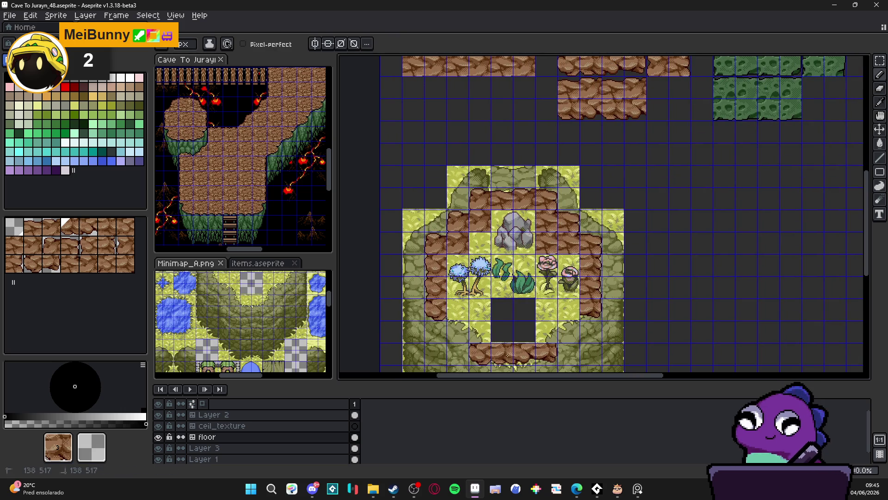
scroll(555, 231, "up", 2)
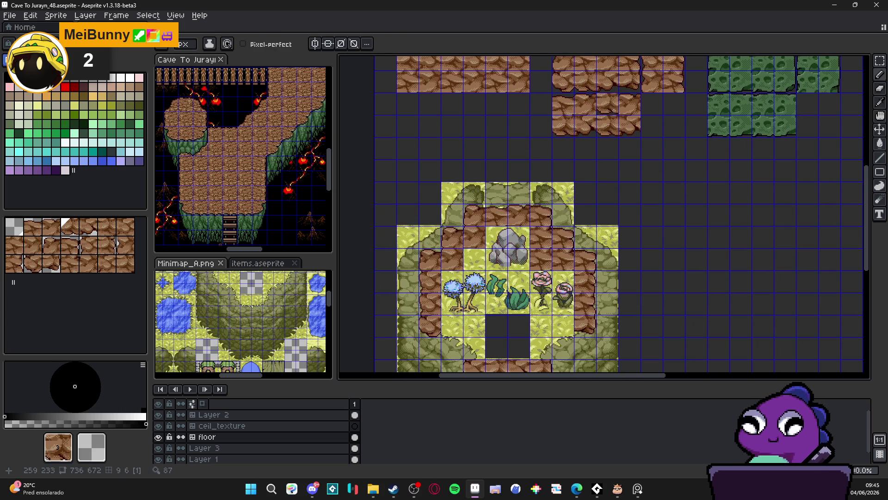
scroll(614, 110, "up", 5)
scroll(594, 115, "down", 2)
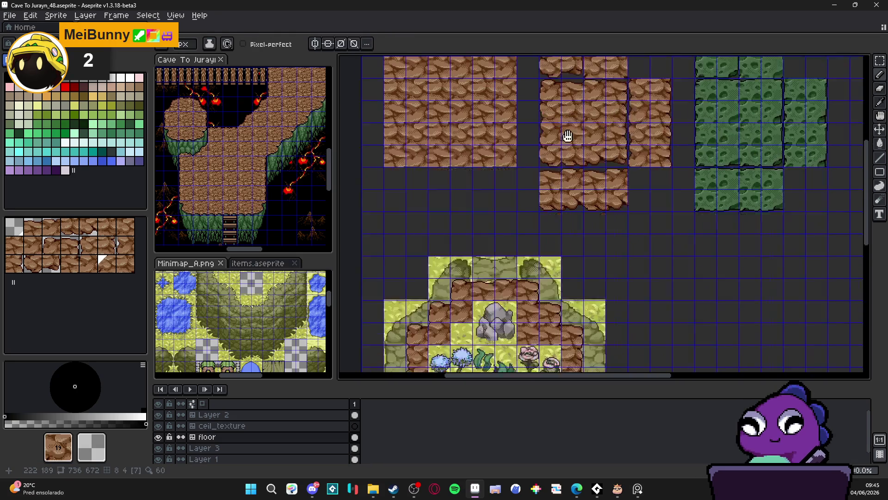
scroll(562, 178, "down", 5)
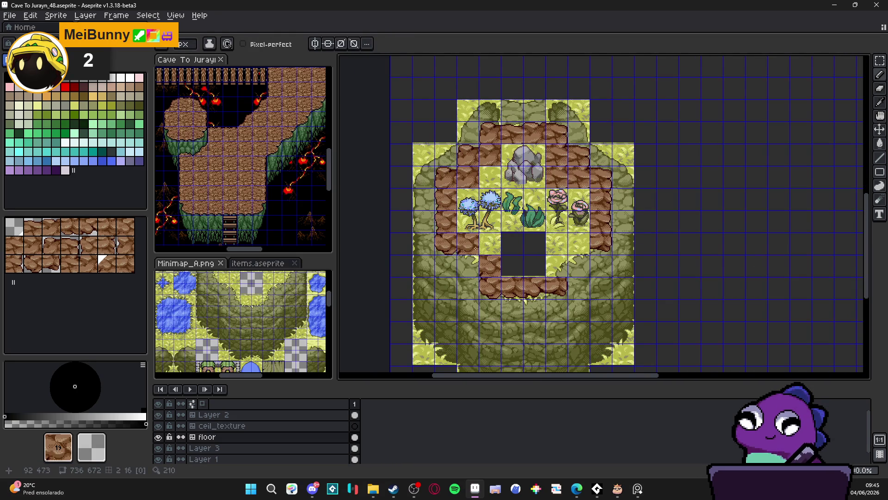
scroll(578, 95, "up", 5)
Pick the rock edge tile, erase the stray rock tile, and fill the bottom-right grass cell with rock.
key("alt")
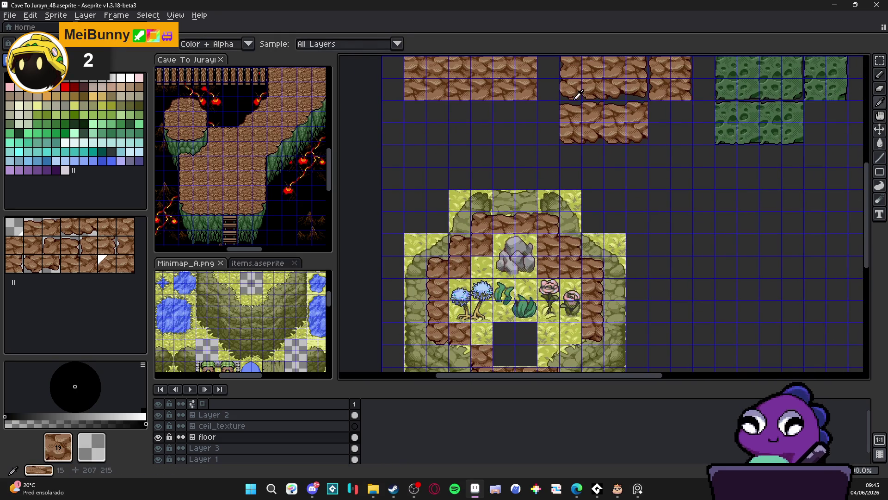
left_click(578, 95, "alt")
scroll(504, 297, "down", 2)
scroll(504, 297, "right", 2)
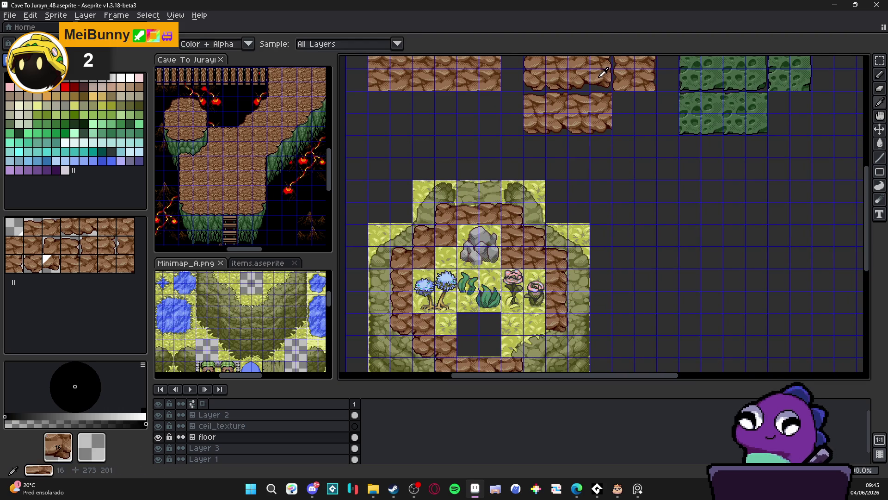
scroll(515, 320, "down", 2)
scroll(516, 319, "right", 2)
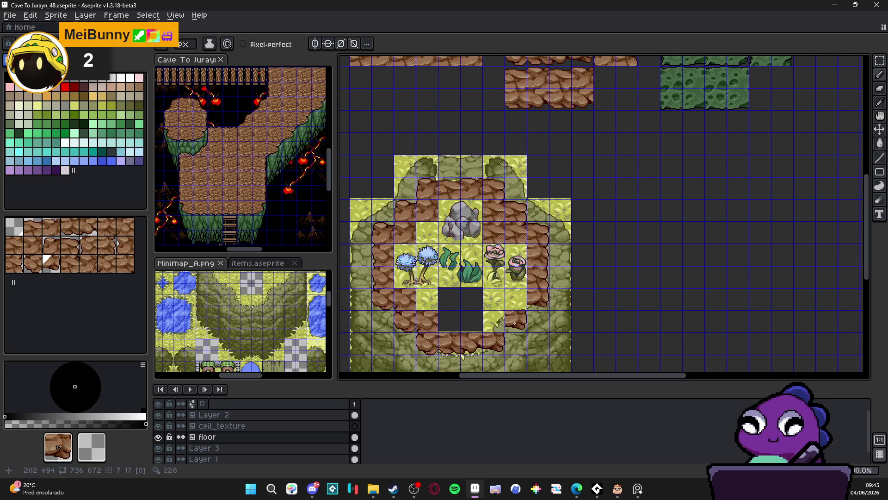
scroll(559, 230, "up", 4)
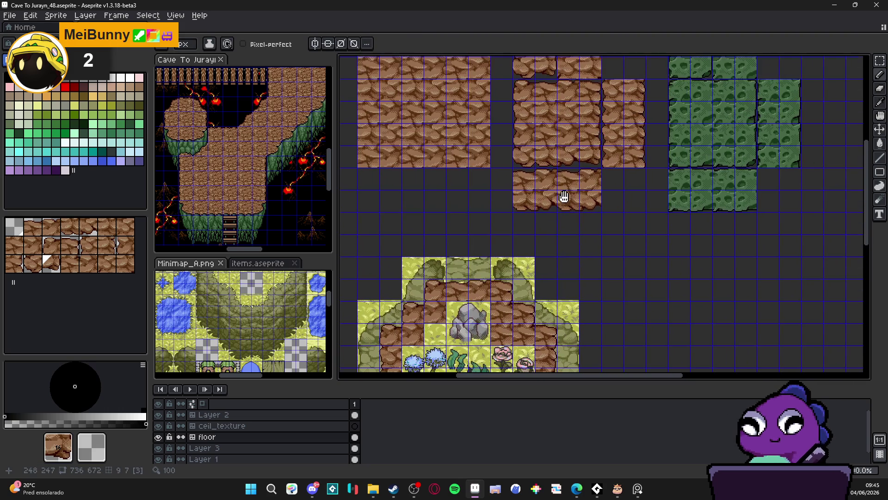
left_click(601, 62, "alt")
scroll(525, 249, "down", 4)
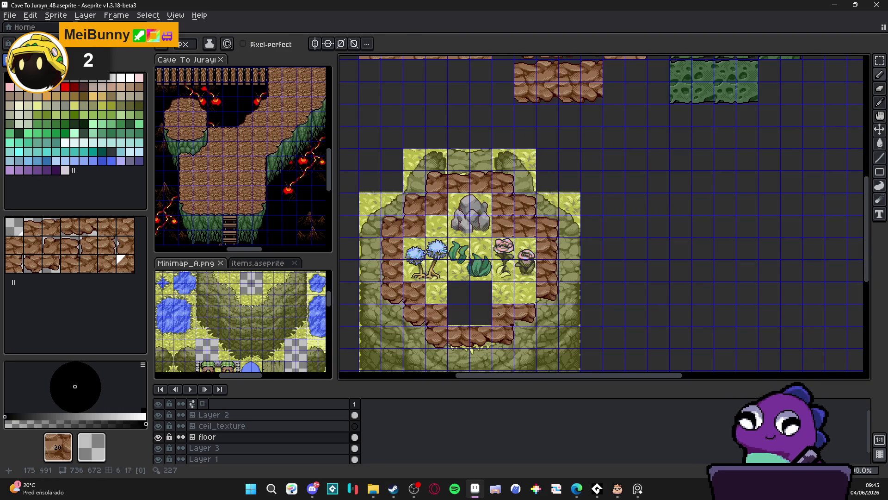
scroll(525, 259, "up", 5)
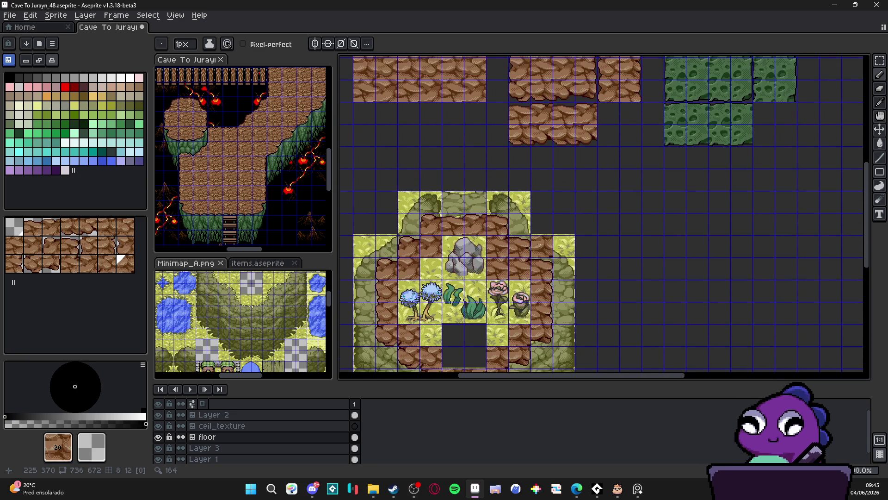
right_click(535, 230)
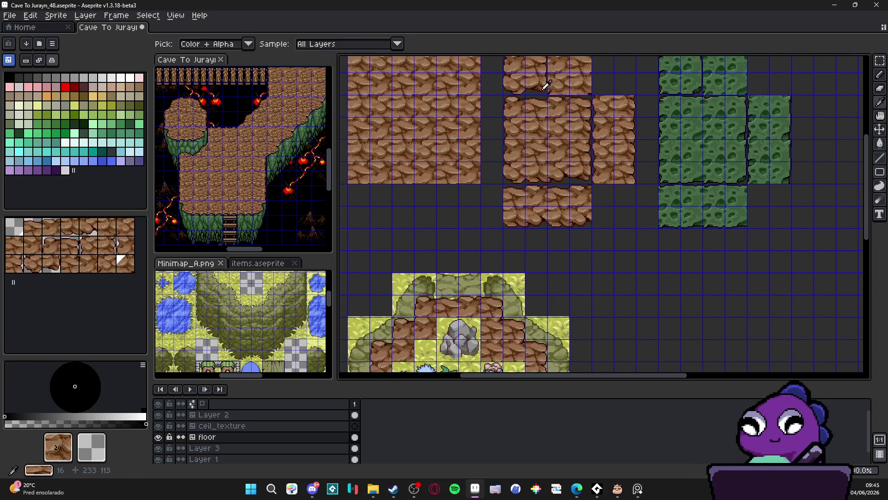
left_click(584, 170, "alt")
scroll(584, 170, "down", 5)
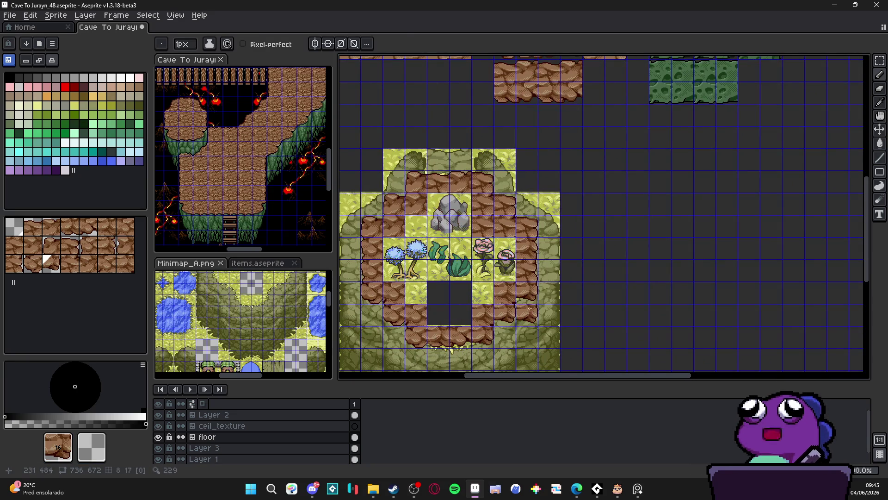
left_click(556, 336)
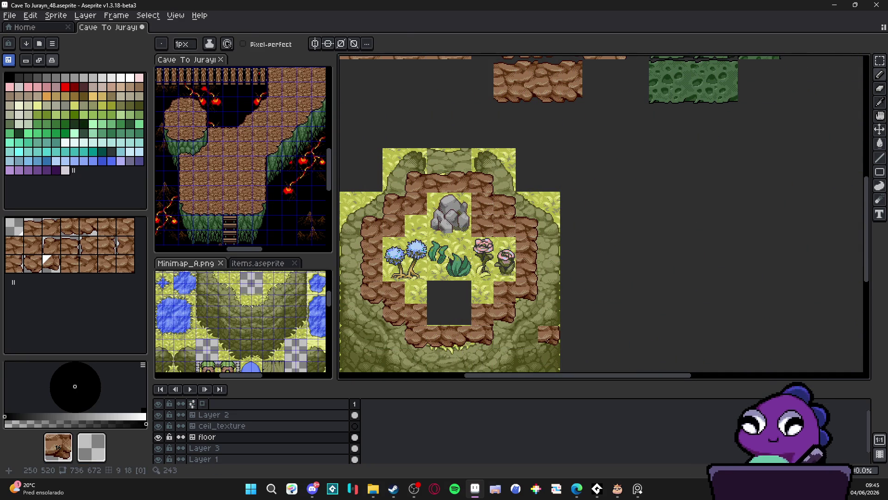
Look around the map and pick a different tile from the canvas.
scroll(547, 341, "down", 1)
scroll(535, 312, "up", 1)
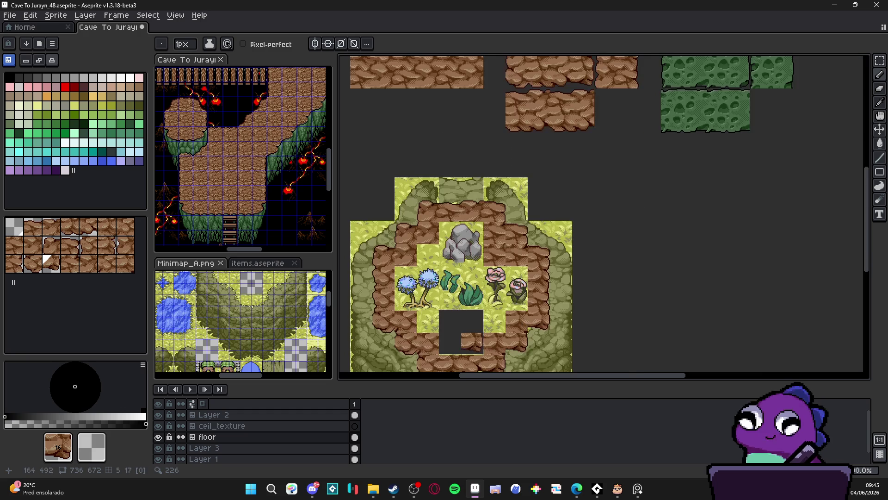
scroll(529, 305, "right", 2)
scroll(528, 305, "up", 1)
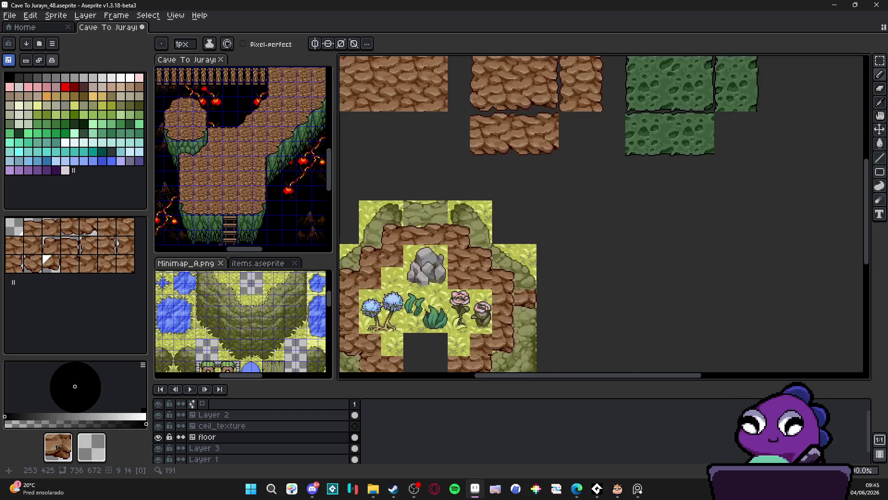
scroll(527, 306, "down", 1)
scroll(562, 200, "up", 1)
scroll(555, 213, "right", 1)
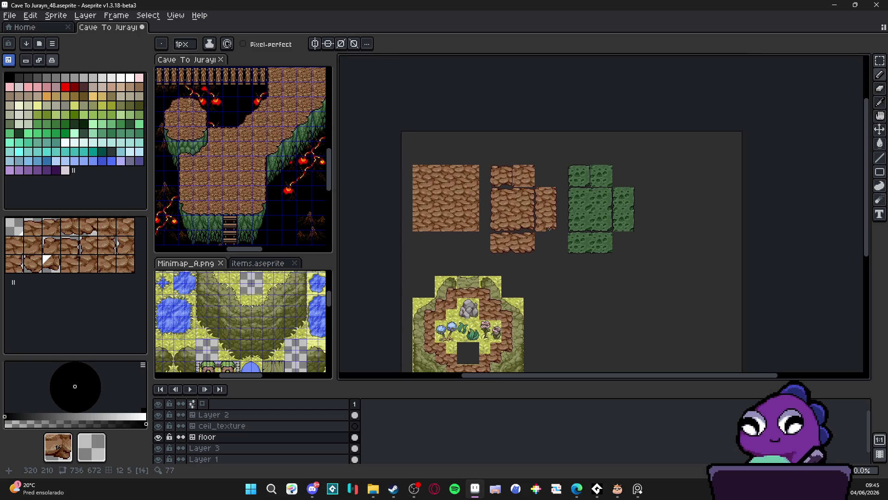
scroll(517, 215, "down", 1)
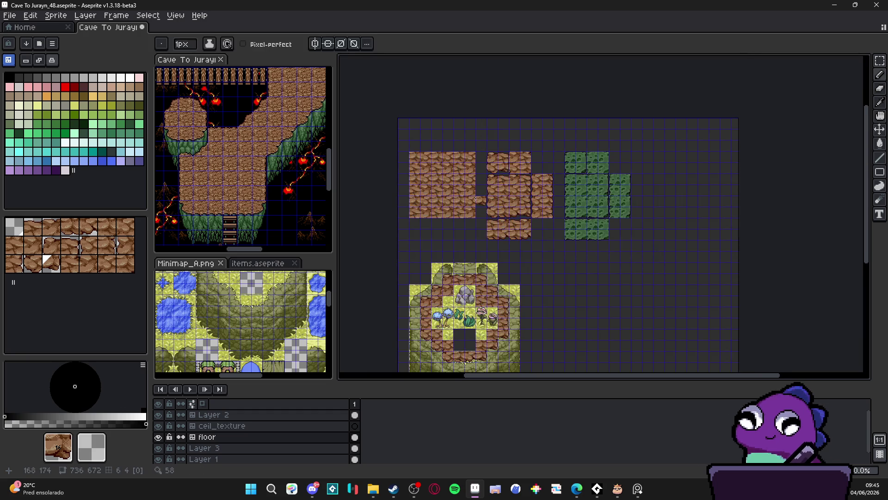
scroll(521, 185, "down", 2)
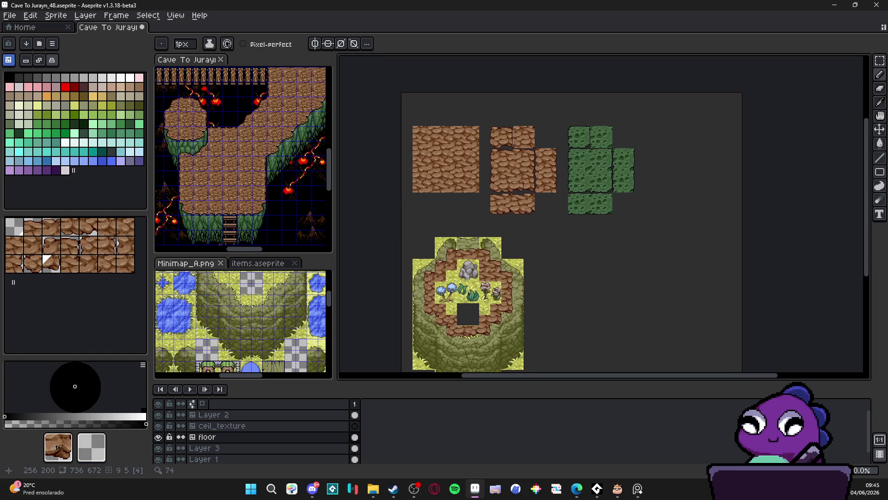
scroll(522, 184, "up", 4)
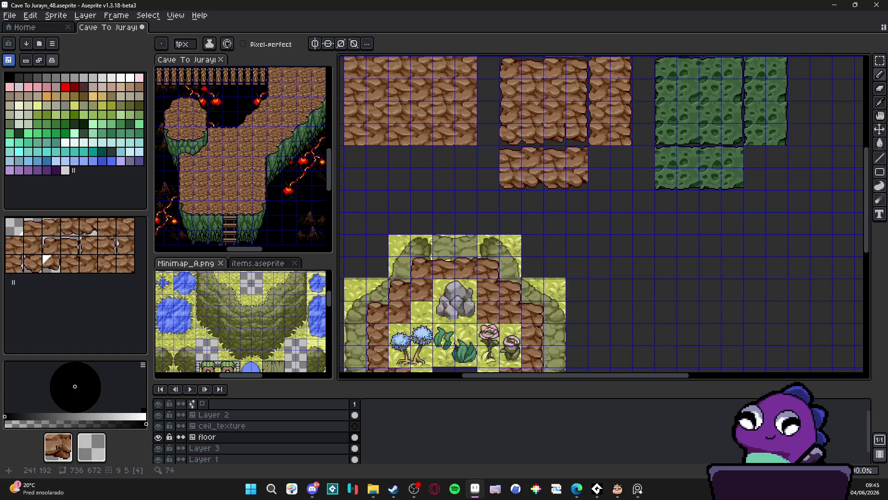
left_click(538, 105, "alt")
scroll(507, 202, "down", 4)
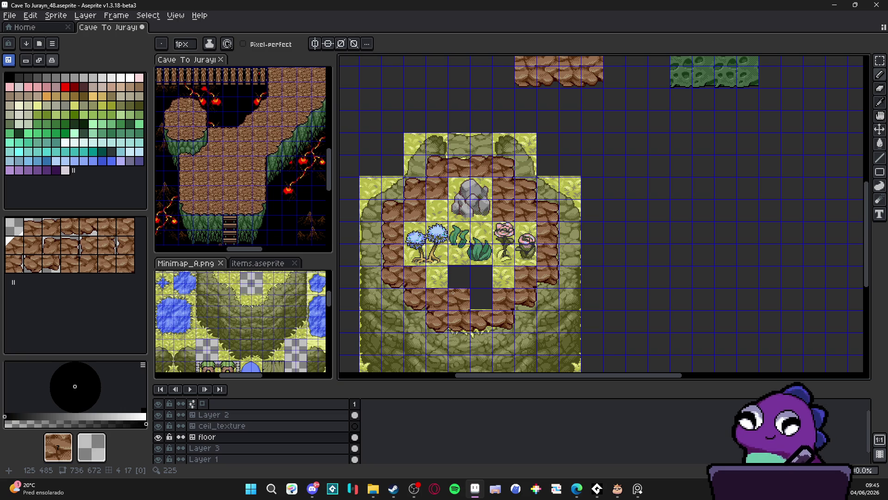
scroll(453, 292, "up", 2)
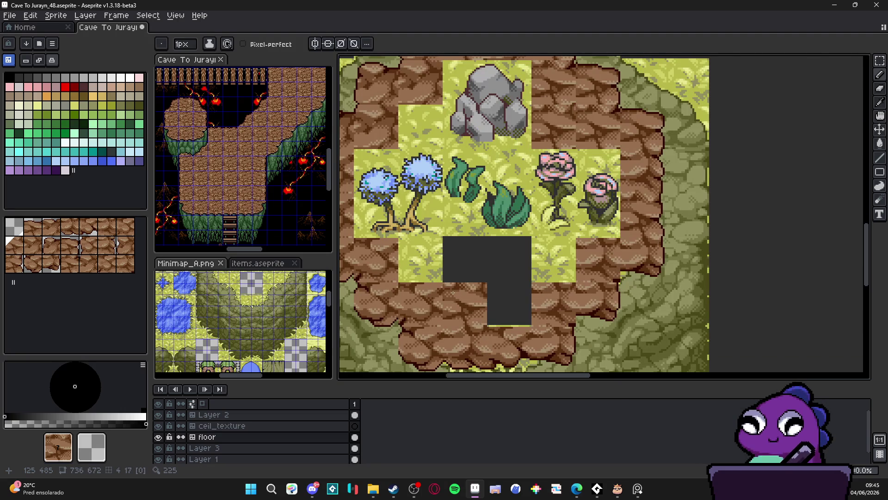
scroll(453, 292, "down", 3)
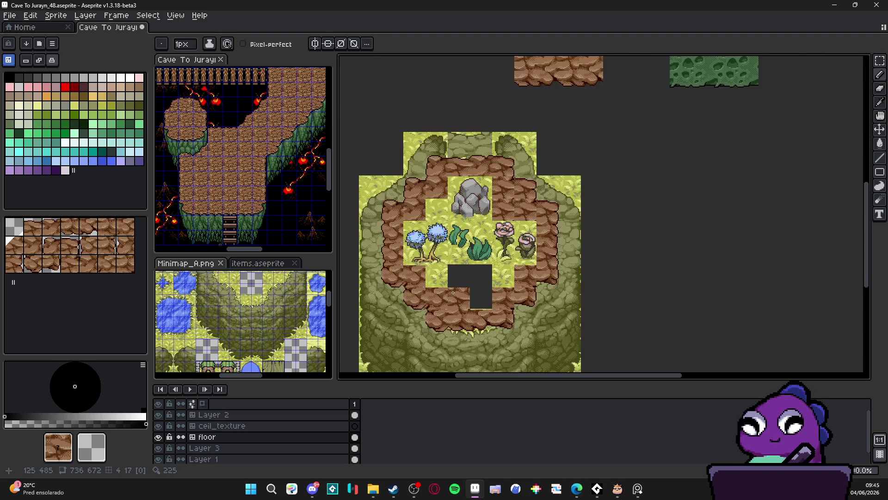
Pan up to the loose tiles above the map and eyedrop brown rocky dirt tile 5.
left_click_drag(570, 144, 567, 238)
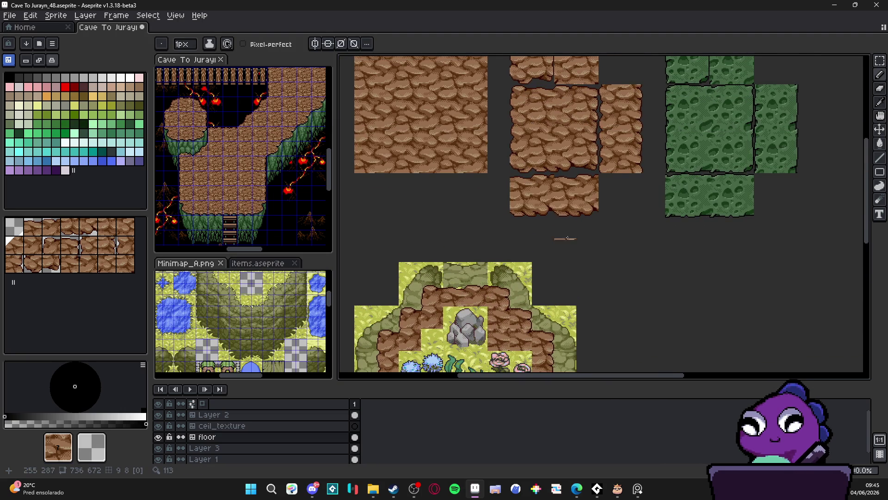
left_click(576, 148, "alt")
scroll(517, 179, "down", 3)
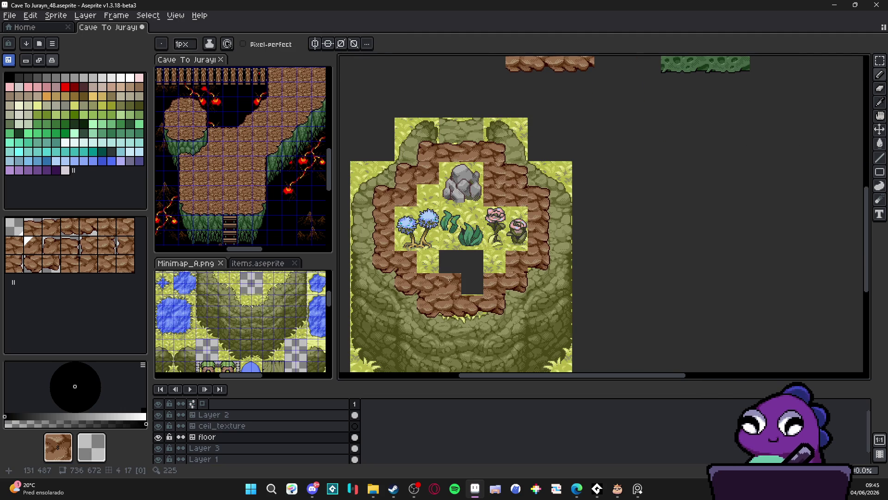
scroll(449, 280, "up", 2)
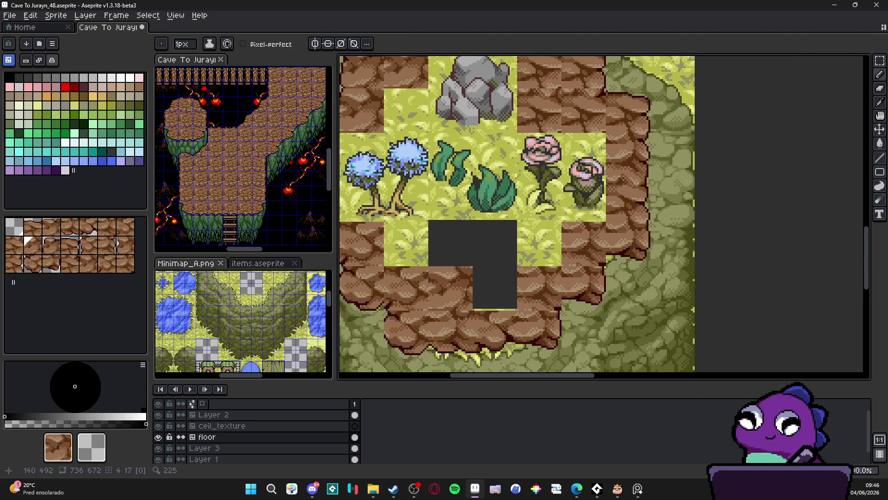
scroll(466, 289, "down", 2)
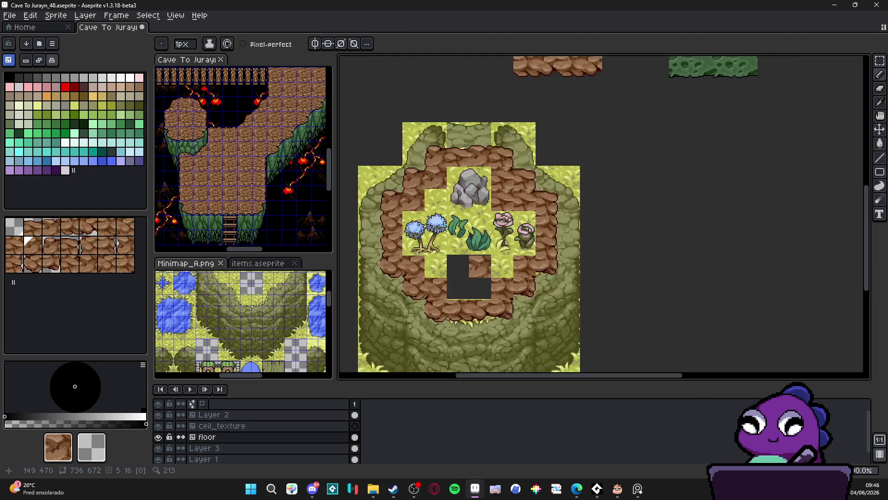
left_click_drag(485, 144, 480, 211)
scroll(480, 212, "down", 2)
scroll(509, 157, "up", 2)
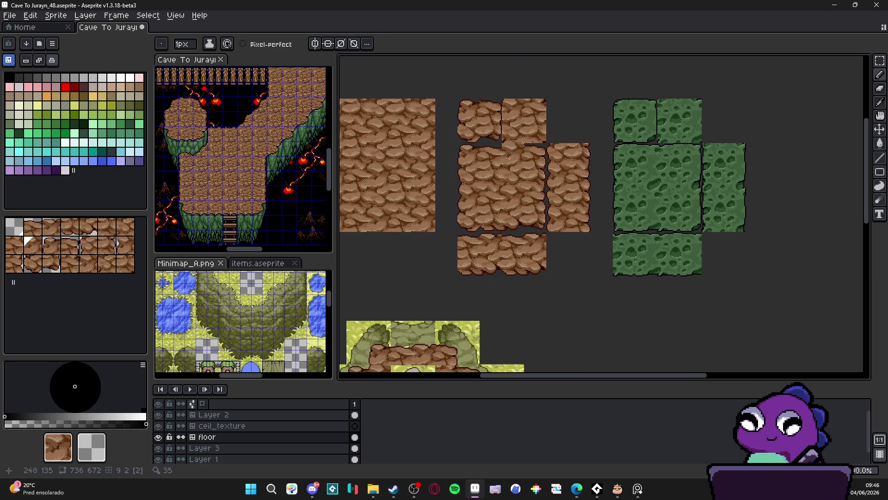
left_click(482, 165, "alt")
scroll(516, 222, "up", 1)
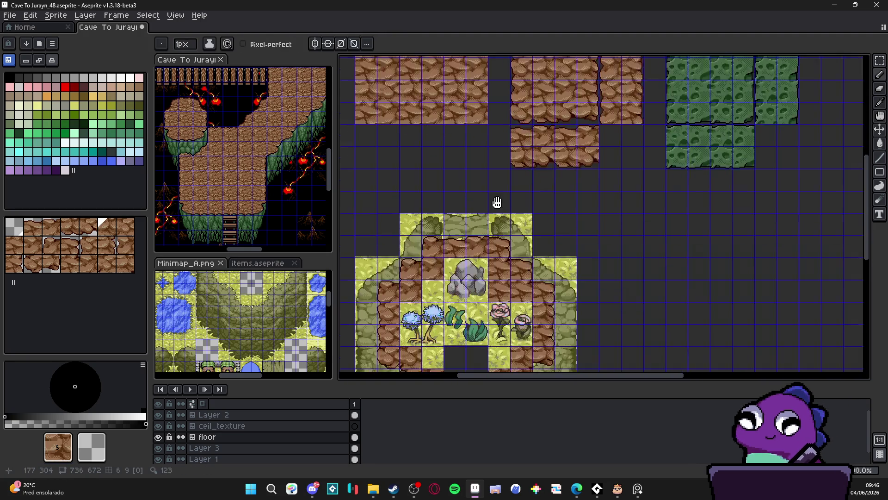
Pan back to the cave ring map and switch to the Eraser.
mouse_move(496, 201)
left_mouse_down()
mouse_move(495, 116)
mouse_move(481, 305)
mouse_move(493, 326)
mouse_move(490, 226)
left_mouse_up()
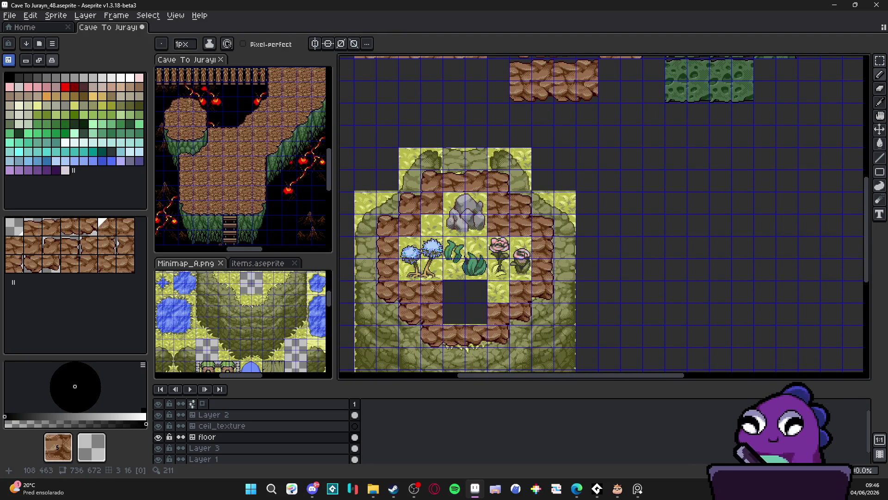
scroll(433, 287, "up", 1)
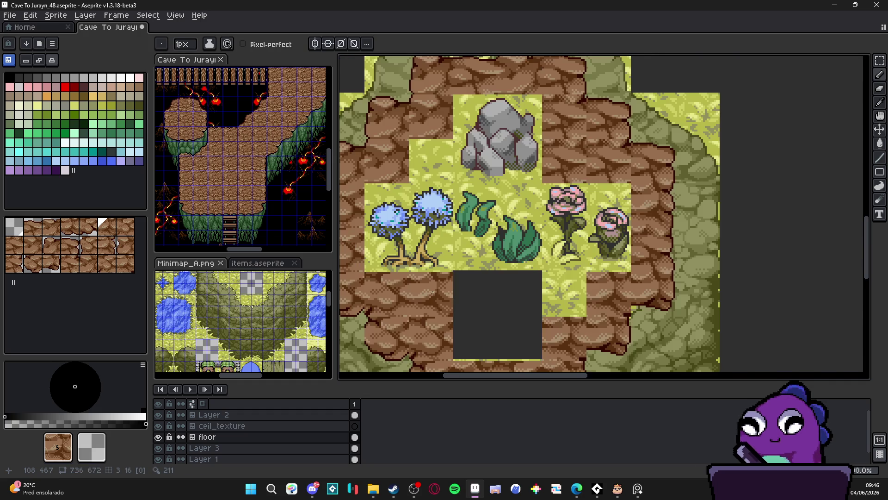
scroll(432, 293, "down", 1)
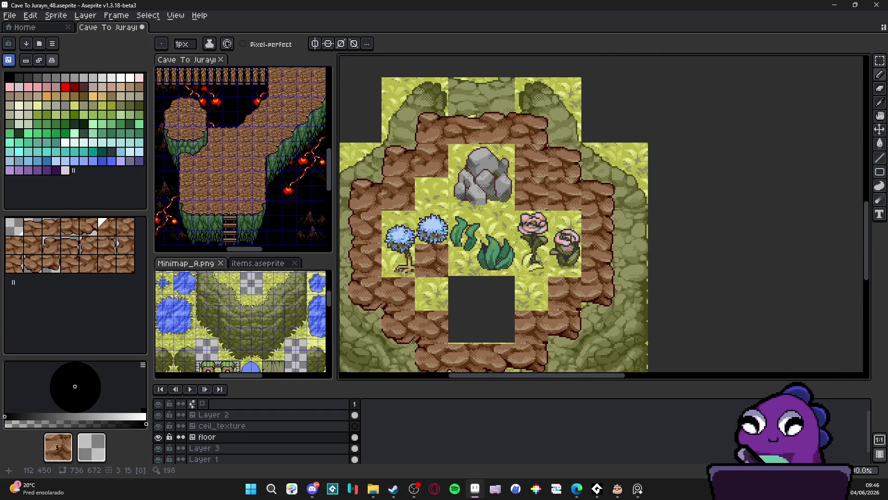
scroll(437, 270, "down", 1)
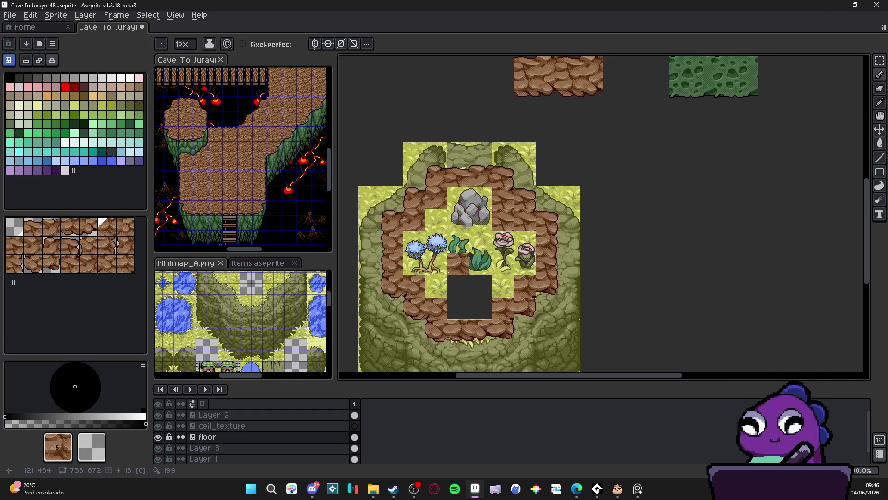
scroll(582, 157, "down", 2)
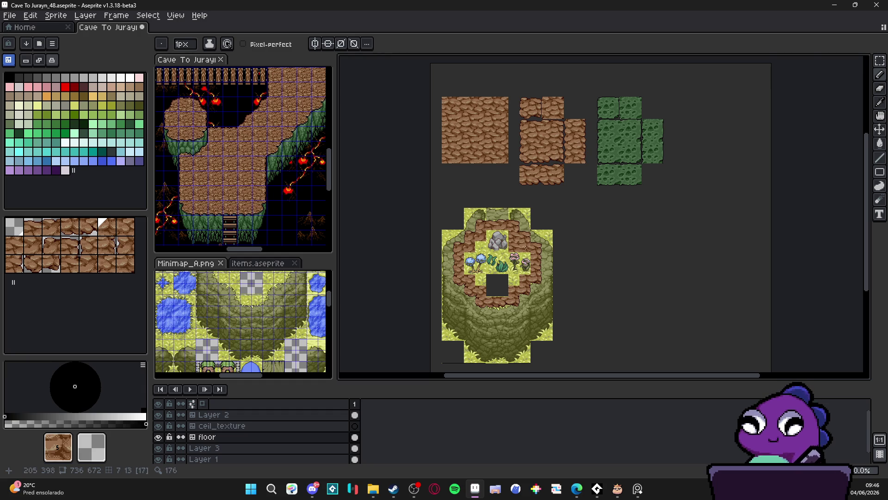
scroll(509, 245, "up", 2)
key("e")
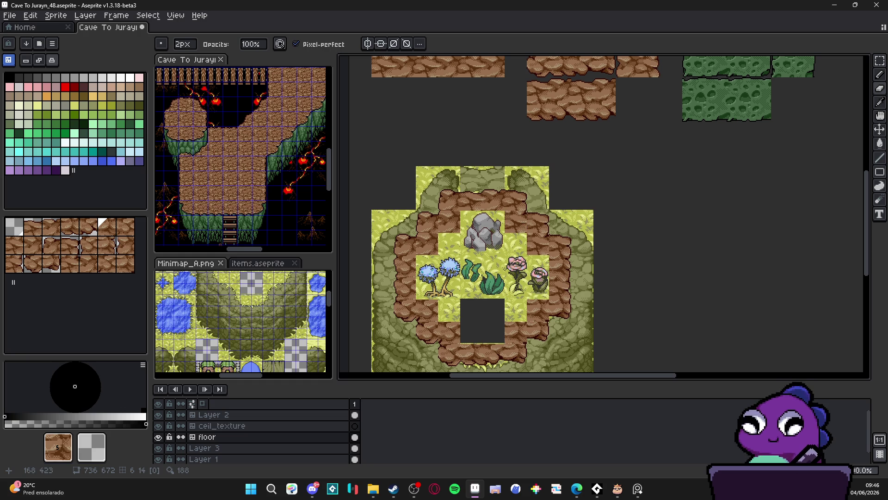
Show the tile grid over the whole cave map canvas with Ctrl+'.
scroll(505, 267, "down", 2)
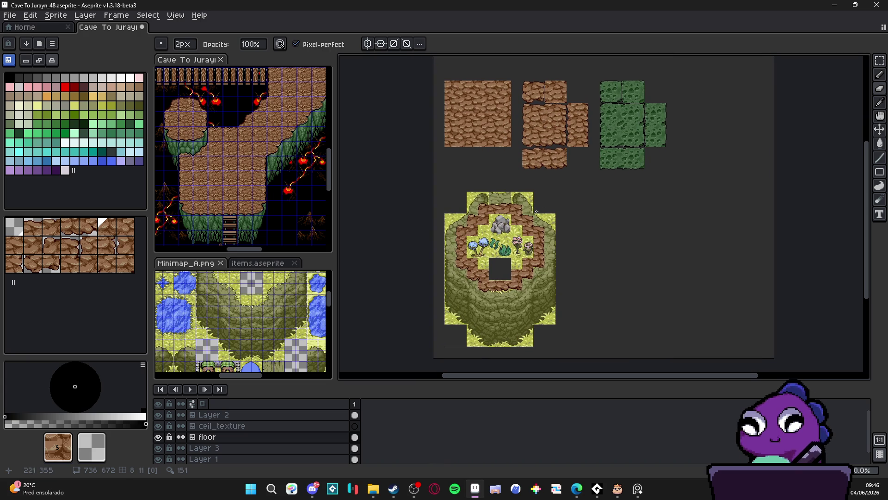
scroll(545, 204, "up", 1)
scroll(545, 204, "down", 1)
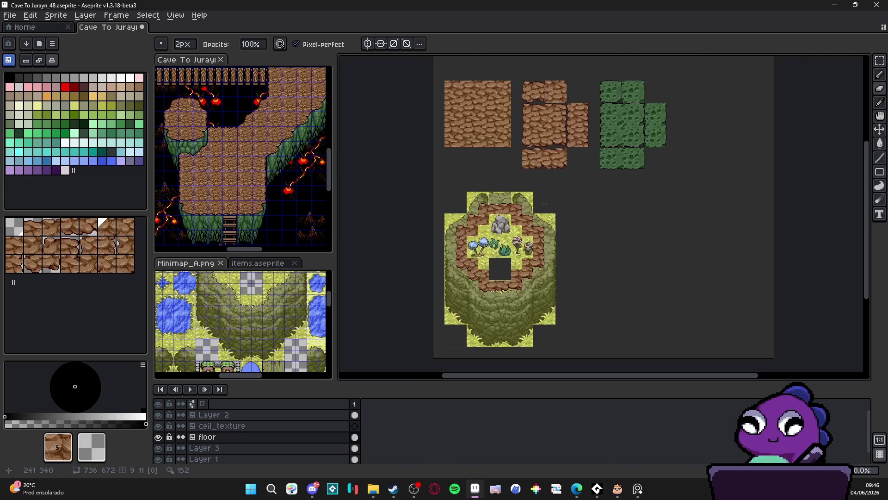
scroll(545, 204, "up", 1)
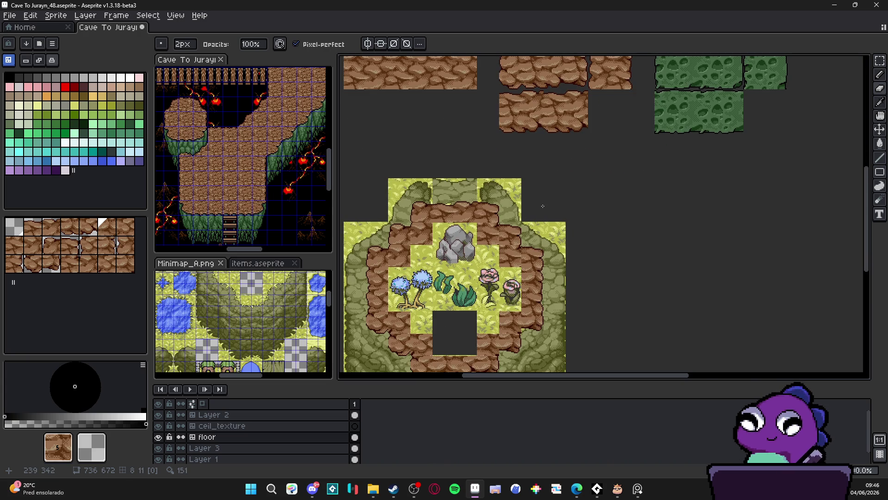
scroll(537, 211, "down", 1)
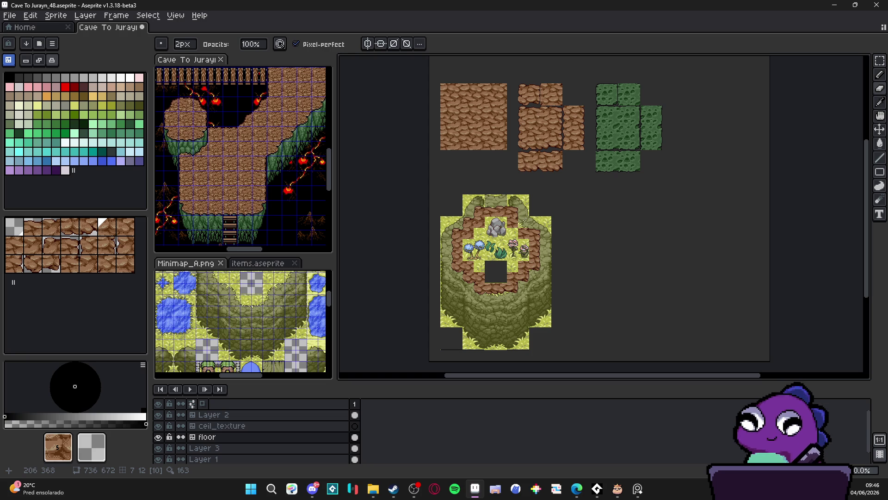
key("ctrl+apostrophe")
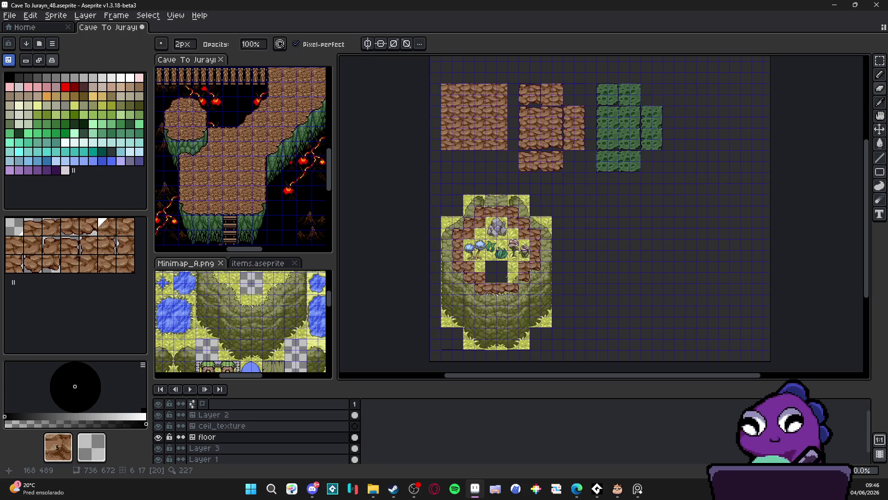
Set the grid Width and Height to 48 px in Grid Settings.
left_click(175, 16)
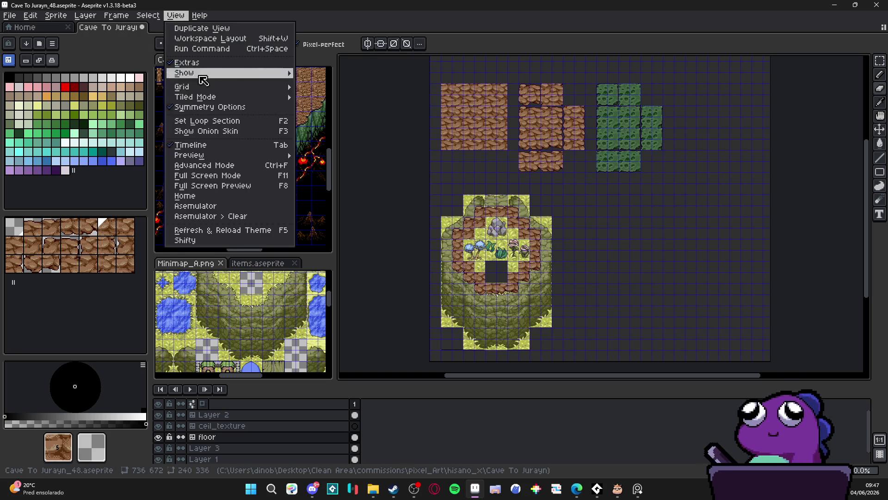
mouse_move(255, 104)
mouse_move(276, 87)
left_click(326, 87)
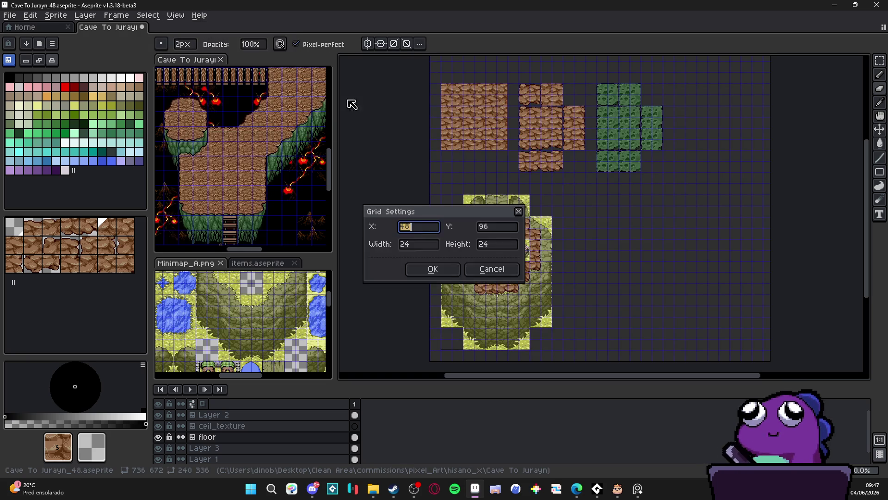
key("Tab")
key("Tab")
key("Tab")
type("48")
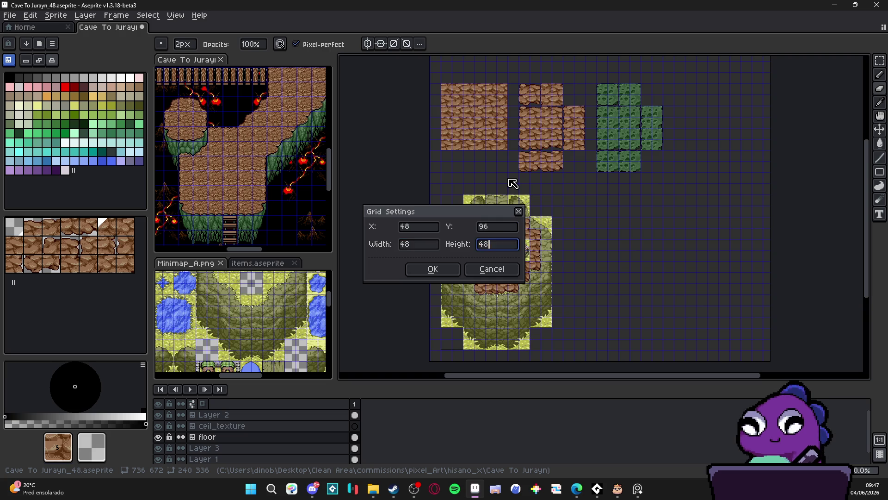
key("Return")
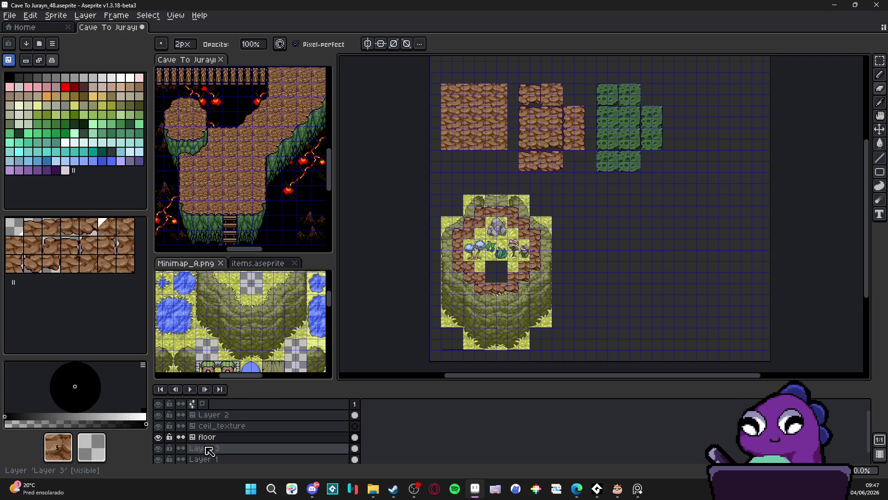
Move Layer 3's grassy cliff 24 px right.
left_click(209, 449)
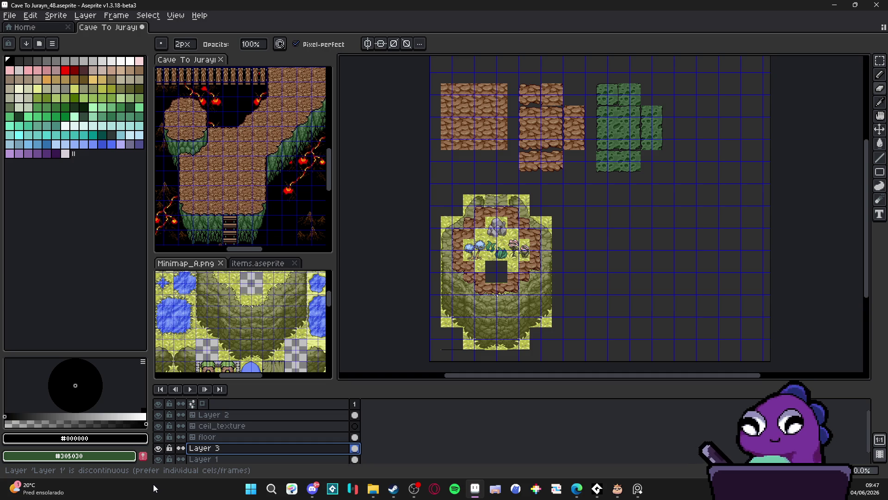
scroll(476, 330, "up", 2)
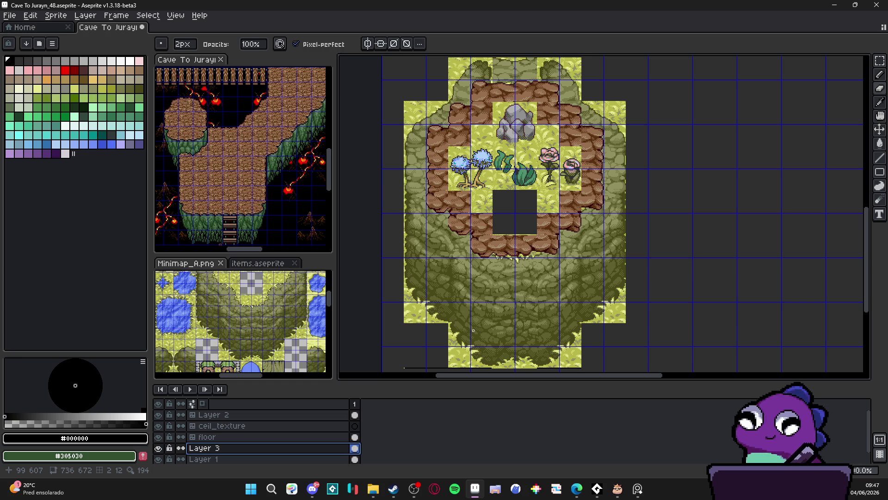
scroll(469, 330, "up", 1)
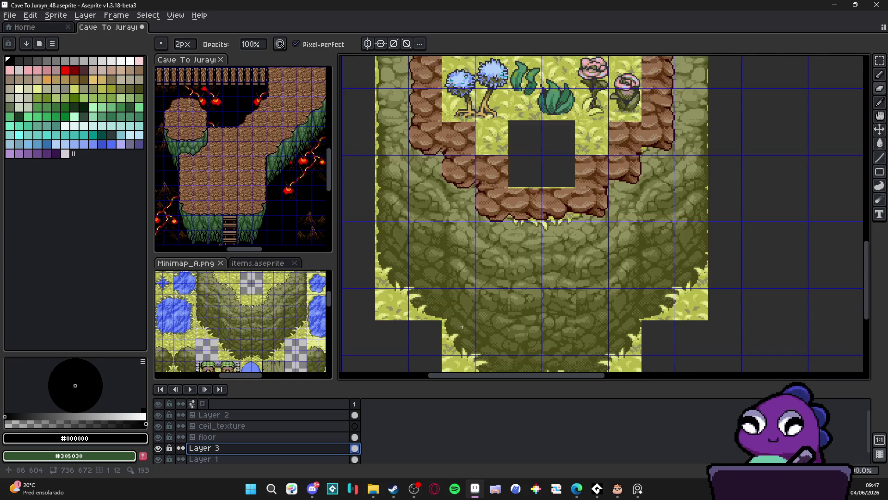
scroll(461, 327, "down", 1)
scroll(465, 319, "down", 1)
key("v")
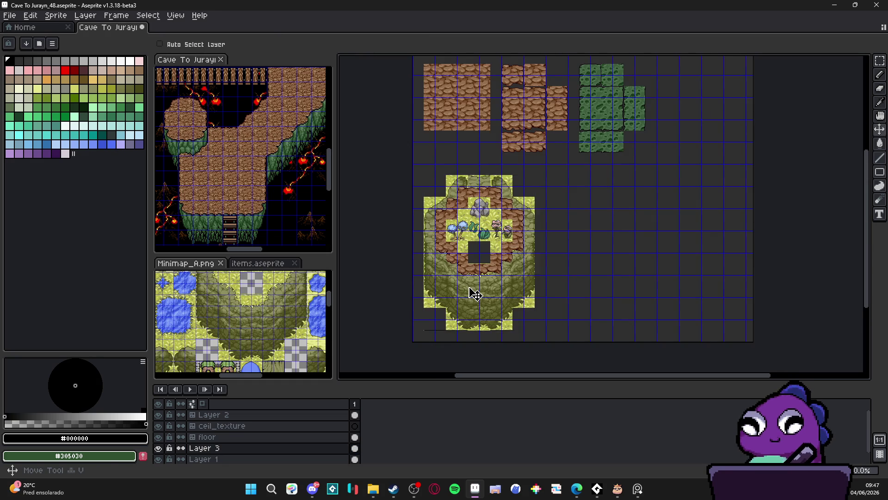
scroll(470, 294, "up", 2)
mouse_move(476, 293)
left_mouse_down()
mouse_move(509, 292)
mouse_move(496, 204)
mouse_move(512, 278)
mouse_move(520, 258)
mouse_move(512, 262)
left_mouse_up()
Move the floor's brown rock ring onto the 48px grid.
scroll(508, 291, "down", 1)
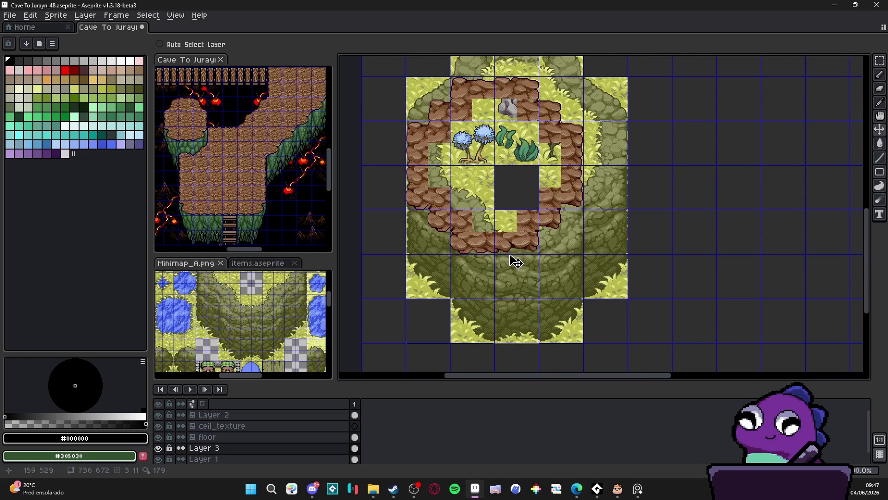
scroll(511, 259, "up", 5)
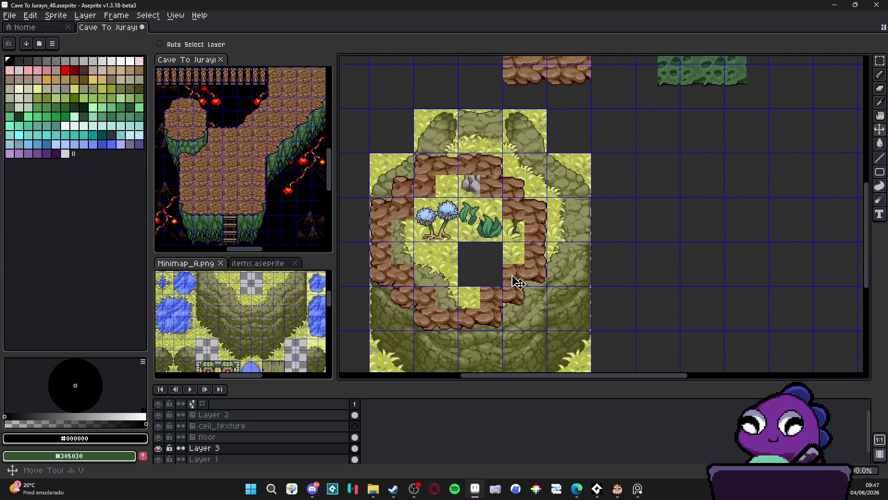
key("Up")
mouse_move(512, 282)
left_mouse_down()
mouse_move(543, 250)
mouse_move(584, 267)
mouse_move(561, 284)
left_mouse_up()
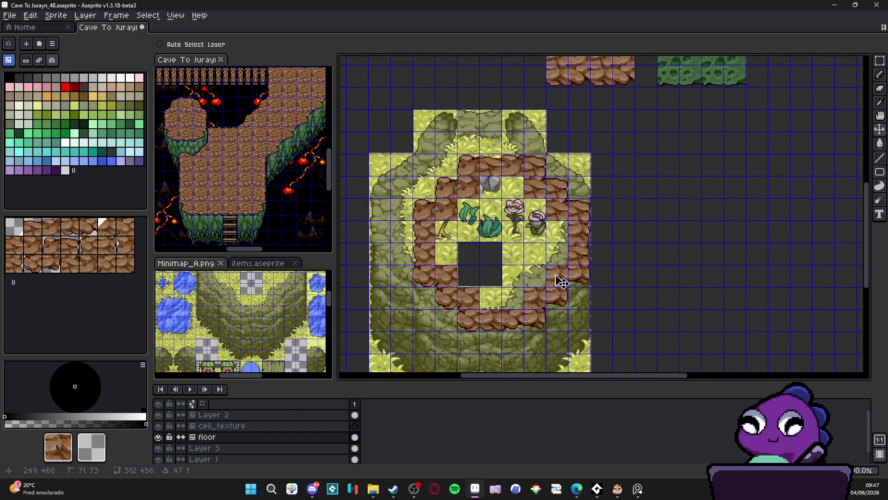
Nudge the green moss tiles about 28 px right into grid alignment.
scroll(550, 273, "down", 2)
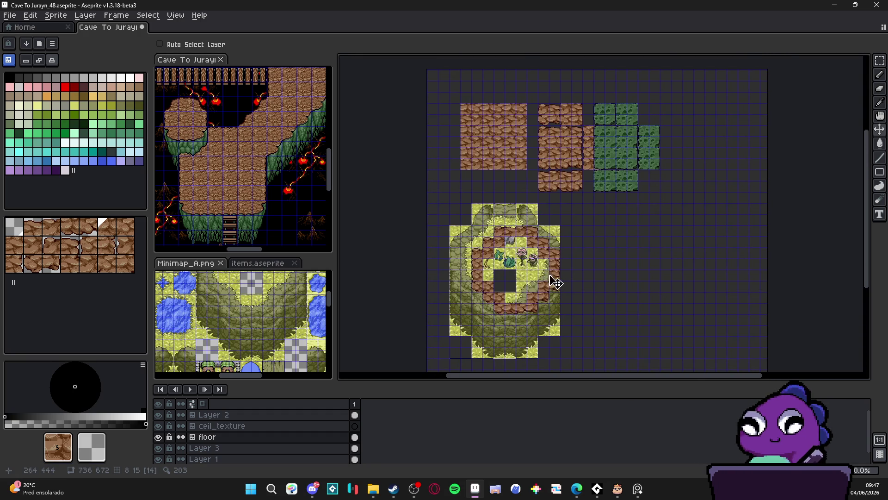
scroll(557, 279, "up", 3)
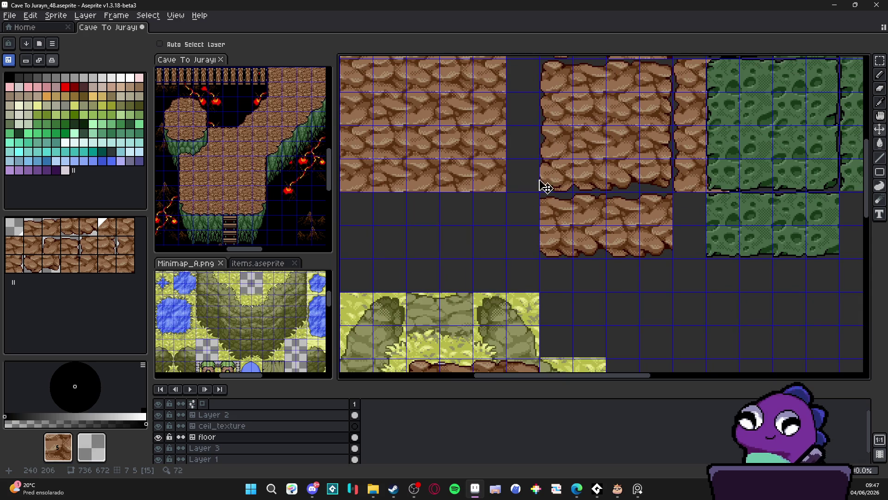
scroll(546, 187, "down", 2)
key("ctrl")
mouse_move(605, 164)
left_mouse_down()
mouse_move(617, 153)
mouse_move(645, 153)
mouse_move(696, 10)
left_mouse_up()
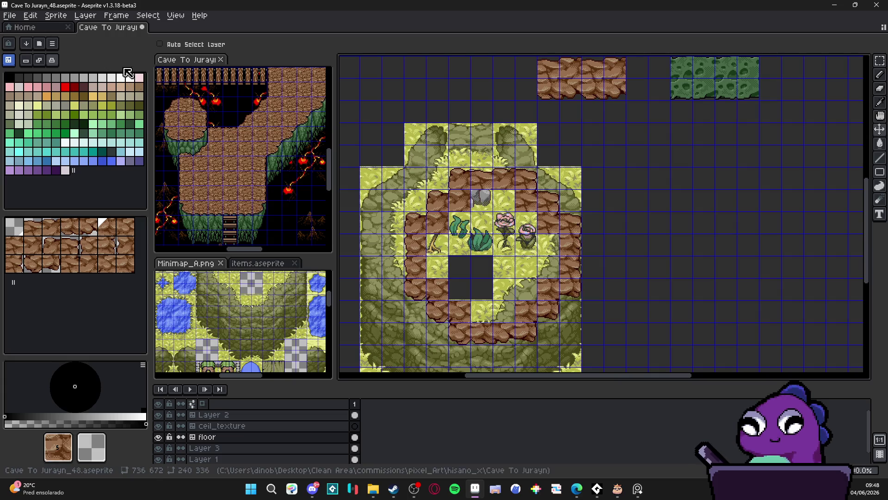
Paste the reworked island tiles onto the floor tilemap in tile mode and commit them.
left_click(52, 60)
key("m")
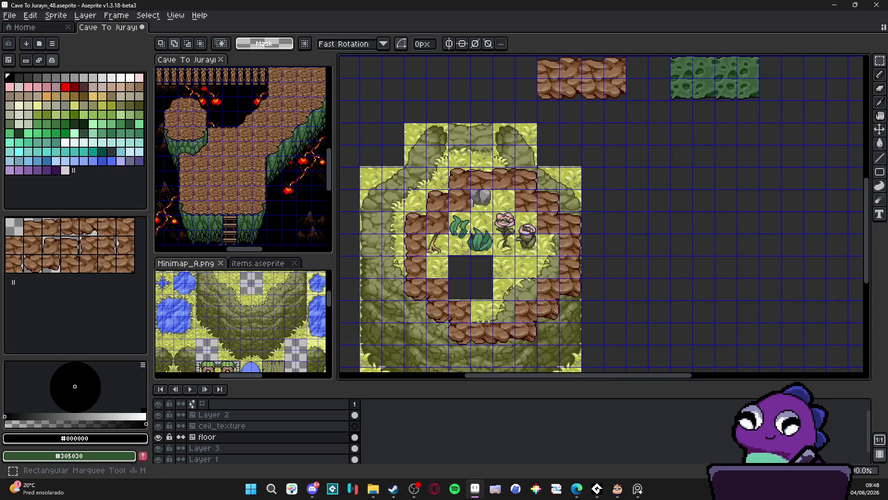
key("Tab")
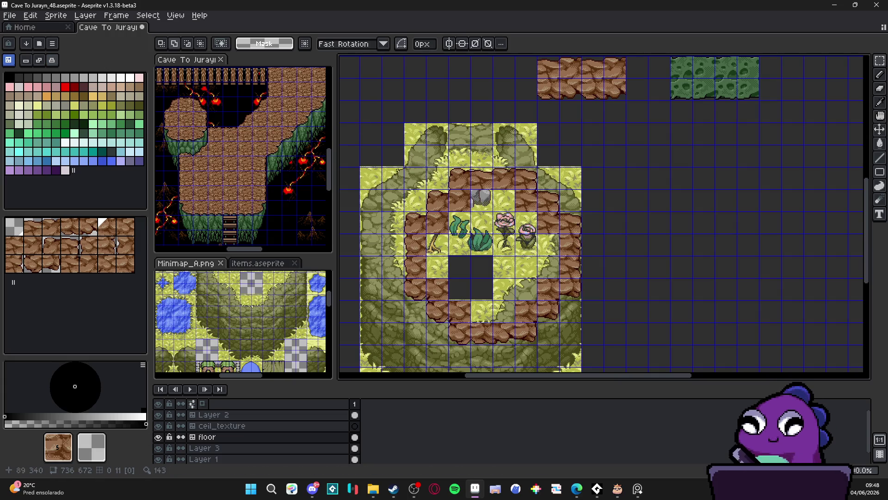
key("ctrl+v")
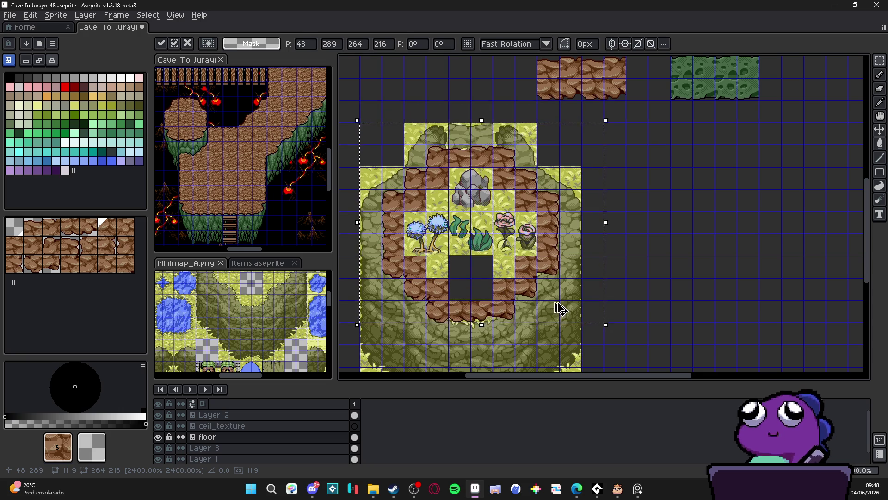
key("Return")
Toggle the grid and zoom in to inspect the pasted rock ring, boulder and trees.
scroll(555, 308, "down", 1)
key("ctrl+apostrophe")
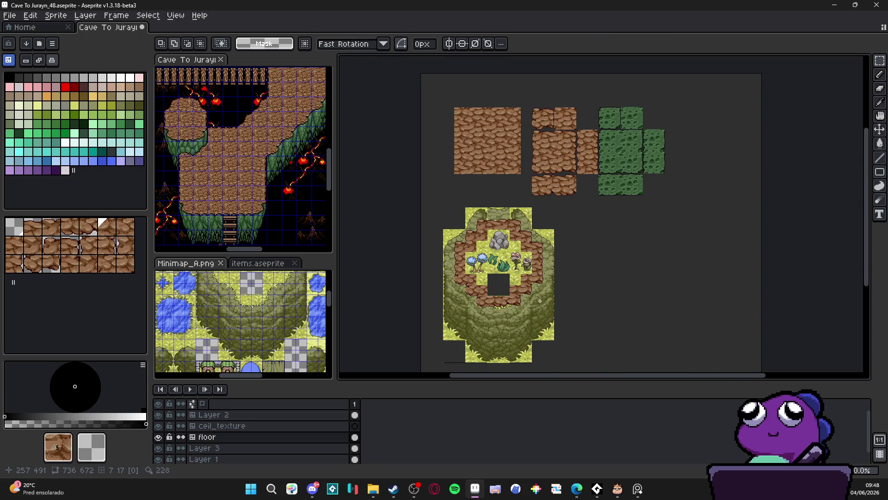
scroll(511, 290, "up", 1)
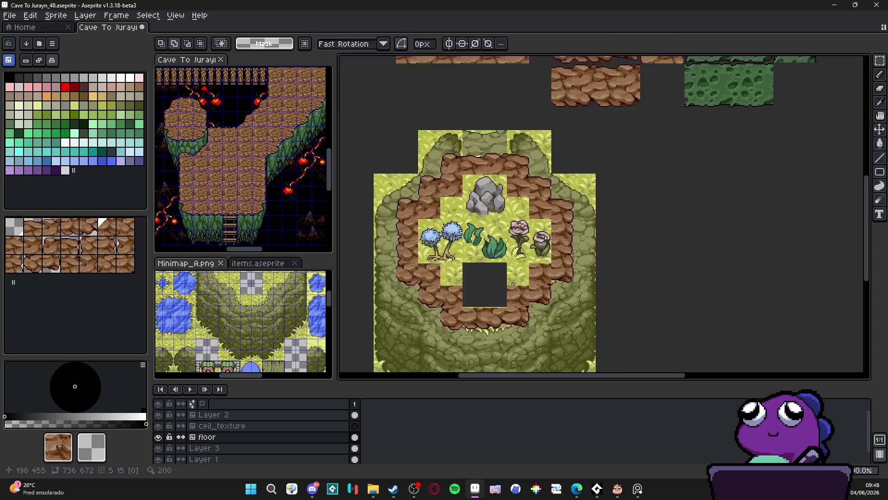
scroll(502, 290, "up", 1)
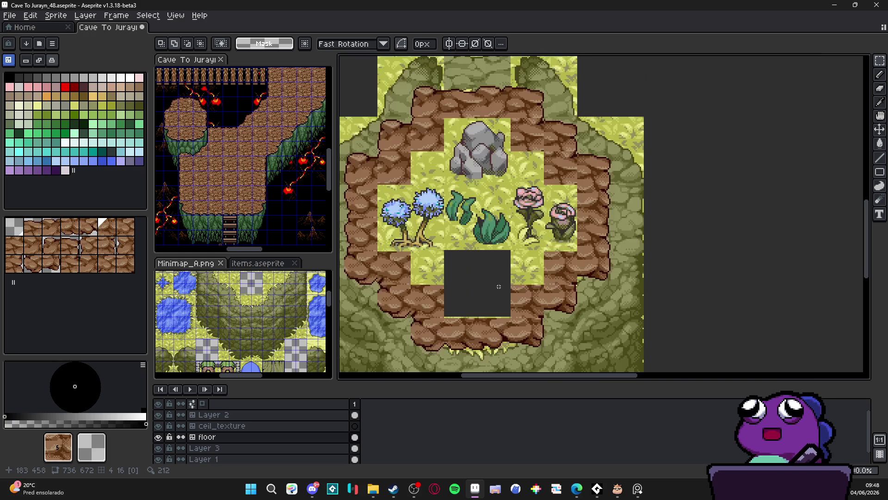
scroll(510, 303, "down", 1)
scroll(468, 323, "up", 1)
key("v")
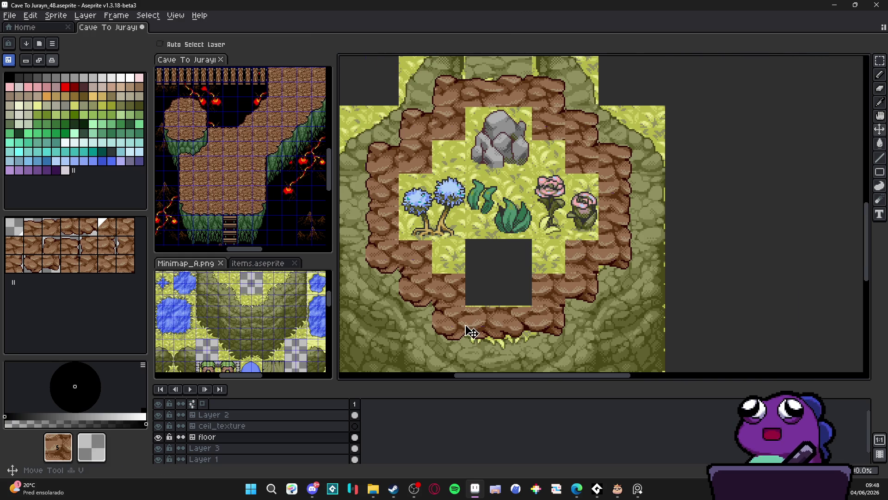
key("ctrl+apostrophe")
scroll(467, 333, "down", 1)
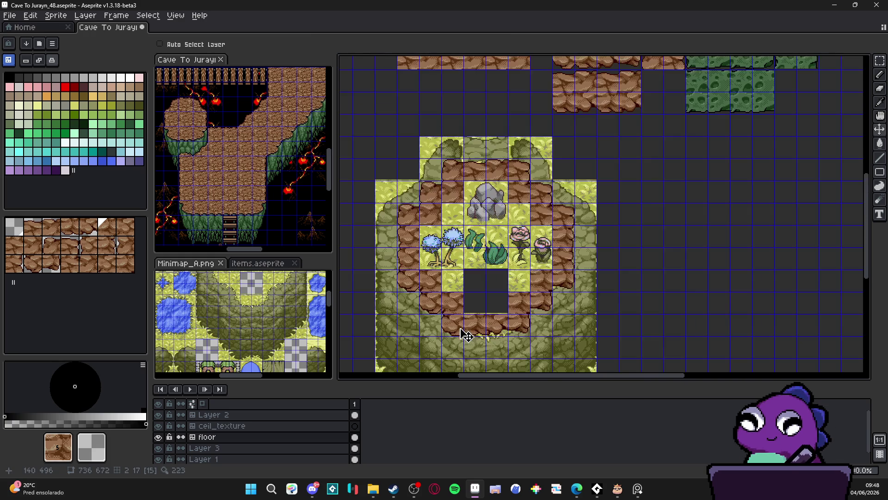
scroll(460, 331, "up", 1)
key("ctrl+apostrophe")
scroll(461, 331, "down", 1)
scroll(567, 211, "up", 2)
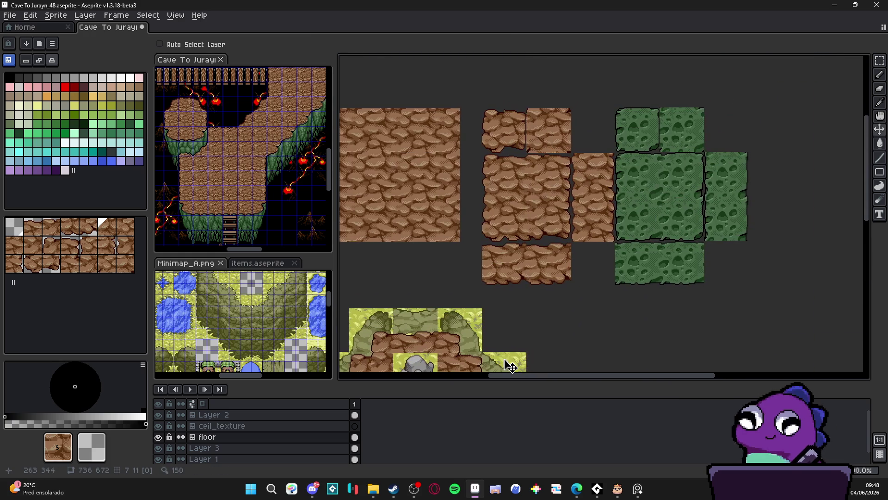
scroll(494, 232, "up", 1)
scroll(481, 240, "up", 1)
scroll(476, 254, "down", 2)
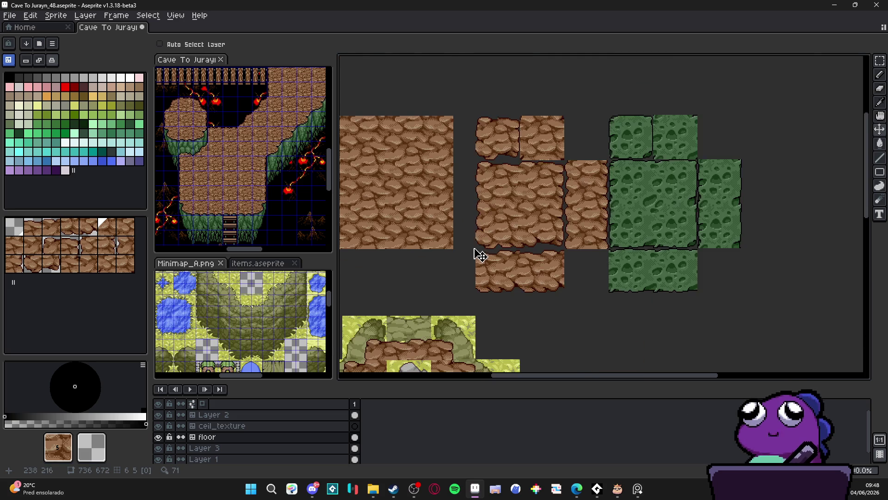
scroll(555, 115, "up", 2)
scroll(555, 115, "down", 1)
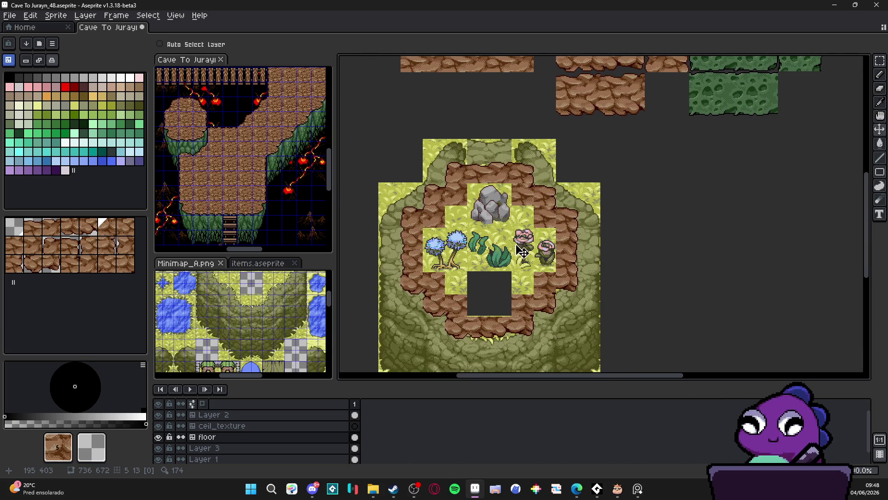
scroll(515, 259, "down", 1)
scroll(513, 257, "up", 1)
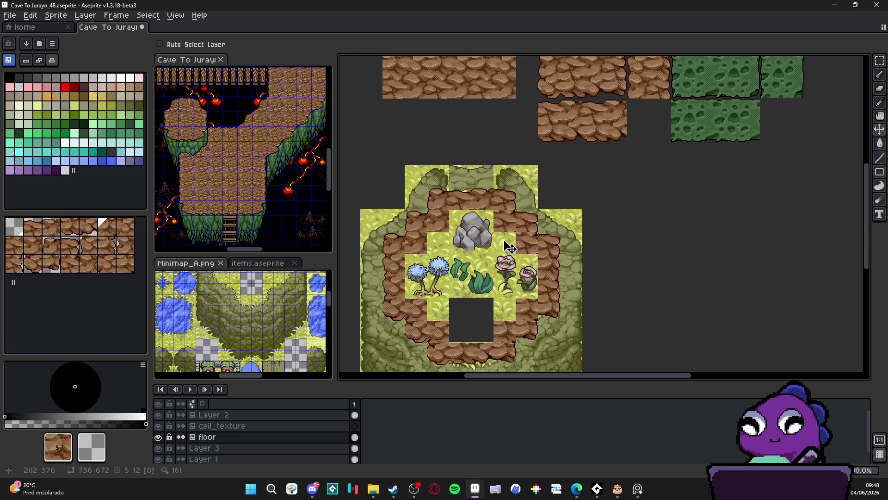
scroll(511, 243, "down", 1)
scroll(510, 243, "up", 2)
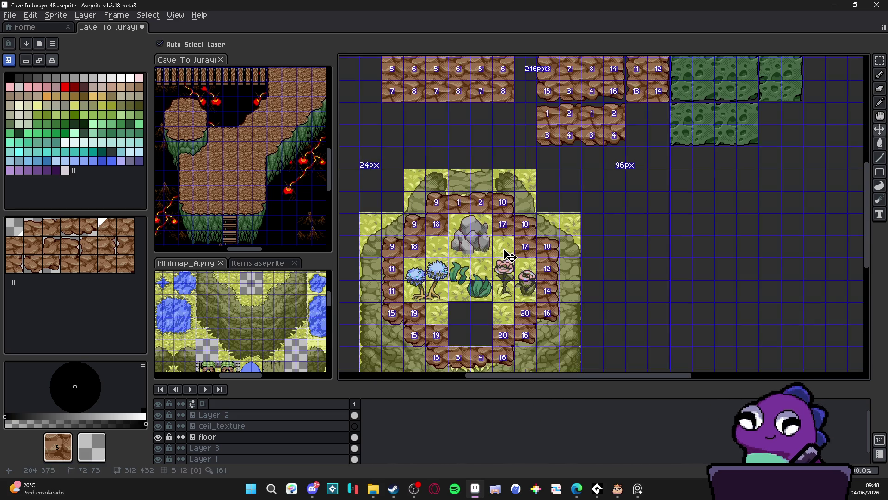
scroll(498, 276, "down", 1)
scroll(492, 255, "down", 1)
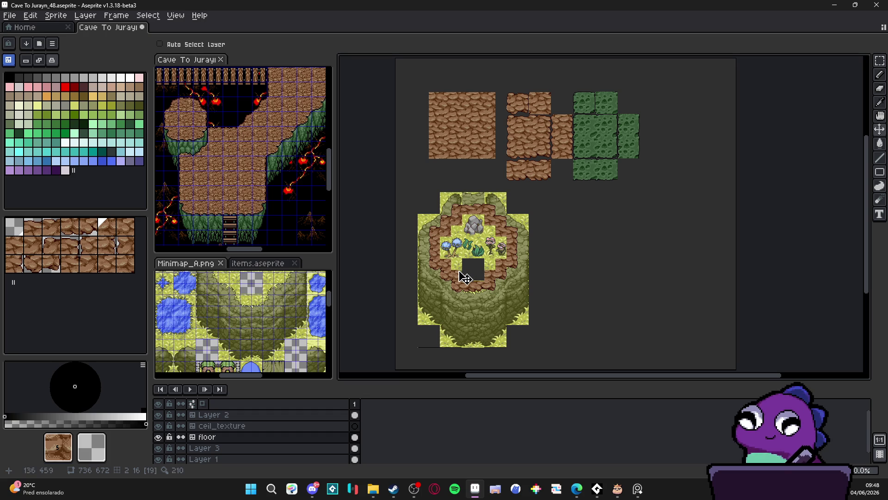
key("ctrl+apostrophe")
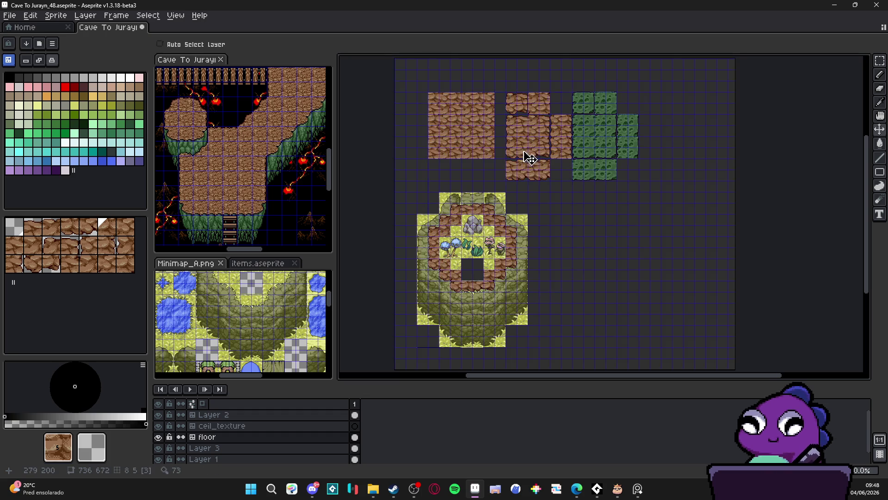
scroll(522, 160, "up", 1)
scroll(521, 161, "down", 5)
scroll(509, 185, "left", 2)
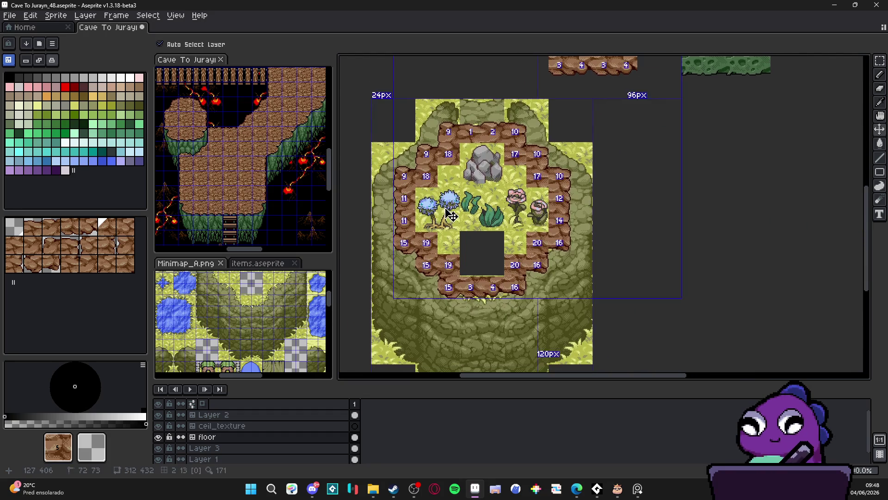
scroll(423, 233, "down", 2)
scroll(423, 233, "right", 1)
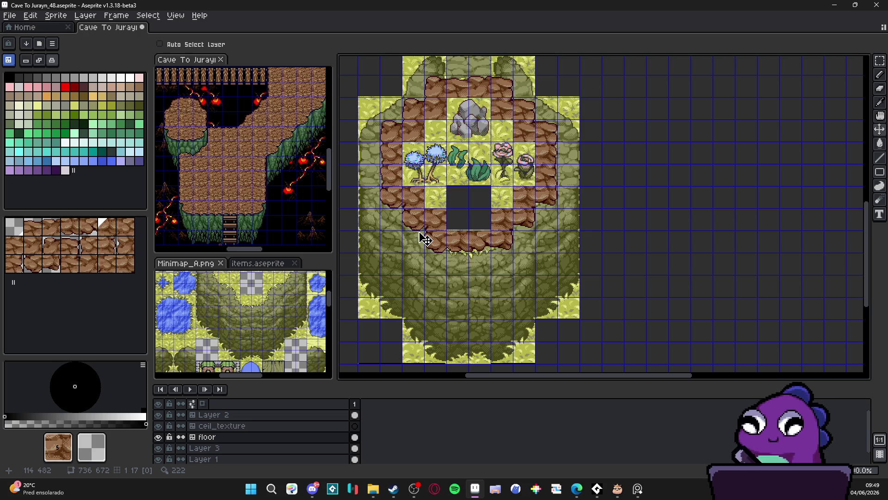
scroll(485, 254, "down", 3)
scroll(478, 243, "up", 1)
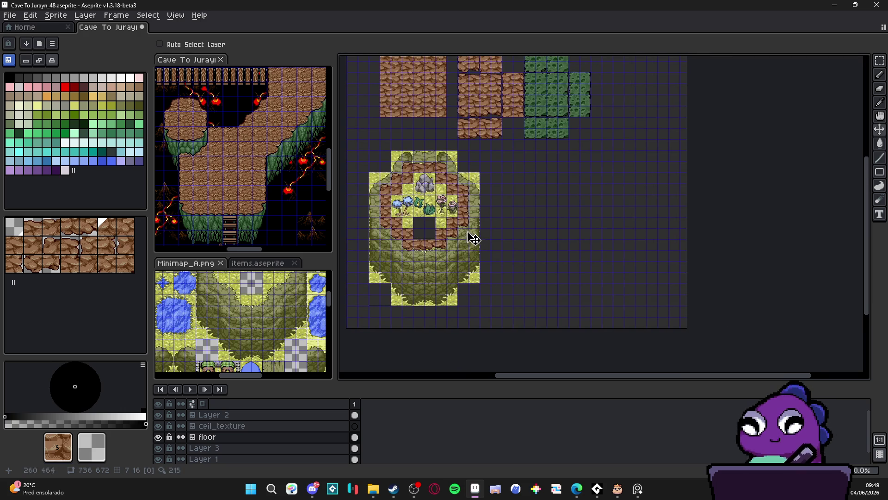
Hide Layer 3's content and go back to the floor layer.
left_click(206, 448)
left_click(159, 448)
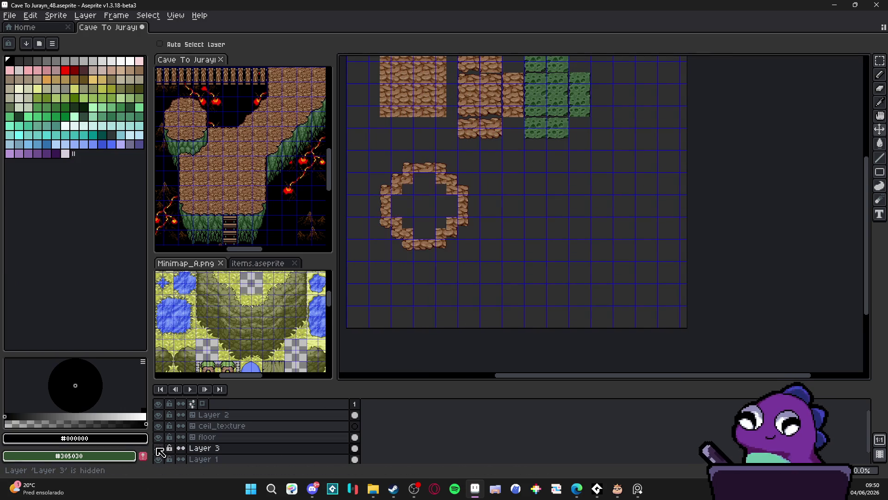
scroll(425, 244, "up", 1)
left_click(489, 218, "ctrl")
scroll(482, 216, "down", 1)
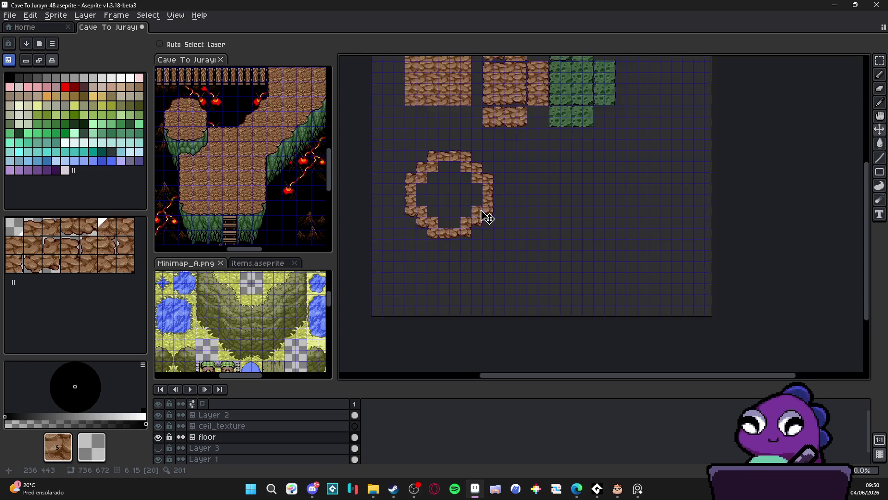
Delete the rock ring from the floor layer.
key("m")
scroll(486, 217, "up", 1)
mouse_move(433, 157)
left_mouse_down()
mouse_move(606, 326)
mouse_move(594, 317)
left_mouse_up()
key("Delete")
scroll(523, 273, "down", 1)
scroll(534, 170, "up", 1)
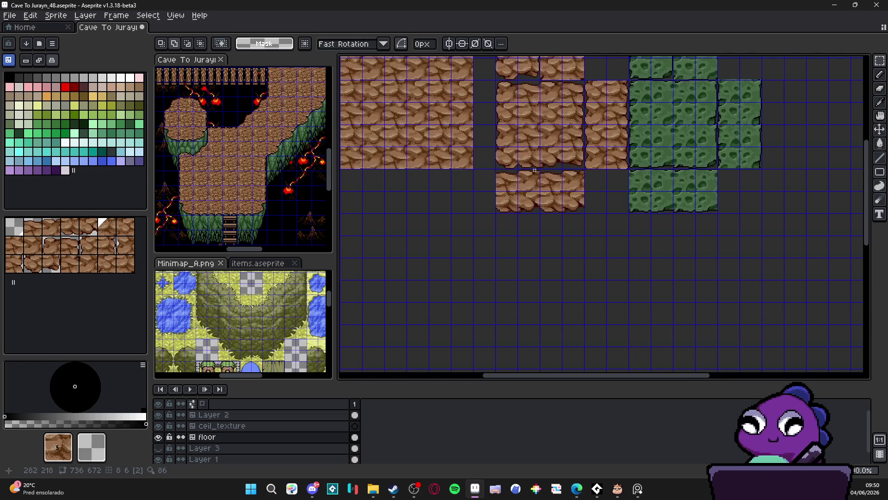
Shift the floor tile blocks about a tile right and select a single 24px rock tile.
key("v")
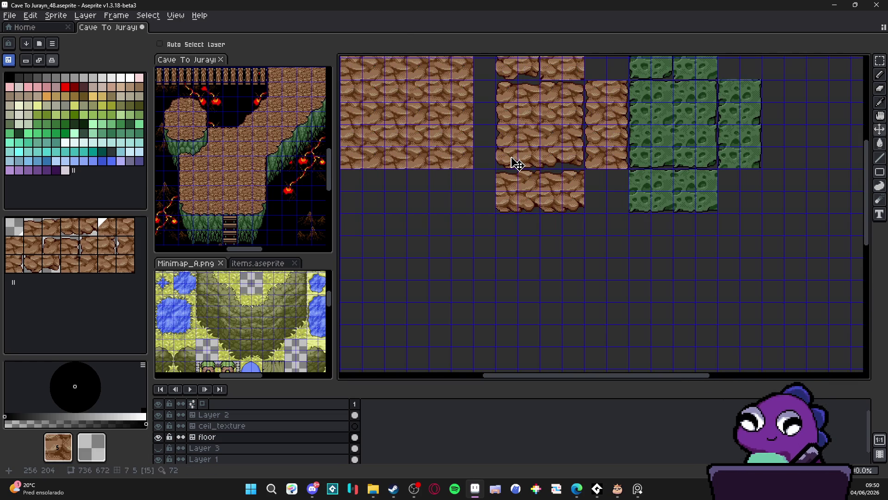
left_click_drag(524, 163, 537, 157)
key("m")
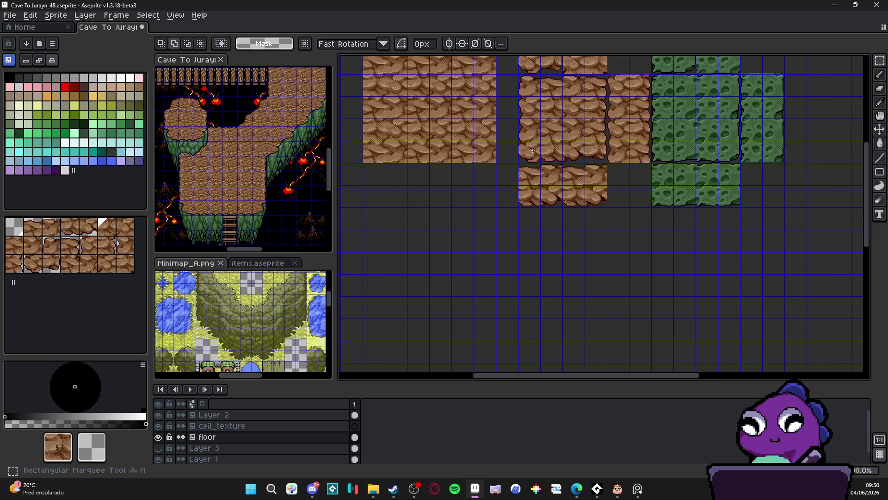
left_click(533, 151)
left_click_drag(549, 204, 571, 151)
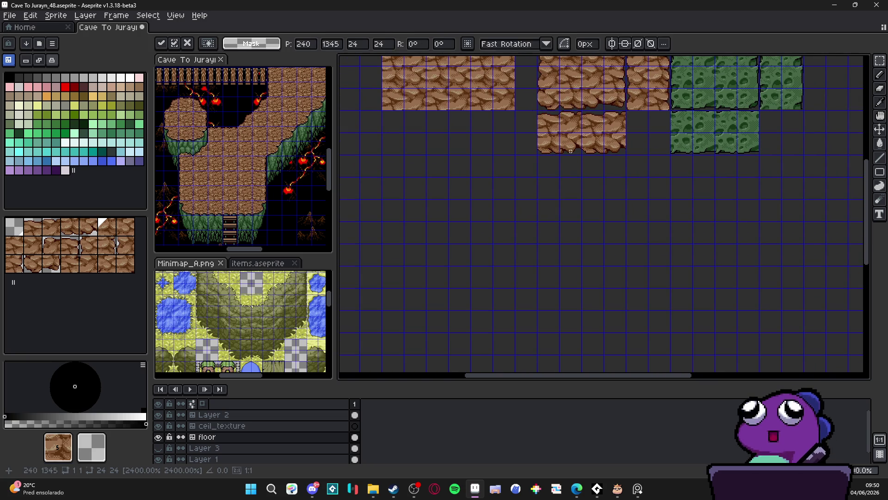
key("v")
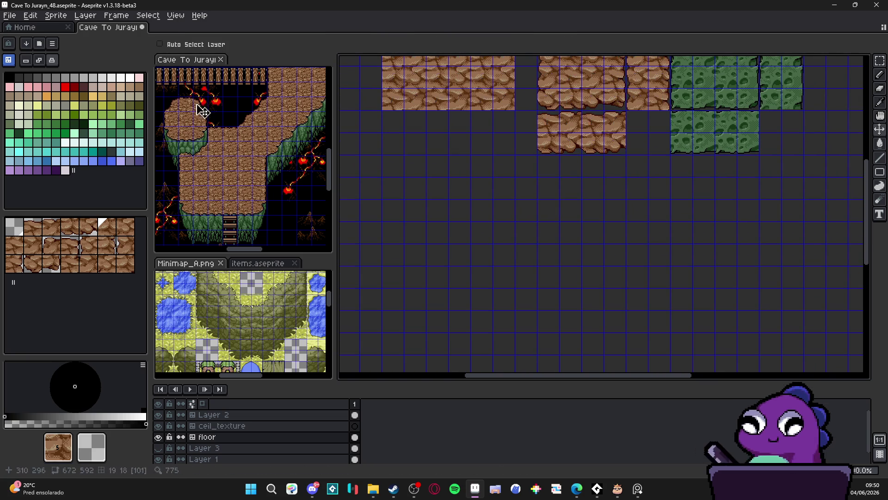
key("Tab")
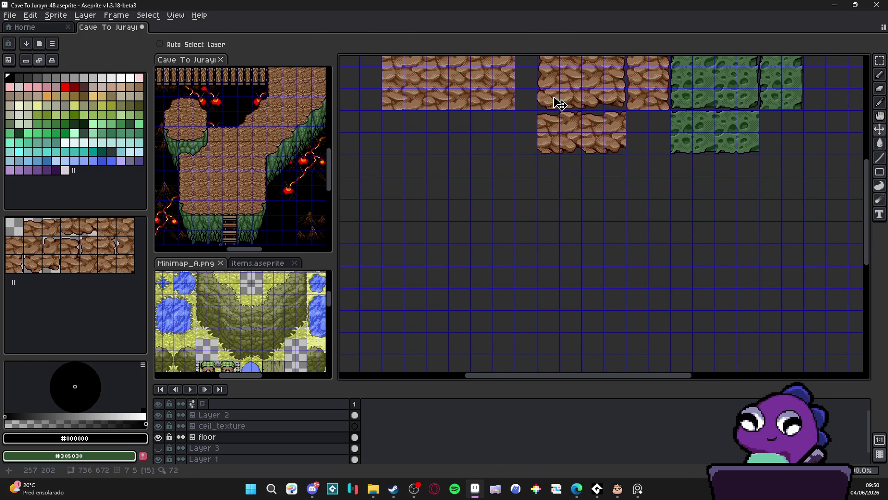
Place a copy of the rock tile lower left on the grid.
key("m")
mouse_move(538, 88)
left_mouse_down()
mouse_move(564, 111)
mouse_move(507, 144)
mouse_move(415, 231)
mouse_move(415, 321)
left_mouse_up()
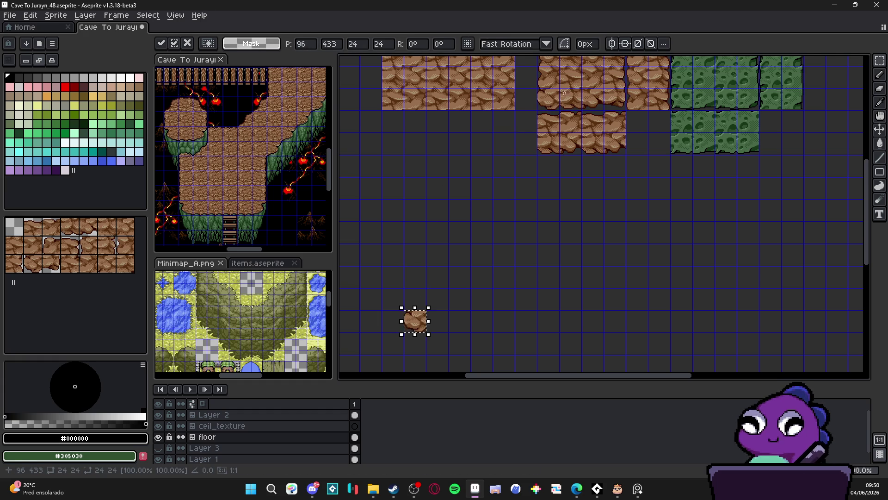
key("Return")
left_click_drag(422, 159, 454, 183)
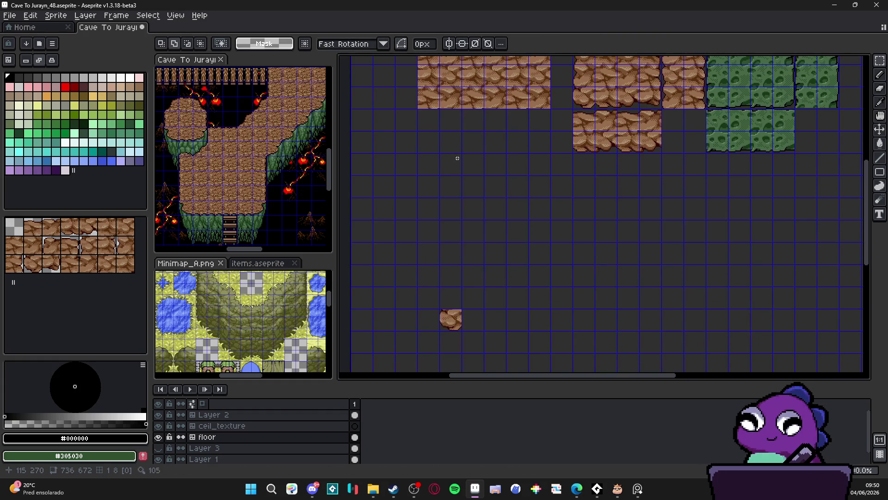
scroll(465, 174, "down", 2)
scroll(451, 199, "up", 1)
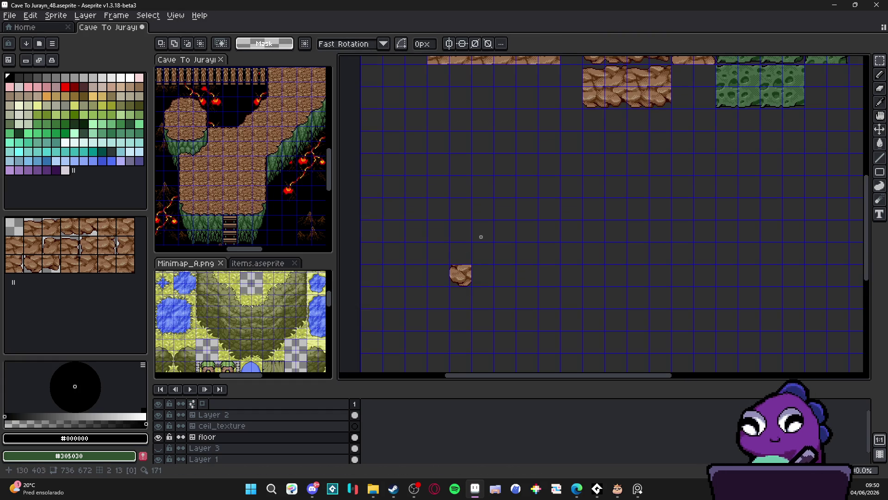
scroll(481, 237, "down", 1)
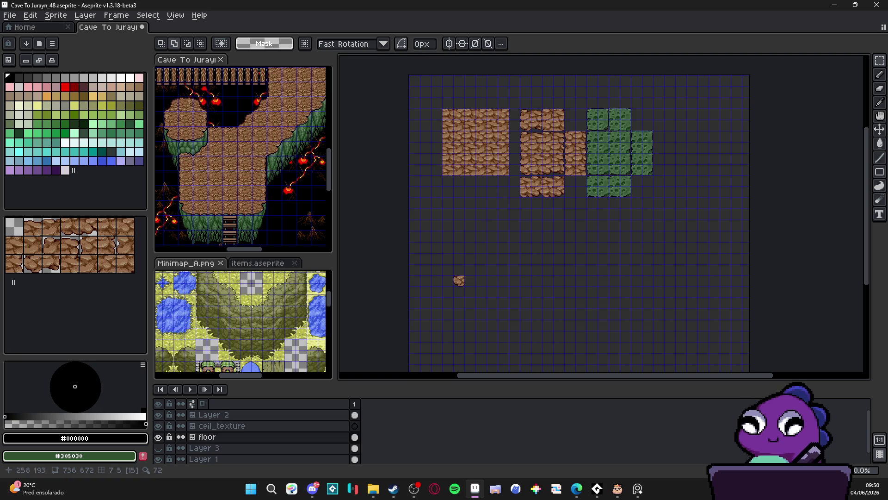
scroll(526, 168, "up", 2)
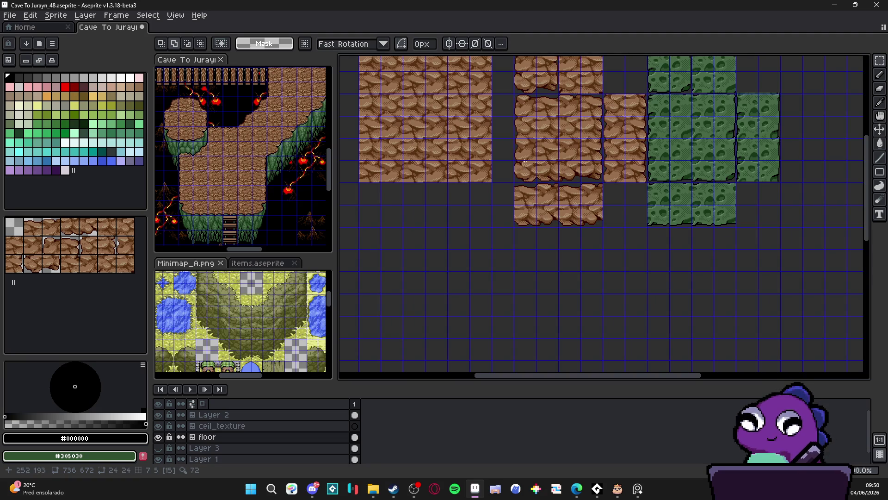
Copy a 48px brown rock tile down-left onto the grid.
left_click_drag(524, 150, 545, 165)
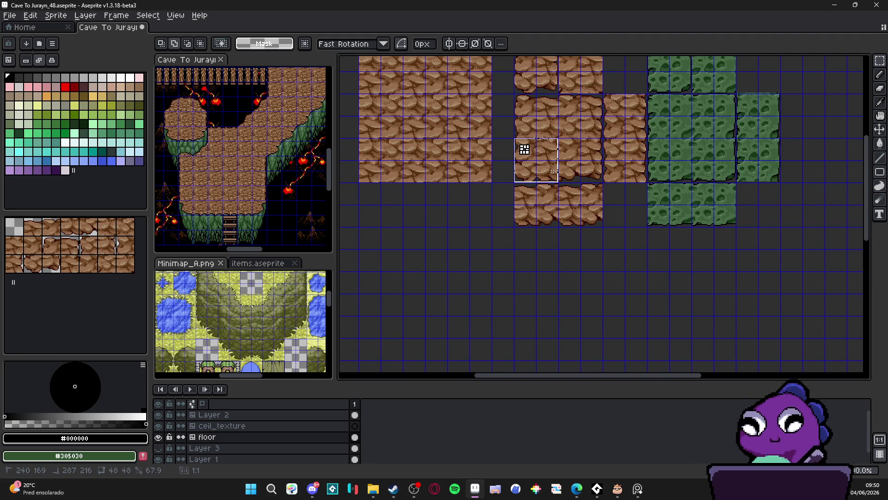
left_click(551, 172)
scroll(555, 176, "down", 2)
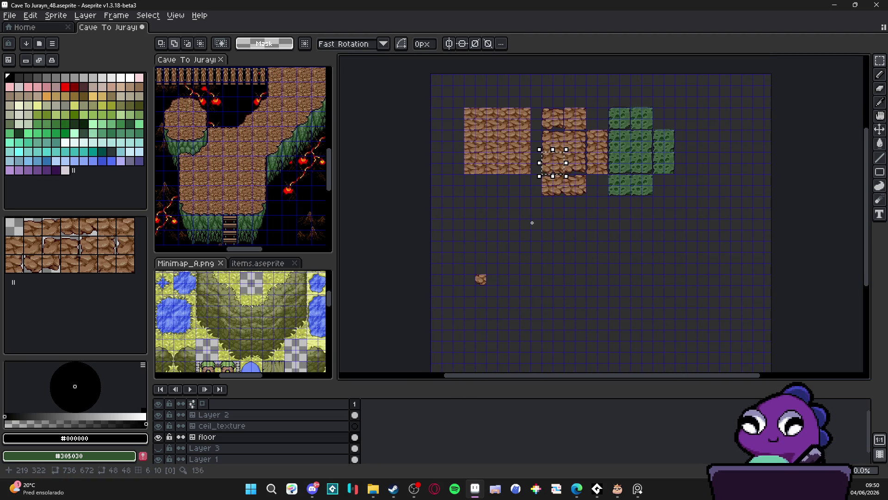
key("Down")
key("Left")
key("Down")
key("Left")
key("Down")
key("Left")
key("Down")
key("Down")
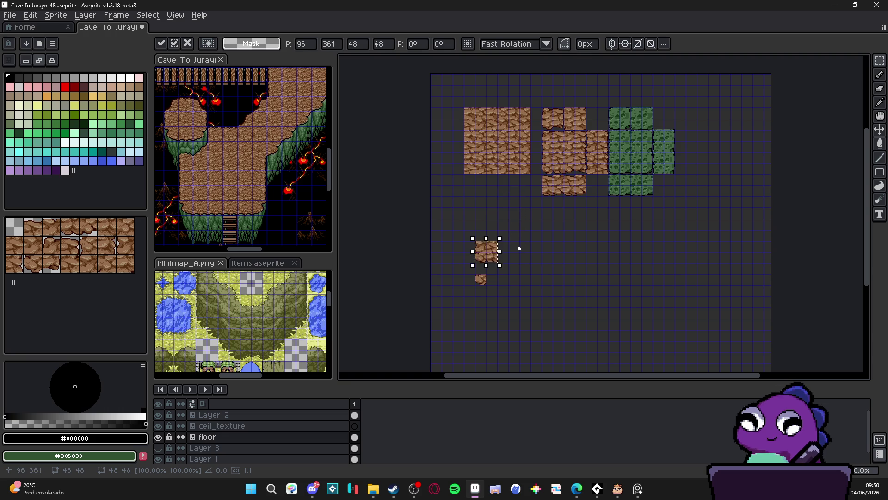
left_click(519, 248)
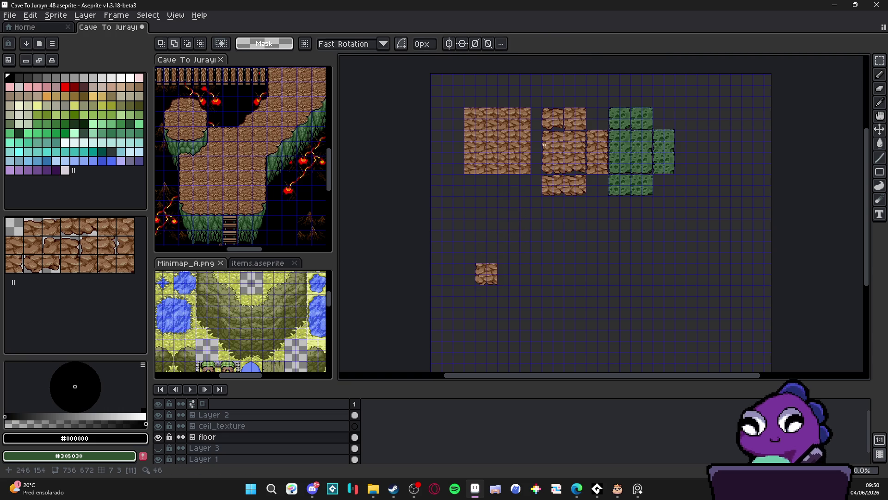
Copy a second rock tile from the block down-left beside the first copy.
left_click_drag(541, 129, 565, 154)
key("Left")
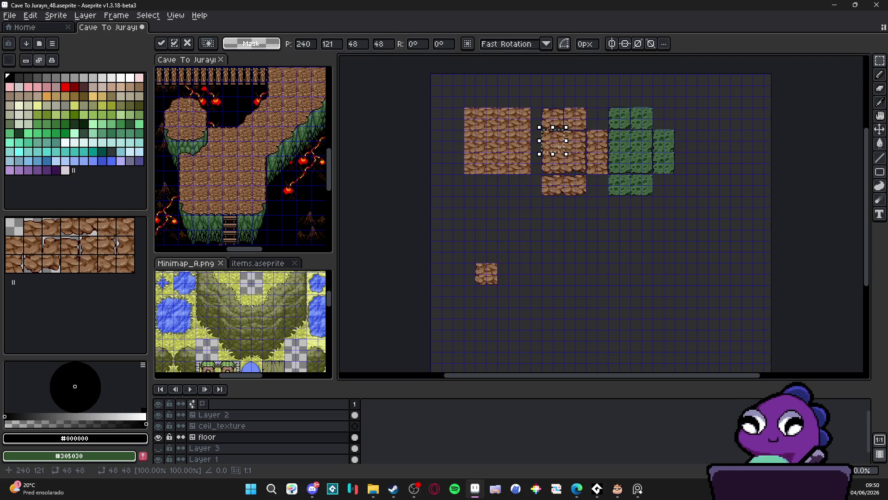
key("Down")
key("Left")
key("Down")
key("Down")
key("Down")
key("Left")
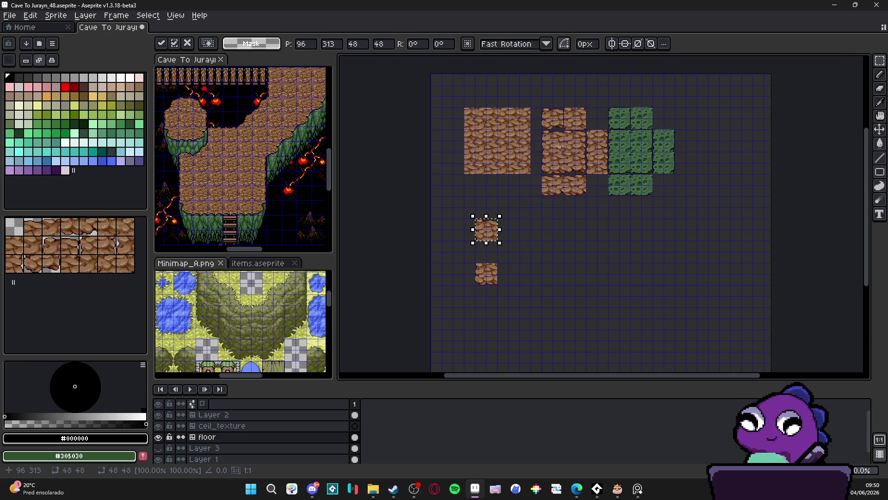
key("Return")
Copy a quarter-size rock piece and a middle rock tile down-left onto the grid.
left_click_drag(572, 127, 589, 144)
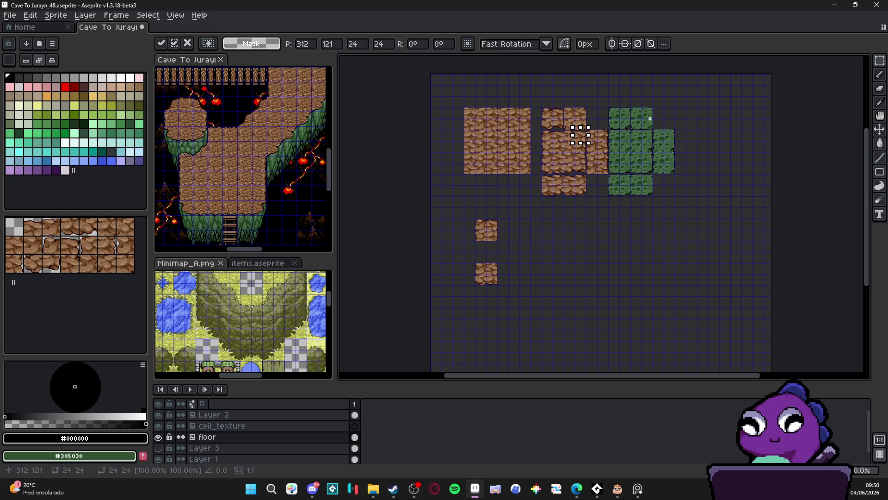
key("Down")
key("Down")
key("Down")
key("Down")
key("Left")
key("Left")
key("Down")
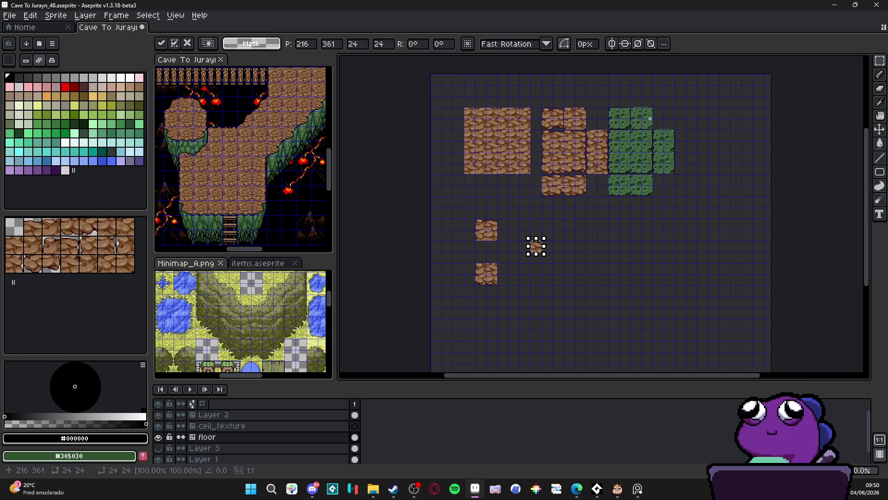
key("Up")
key("Return")
left_click_drag(585, 129, 564, 151)
key("Down")
key("Down")
key("Down")
key("Down")
key("Down")
key("Down")
key("Left")
key("Left")
key("Left")
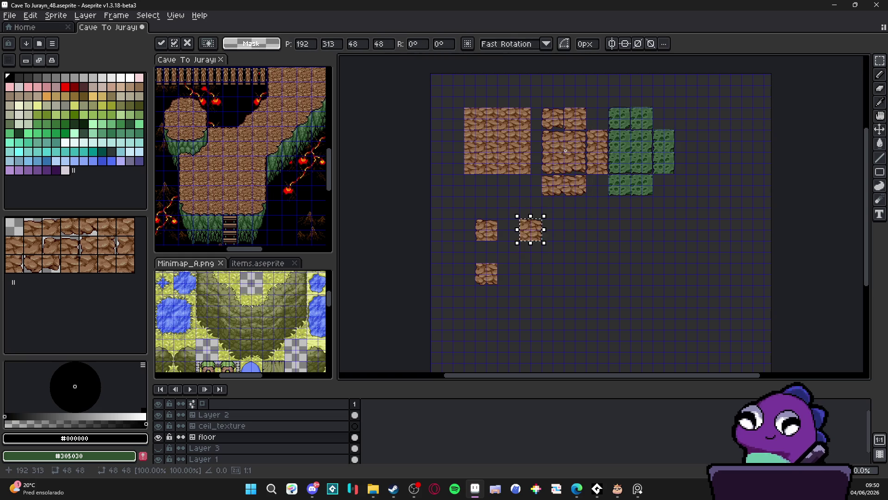
key("Return")
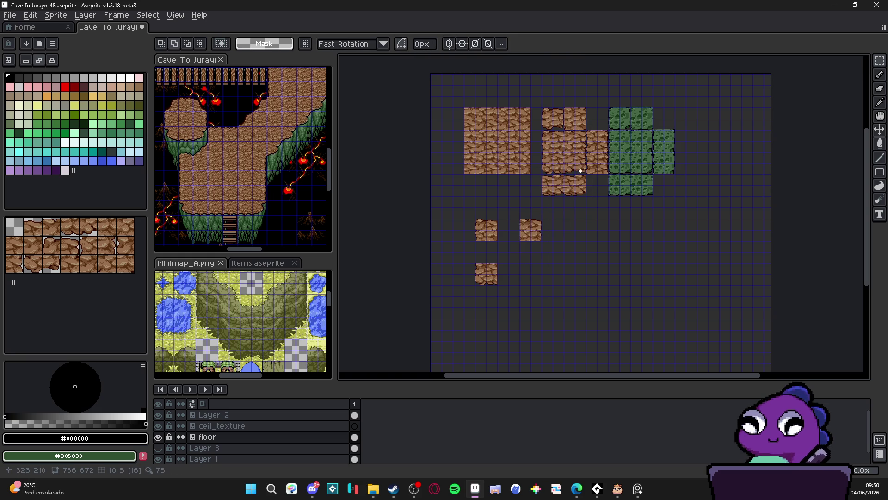
Rework the last placement and nudge the tile down until the rock strip is continuous.
key("ctrl+z")
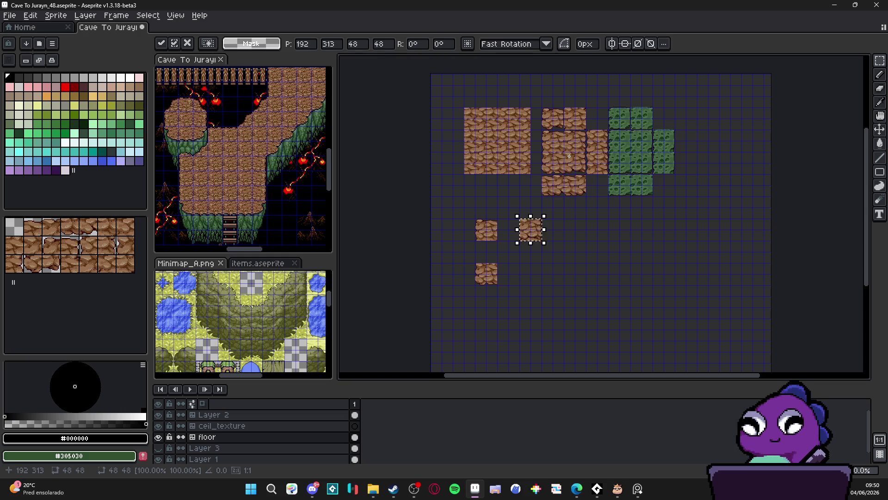
key("ctrl+z")
key("Return")
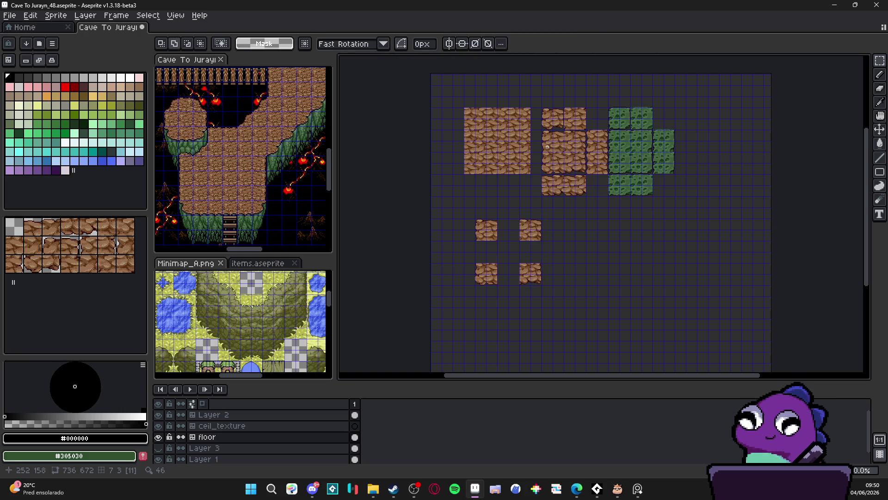
key("ctrl+z")
key("ctrl+z")
key("ctrl+z")
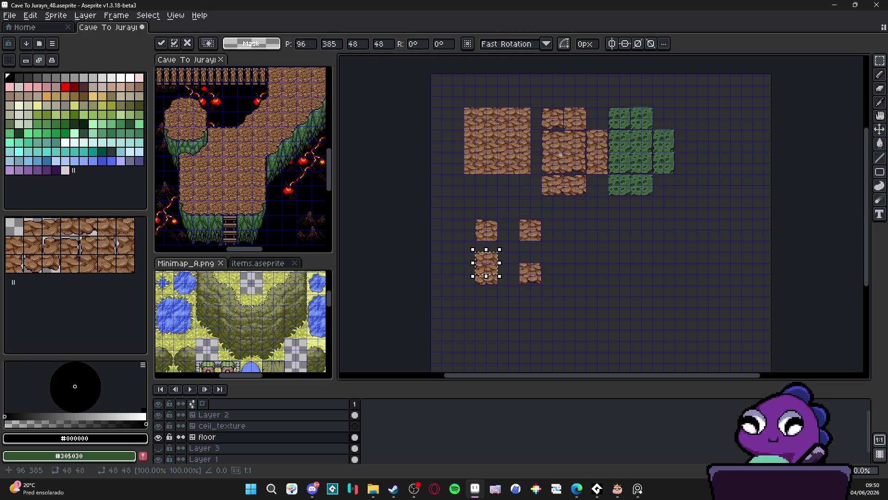
key("ctrl+z")
key("ctrl+z")
key("ctrl+z")
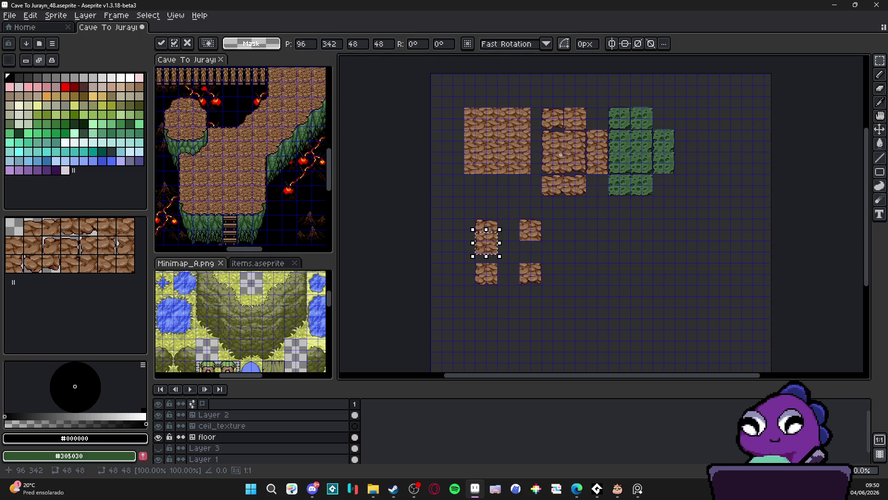
key("Down")
key("Down")
key("Down")
scroll(528, 261, "up", 3)
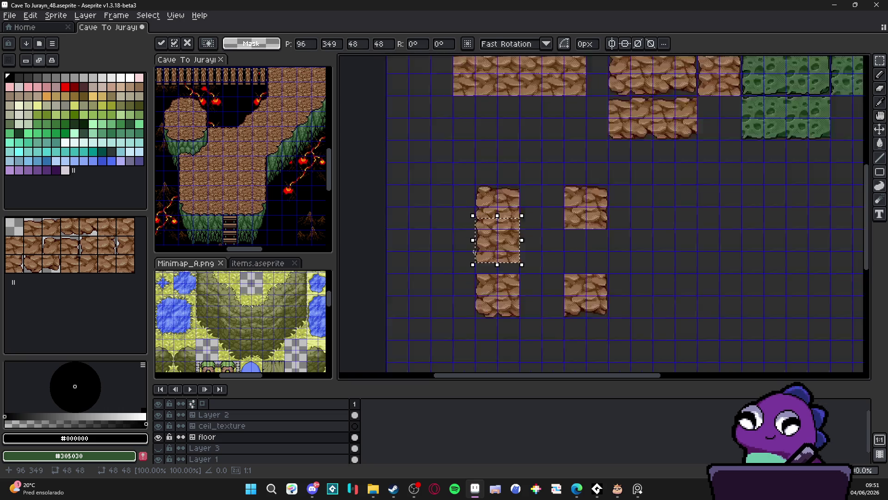
key("Down")
key("Down")
key("Down")
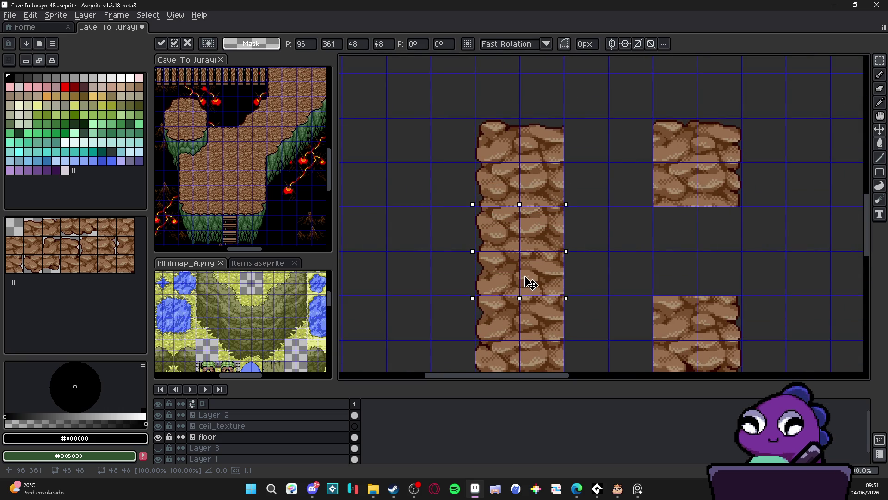
key("Down")
scroll(527, 283, "down", 3)
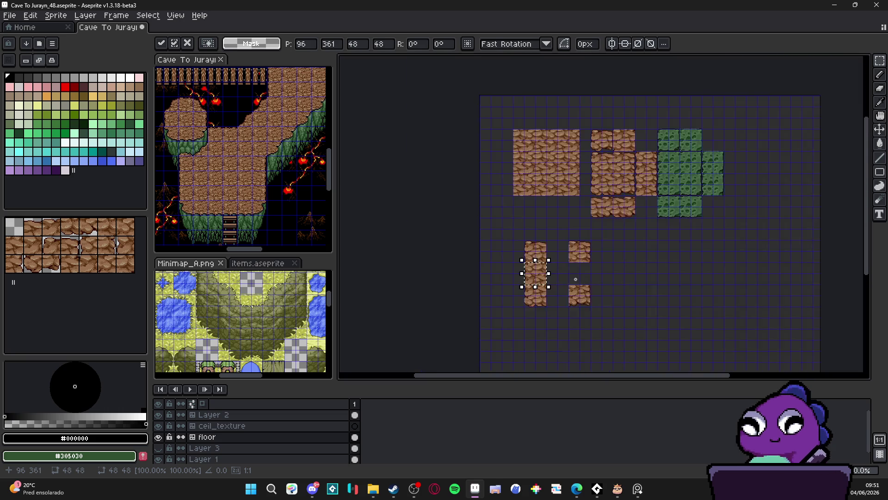
key("ctrl+d")
scroll(574, 146, "up", 2)
Copy a rock tile down and left so it joins the top row of the group.
mouse_move(568, 160)
left_mouse_down()
mouse_move(597, 183)
mouse_move(616, 96)
left_mouse_up()
scroll(595, 185, "down", 2)
scroll(595, 185, "up", 2)
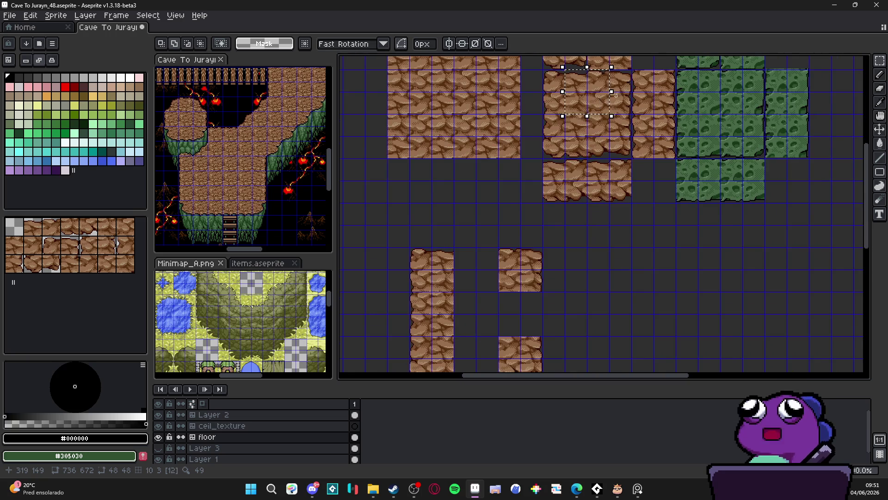
key("shift+Down")
key("shift+Down")
key("shift+Left")
key("shift+Left")
key("shift+Left")
key("shift+Down")
key("shift+Down")
key("shift+Down")
key("shift+Down")
key("shift+Down")
key("shift+Right")
key("shift+Right")
key("shift+Right")
key("shift+Right")
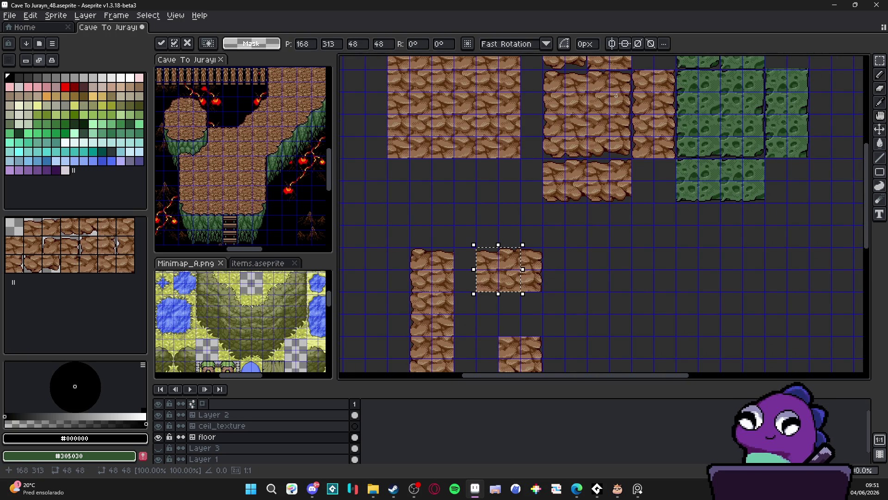
scroll(452, 277, "up", 3)
left_click_drag(663, 254, 600, 263)
scroll(597, 250, "down", 2)
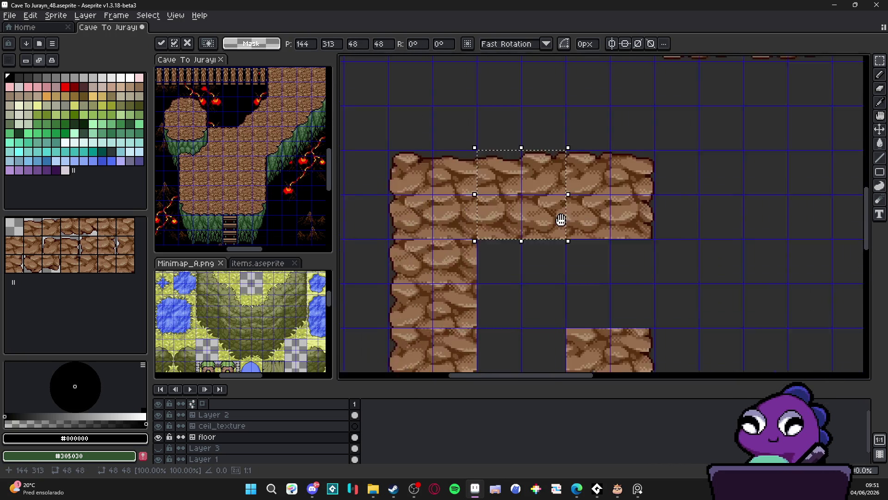
key("Return")
Copy another rock tile down as the arch's second leg, then hide the grid lines.
left_click_drag(607, 211, 593, 246)
left_click_drag(581, 136, 623, 178)
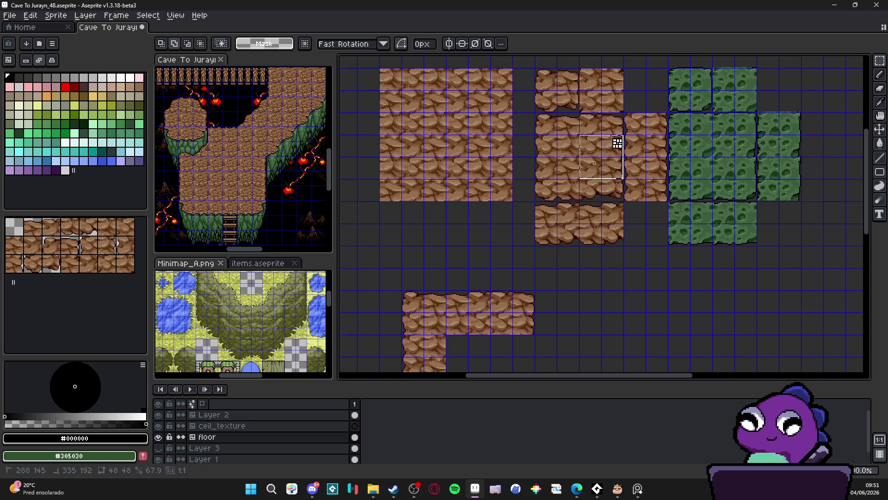
key("shift+Left")
key("shift+Left")
key("shift+Down")
key("shift+Down")
key("shift+Down")
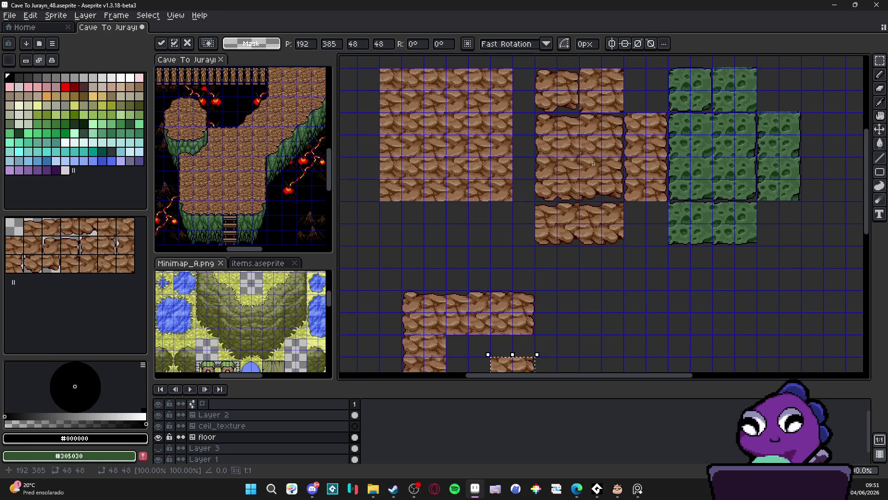
scroll(574, 234, "down", 3)
scroll(532, 254, "up", 1)
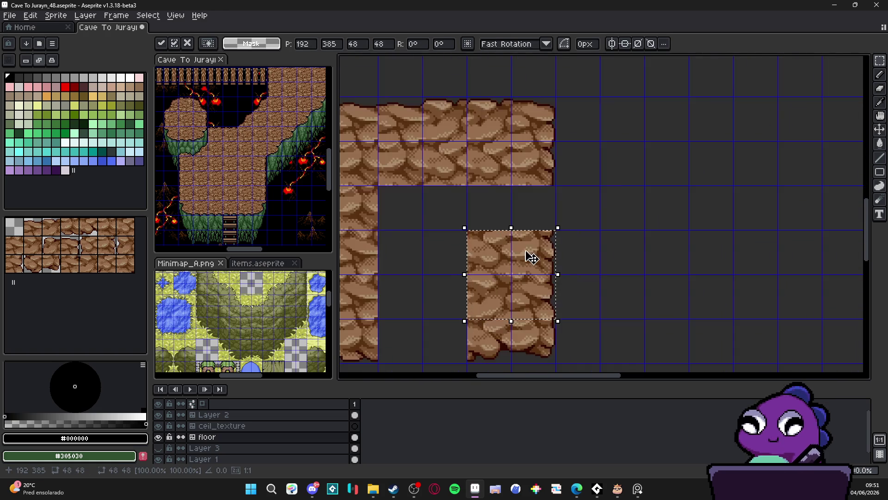
left_click_drag(525, 250, 529, 205)
key("Return")
key("ctrl+apostrophe")
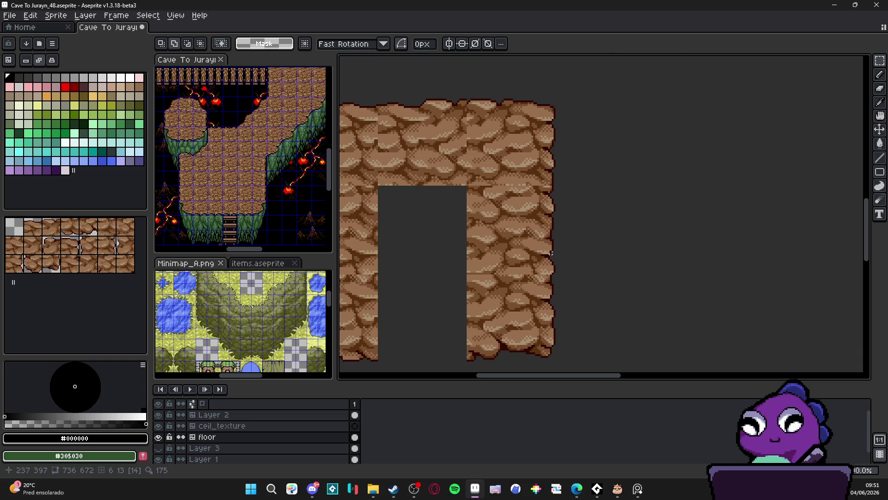
scroll(511, 235, "down", 2)
scroll(531, 301, "up", 2)
Pan and zoom to frame the rock arch below the tile block.
scroll(540, 272, "down", 1)
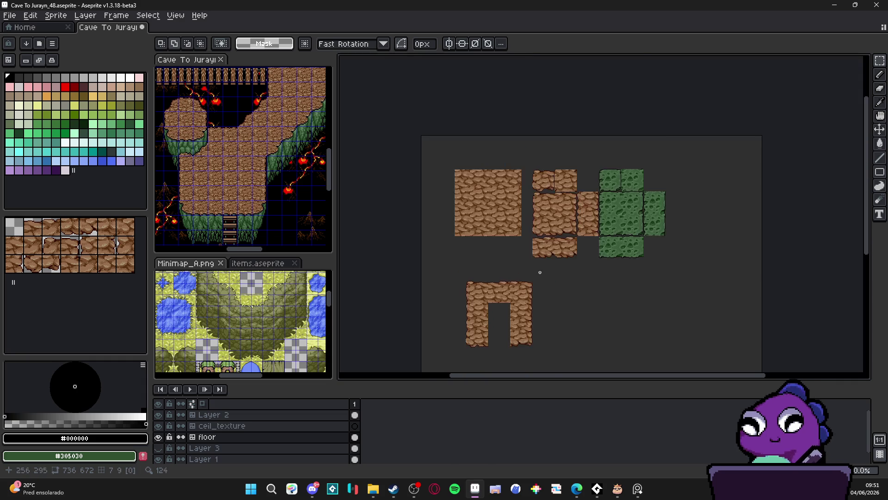
scroll(537, 272, "up", 1)
scroll(495, 280, "down", 1)
scroll(495, 281, "up", 1)
scroll(495, 280, "down", 1)
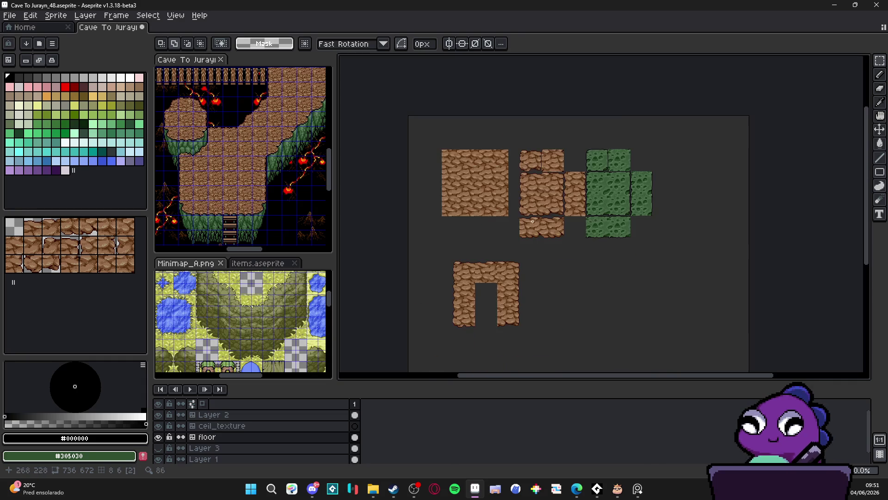
scroll(495, 278, "up", 1)
scroll(496, 286, "down", 2)
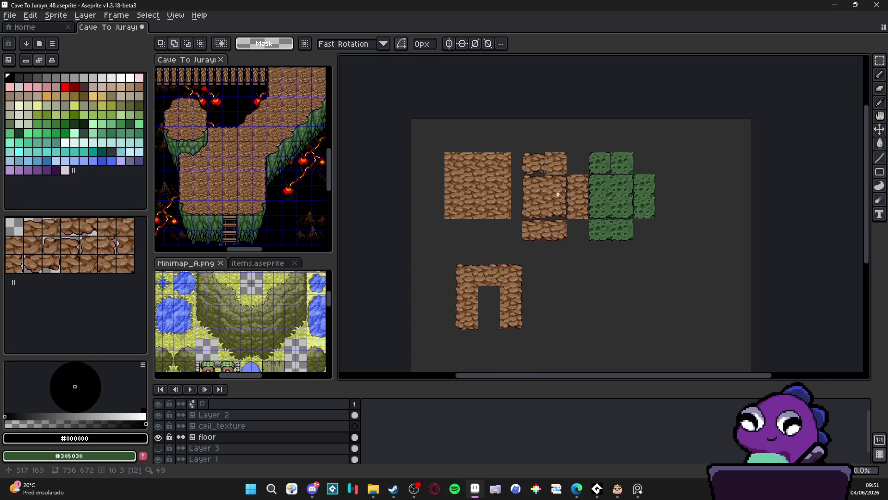
scroll(547, 188, "up", 2)
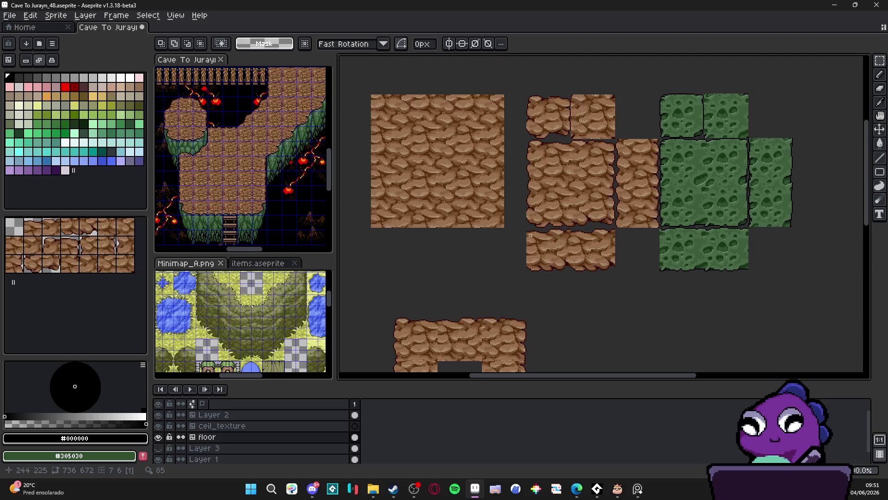
left_click_drag(531, 235, 581, 117)
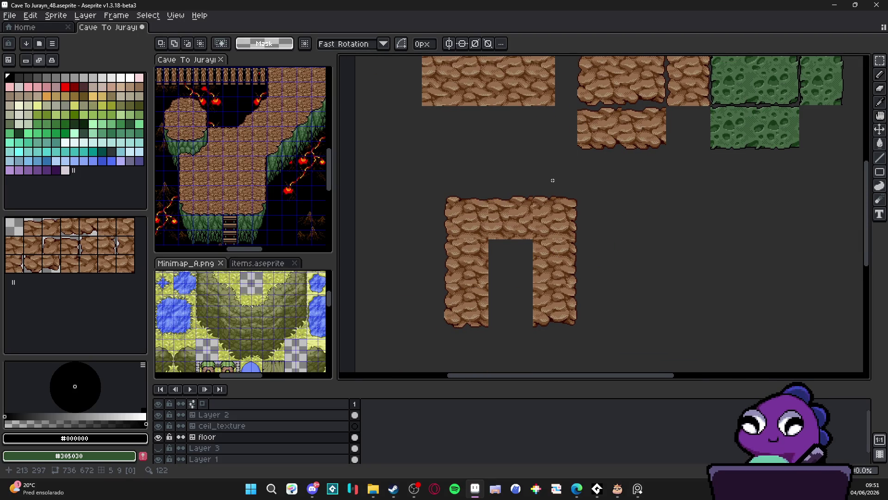
scroll(551, 184, "down", 2)
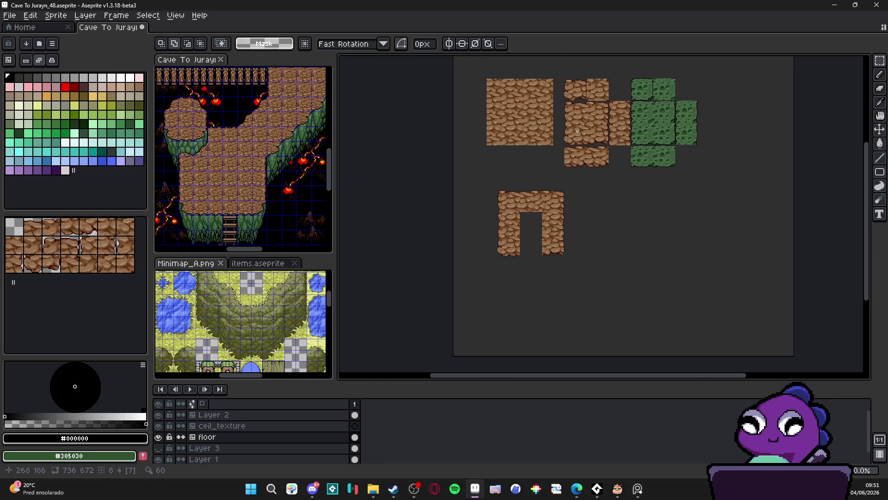
mouse_move(574, 145)
left_mouse_down()
mouse_move(566, 148)
mouse_move(635, 115)
left_mouse_up()
scroll(564, 148, "up", 3)
scroll(594, 145, "down", 4)
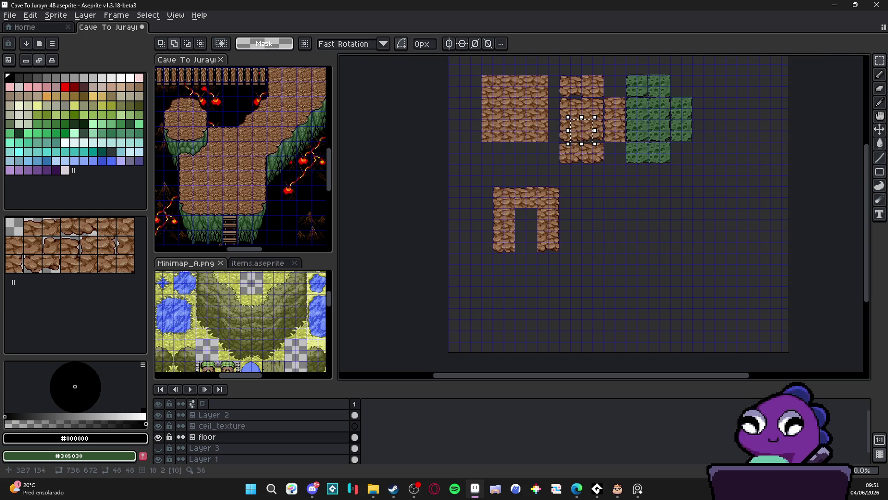
Set the dirt tile into the arch's open gap one cell left, then hide the grid.
mouse_move(581, 145)
left_mouse_down()
mouse_move(558, 166)
mouse_move(537, 254)
left_mouse_up()
scroll(537, 250, "up", 5)
scroll(694, 301, "down", 2)
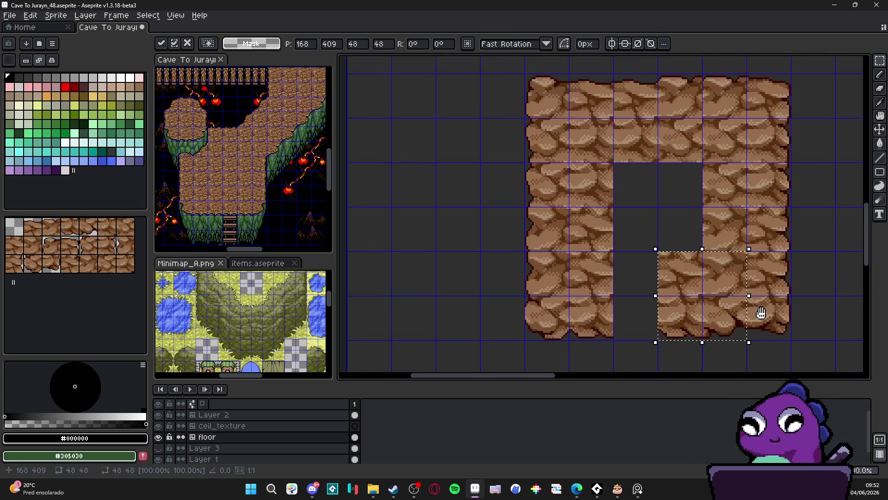
scroll(699, 304, "up", 1)
left_click_drag(698, 303, 645, 306)
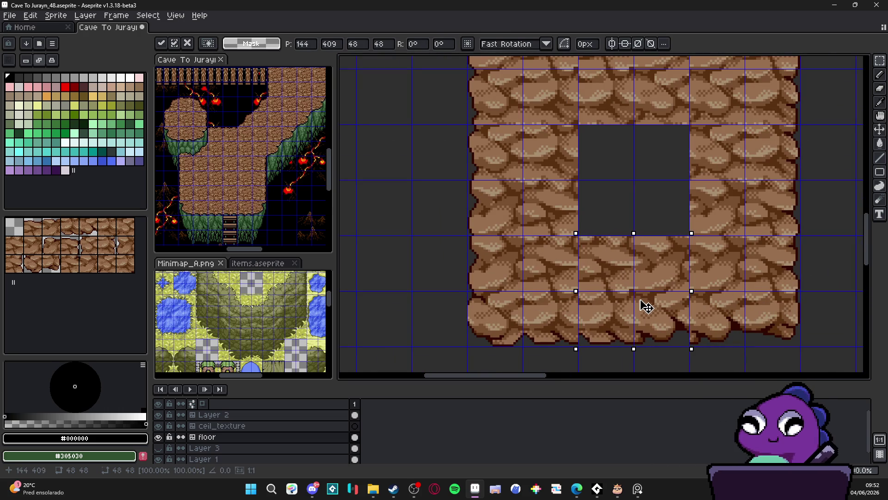
key("ctrl+d")
key("ctrl+apostrophe")
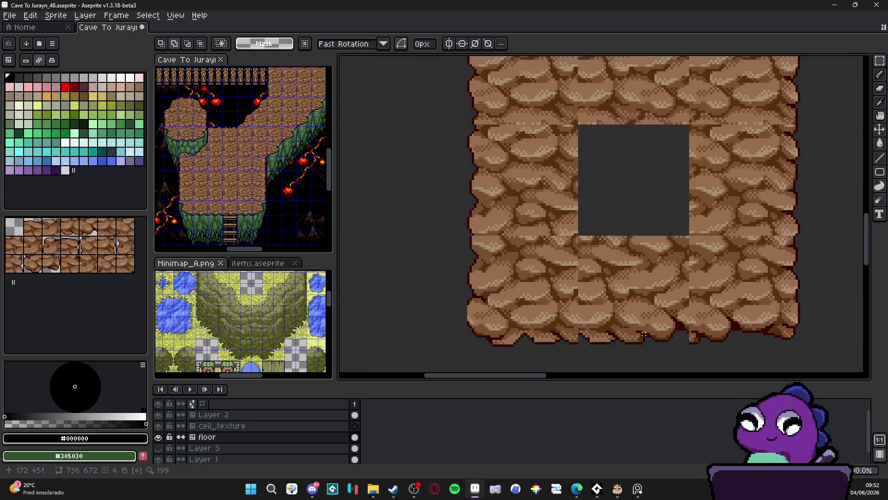
scroll(648, 324, "down", 2)
scroll(647, 296, "down", 1)
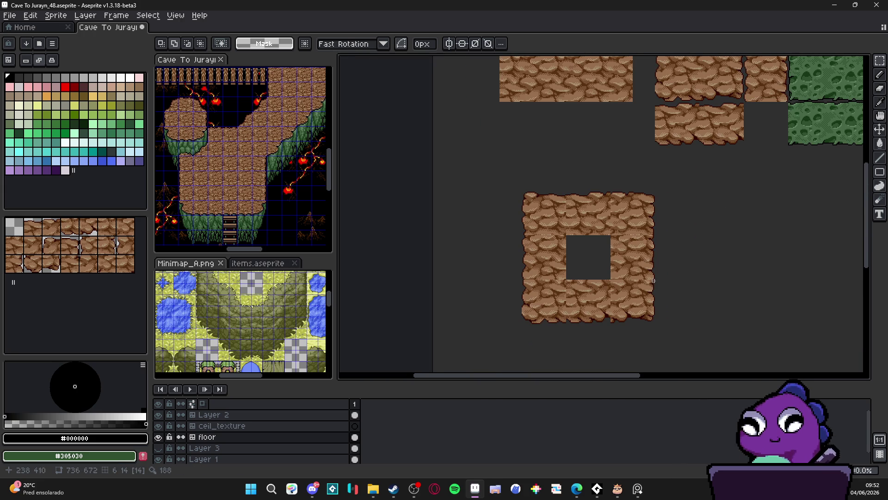
scroll(650, 254, "down", 1)
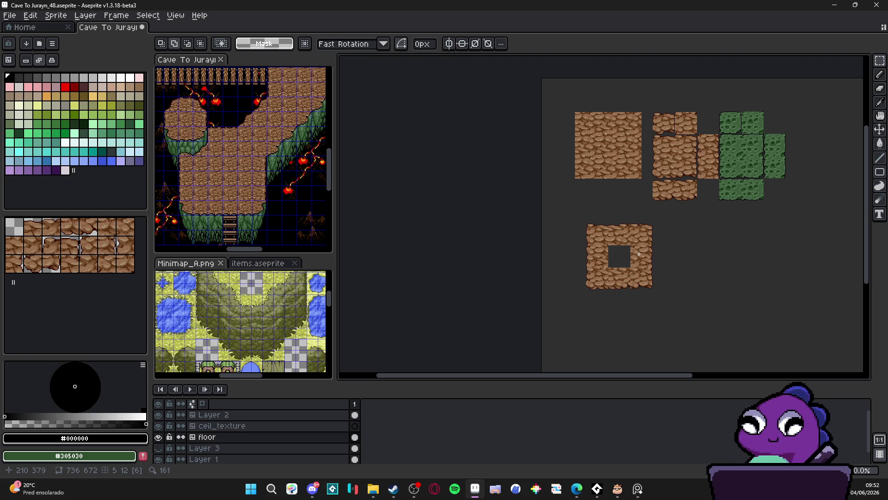
On Layer 2, copy one grass tile one cell below the green grass block and drop it.
scroll(740, 152, "up", 2)
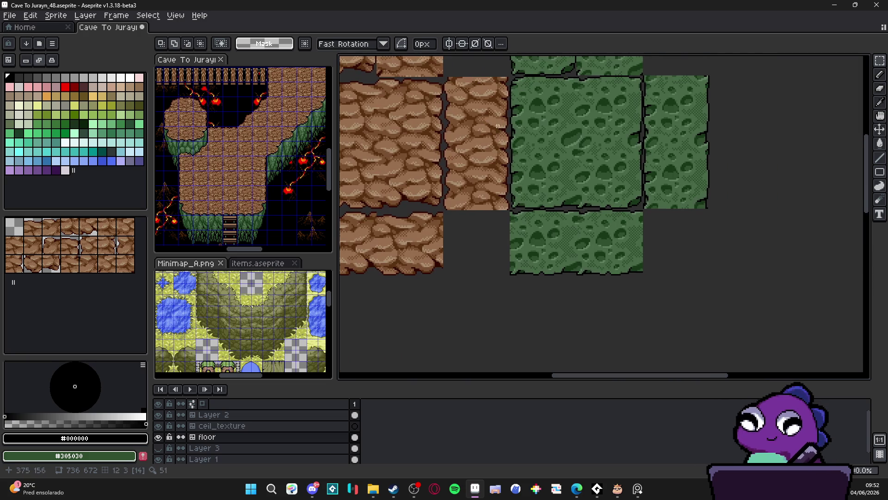
key("v")
left_click(540, 100)
scroll(540, 100, "down", 1)
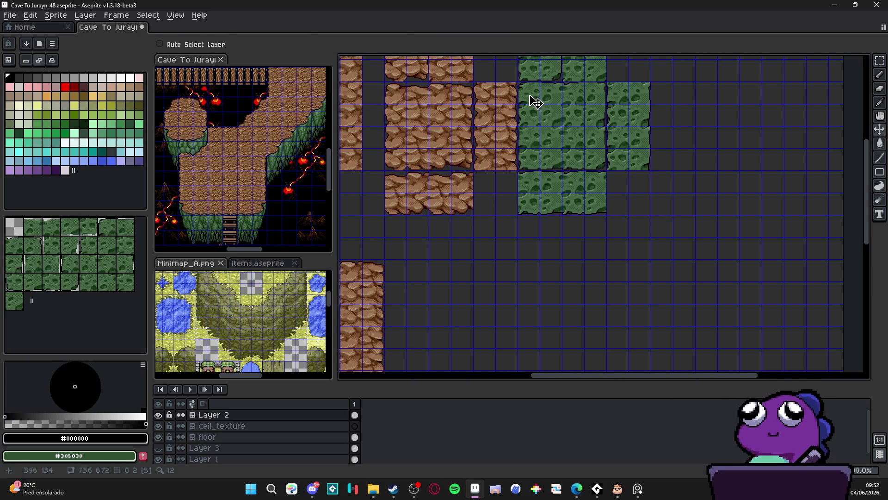
key("m")
left_click_drag(536, 102, 561, 123)
key("Down")
key("Down")
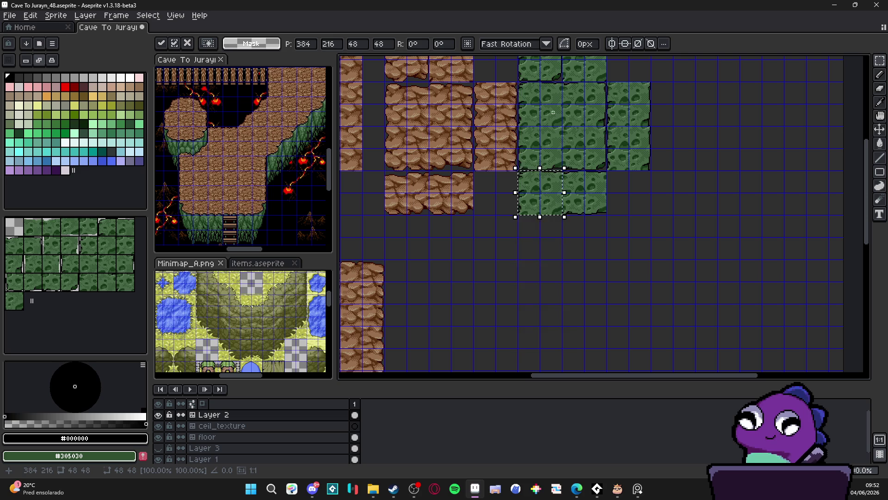
key("Down")
key("Down")
key("Down")
key("Up")
key("ctrl+d")
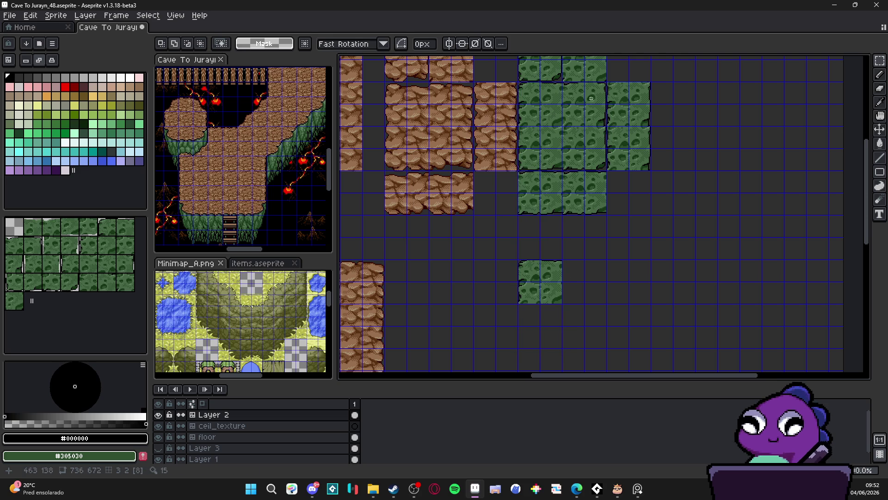
Copy two more grass tiles down and right into spaced cells and drop them.
left_click_drag(591, 95, 579, 113)
key("Down")
key("Down")
key("Down")
key("Right")
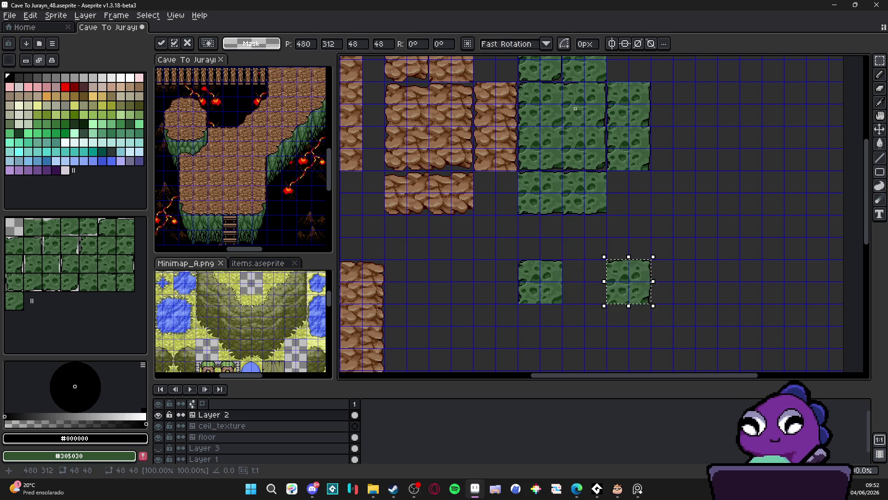
key("ctrl+d")
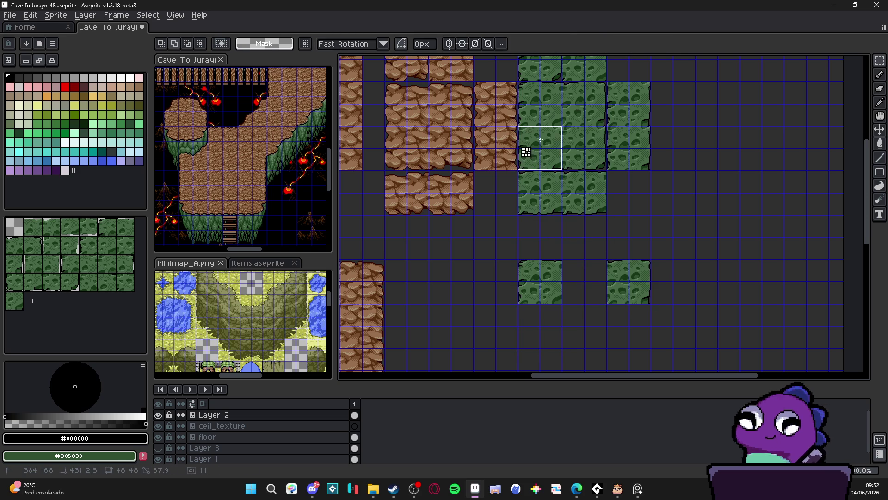
left_click(540, 140)
key("Down")
key("Down")
key("Down")
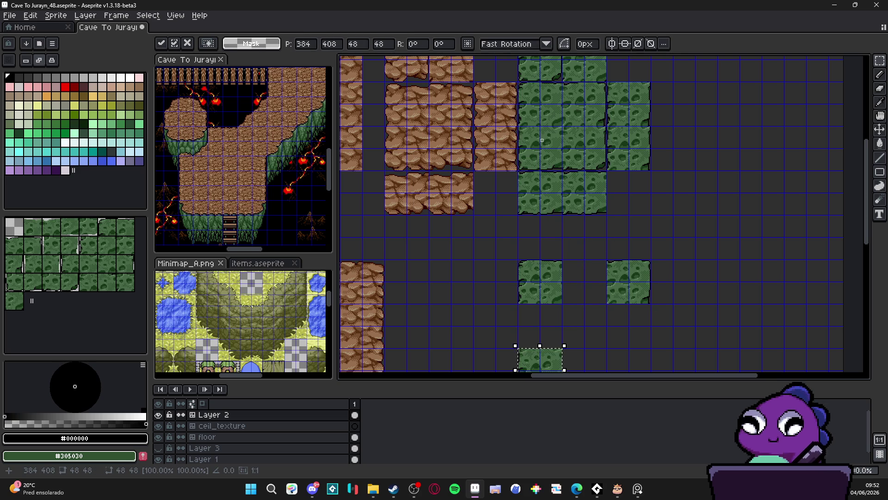
key("ctrl+d")
Move a fourth grass tile copy down to the bottom row and drop it.
left_click_drag(597, 162, 575, 143)
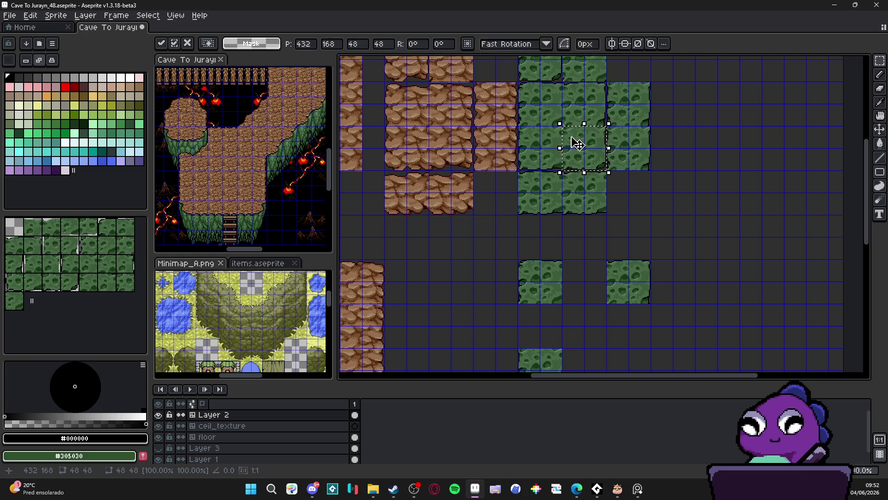
key("Down")
key("Down")
key("Down")
key("Right")
key("Right")
key("Right")
key("Left")
key("Left")
key("Down")
key("Down")
key("Down")
key("ctrl+d")
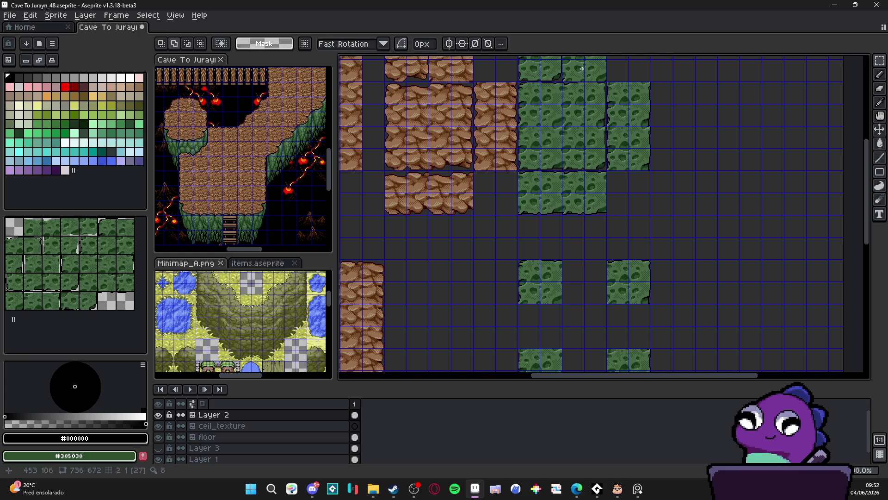
Reposition one grass tile a couple of cells down, undo the extra move, and deselect.
left_click_drag(542, 85, 571, 118)
key("Down")
key("Down")
key("Right")
key("Down")
key("Down")
key("Down")
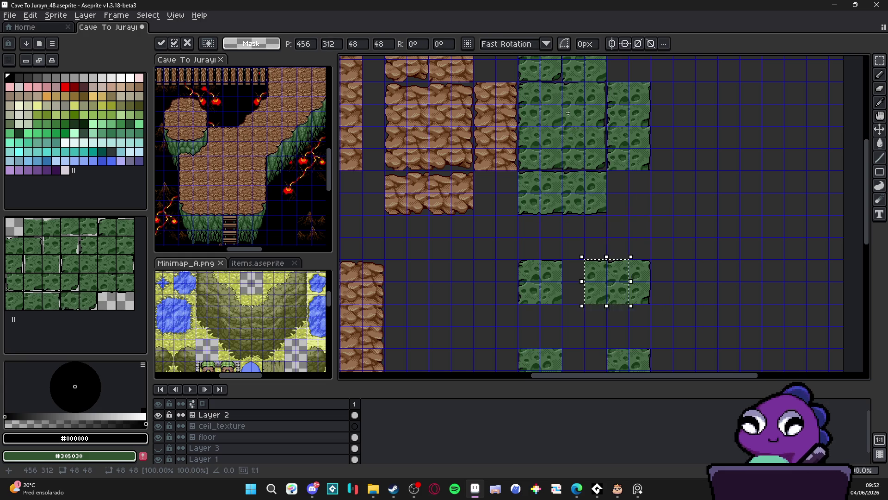
key("Left")
scroll(576, 281, "up", 3)
left_click_drag(576, 281, 621, 263)
scroll(602, 259, "down", 2)
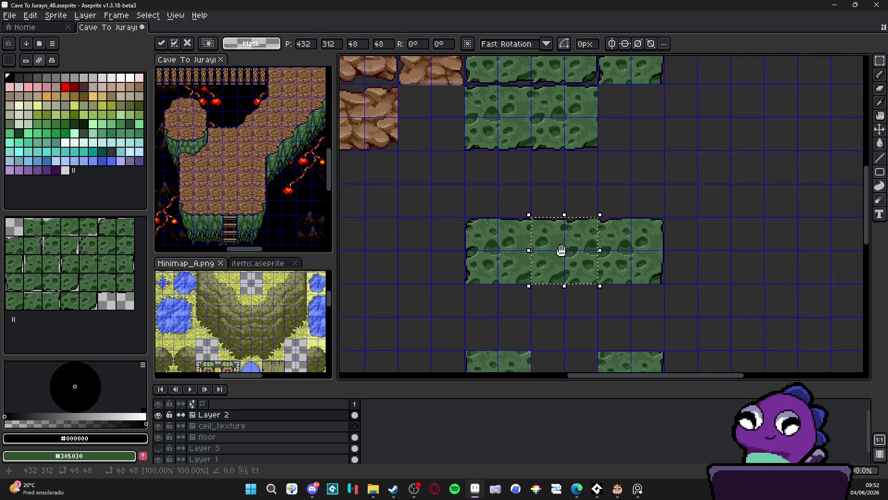
key("ctrl+z")
scroll(565, 234, "down", 1)
key("ctrl+d")
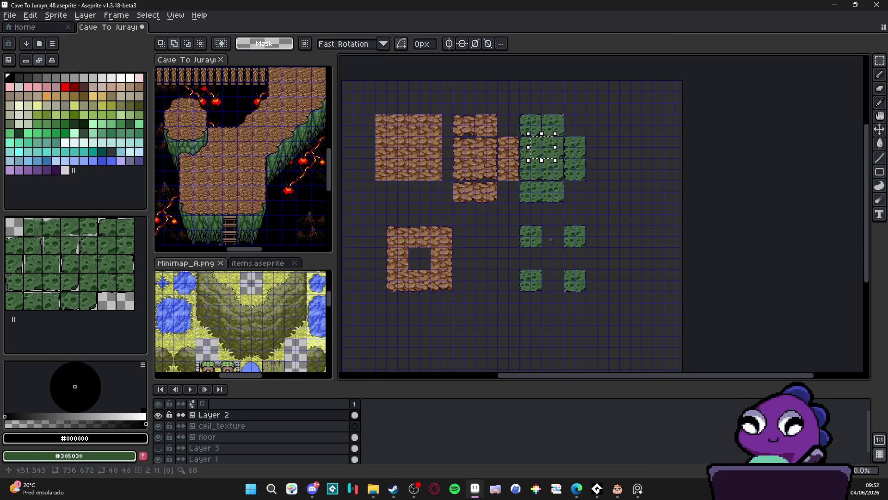
scroll(542, 241, "up", 2)
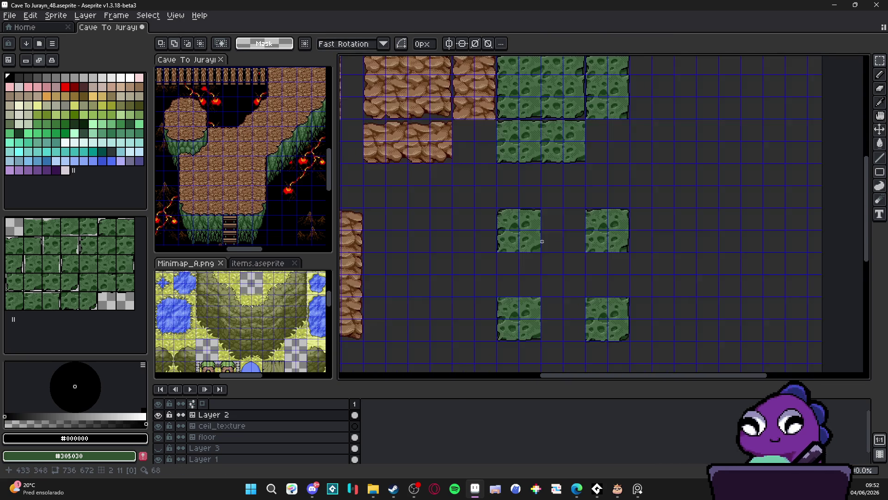
scroll(538, 231, "down", 2)
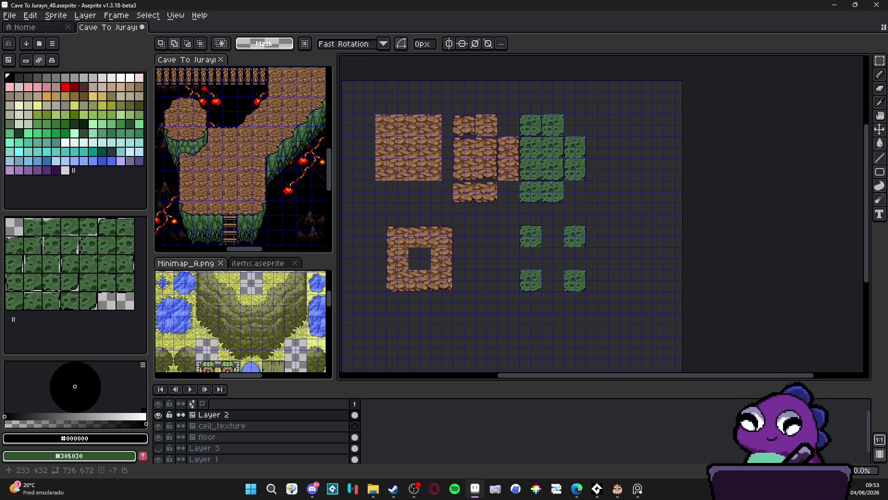
Marquee-select the four scattered grass tiles below the grass block and delete them.
scroll(531, 233, "up", 2)
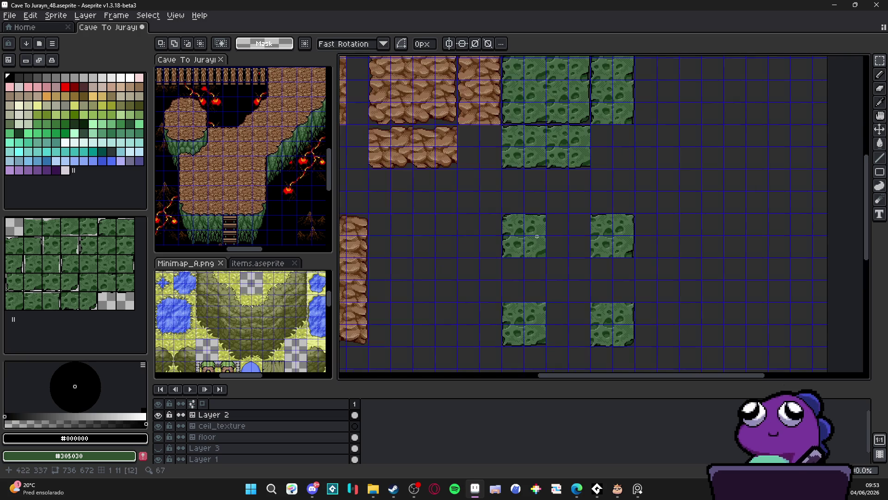
left_click_drag(516, 235, 632, 349)
key("Delete")
scroll(620, 343, "down", 2)
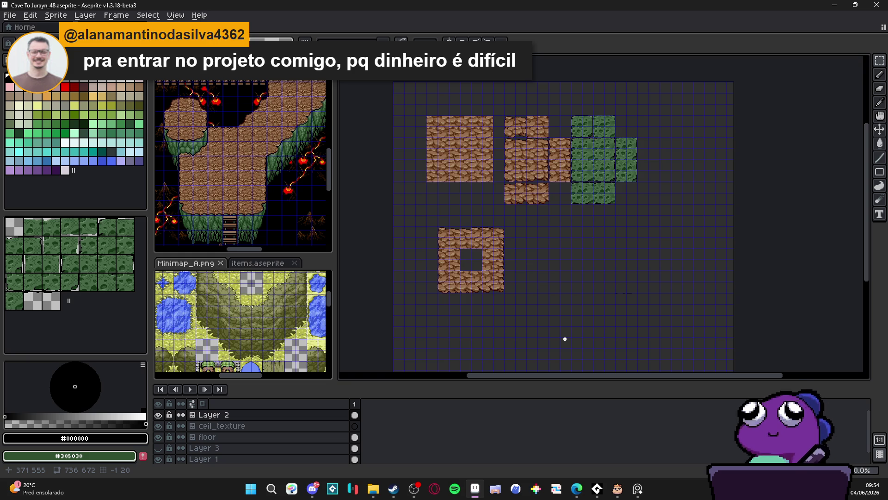
Pick checkered tile 30 in the Tileset panel as the foreground tile, after briefly trying tiles 23 and 29.
left_click(32, 302)
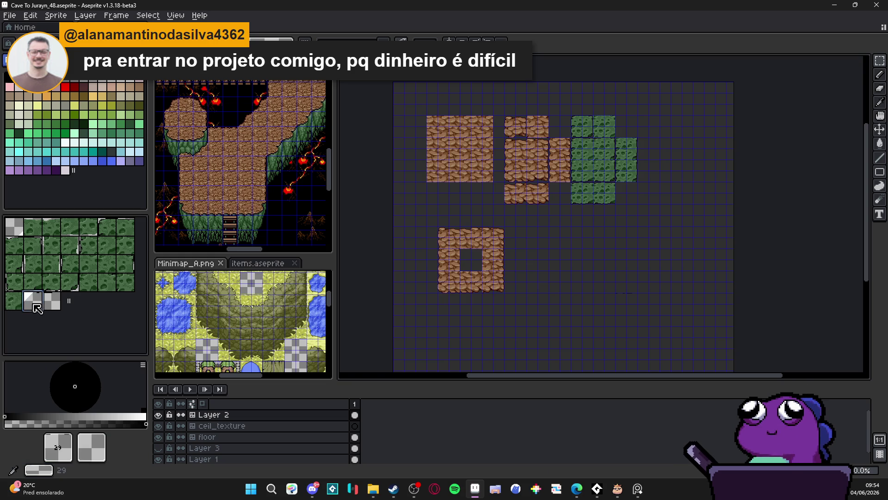
left_click(50, 284)
left_click(40, 301)
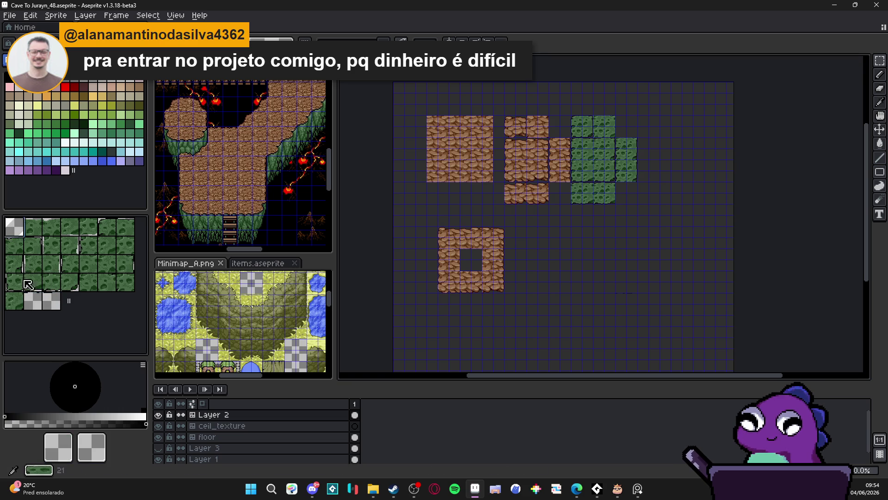
left_click(61, 280)
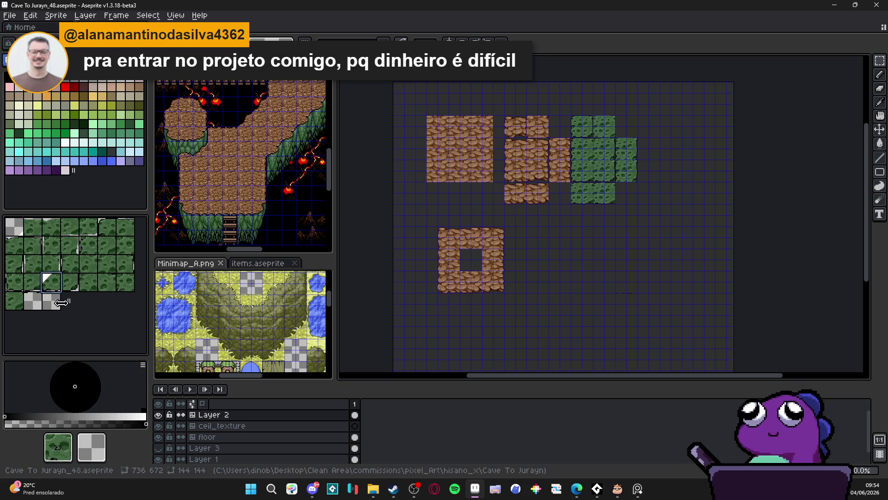
left_click(47, 303)
left_click(34, 282)
left_click(52, 300)
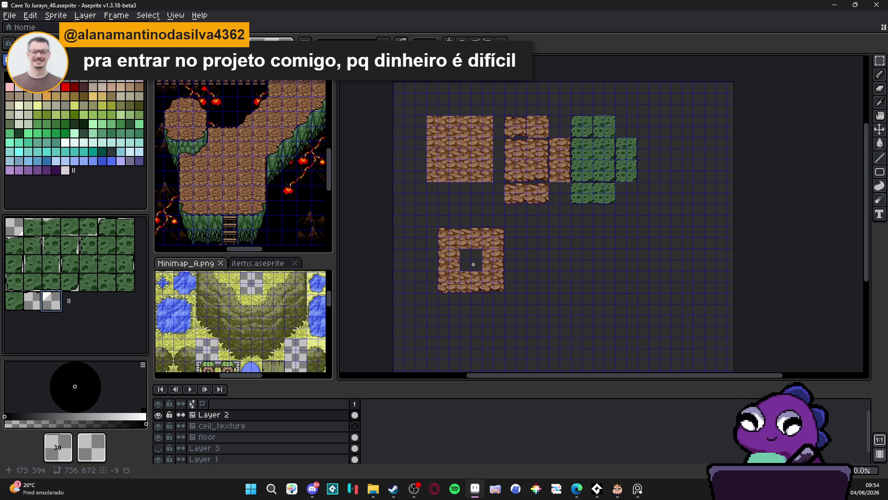
Show the grid and set its cells to 48×48 px, then toggle Layer 2 visibility off and on.
scroll(465, 152, "up", 2)
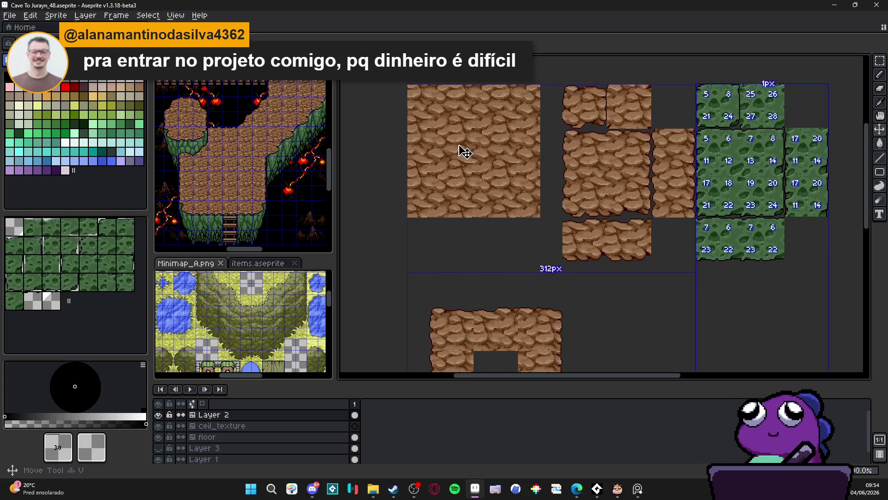
key("ctrl+apostrophe")
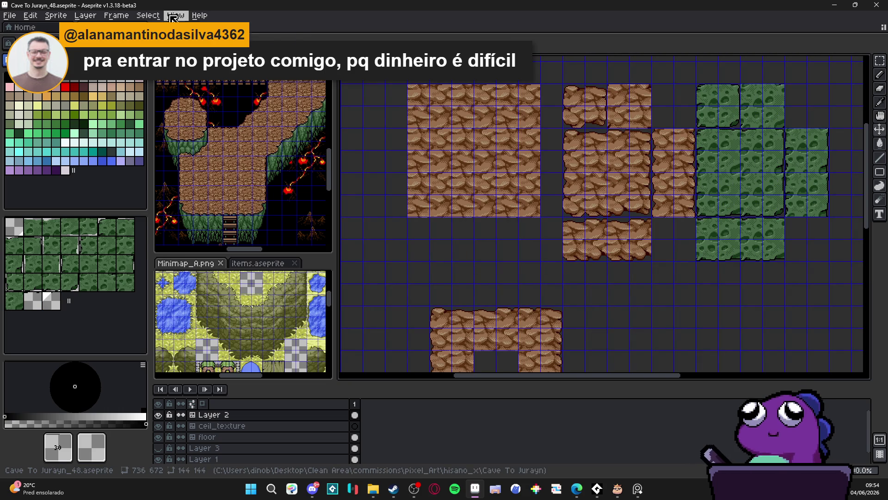
left_click(172, 18)
mouse_move(195, 87)
left_click(326, 87)
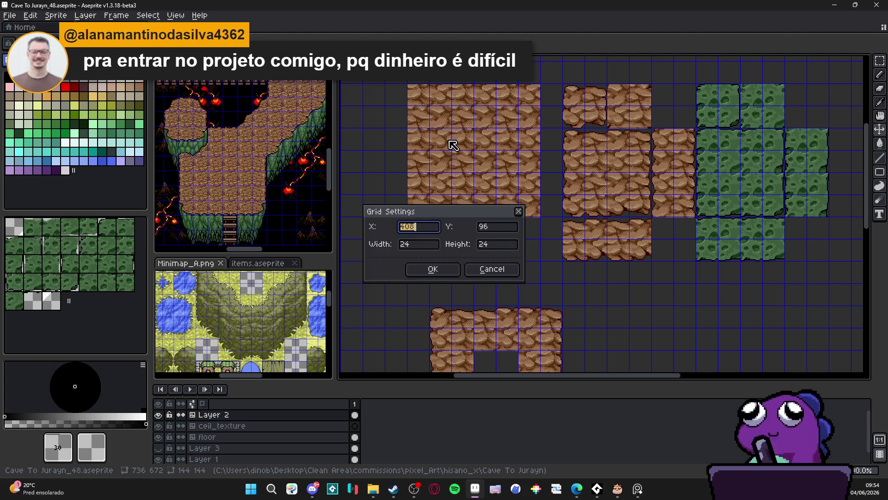
key("Tab")
key("Tab")
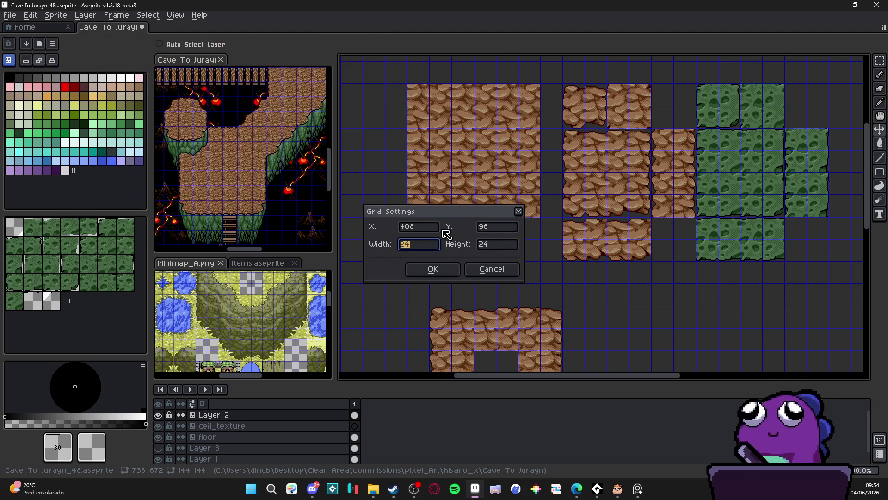
type("48")
key("Tab")
type("48")
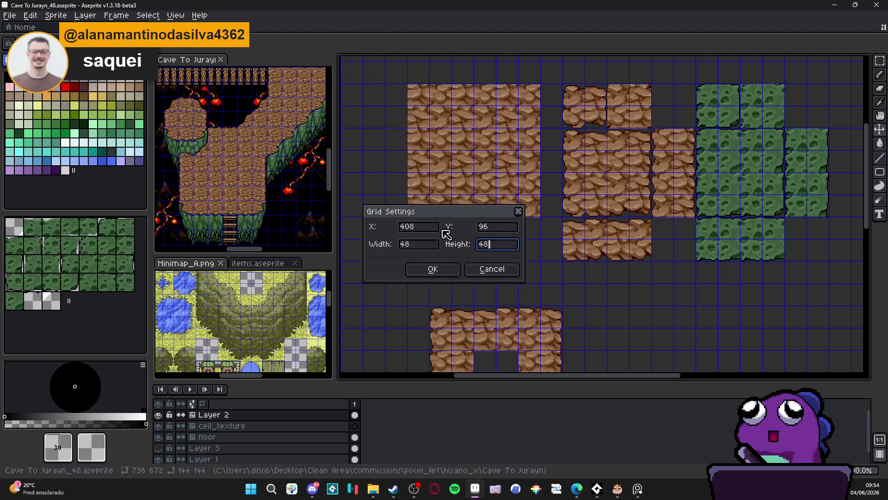
key("Return")
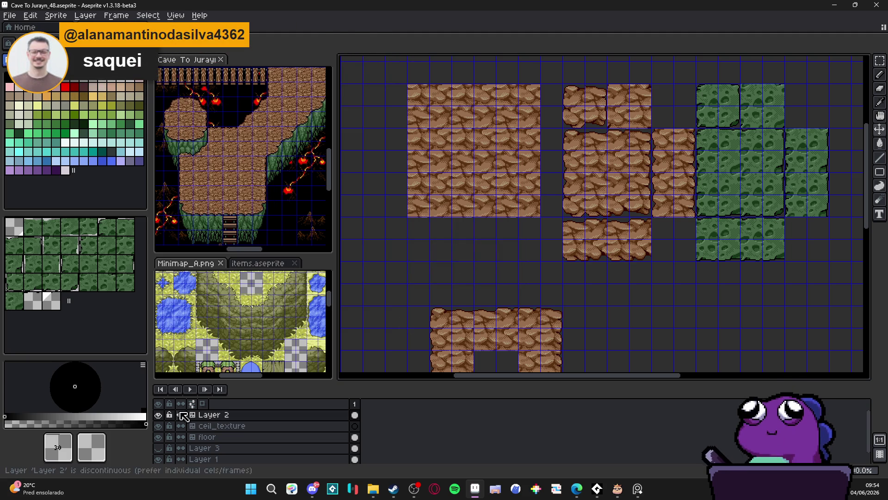
left_click(158, 415)
left_click(158, 415)
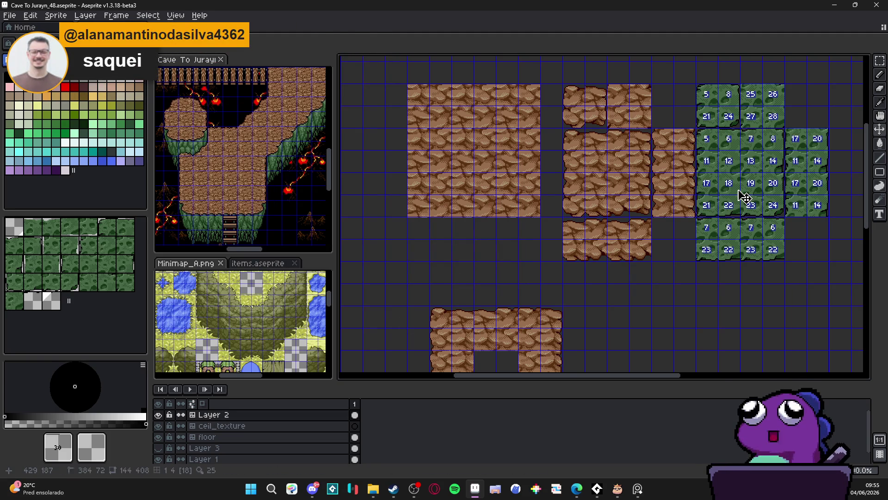
On the floor layer, erase one tile column from the brown rock frame, splitting it in two.
scroll(745, 196, "down", 1)
scroll(568, 263, "up", 1)
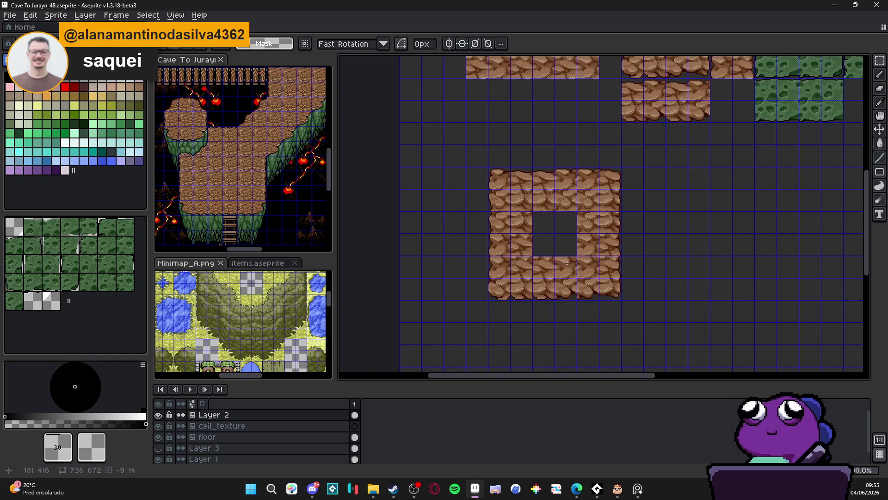
left_click(564, 266, "ctrl")
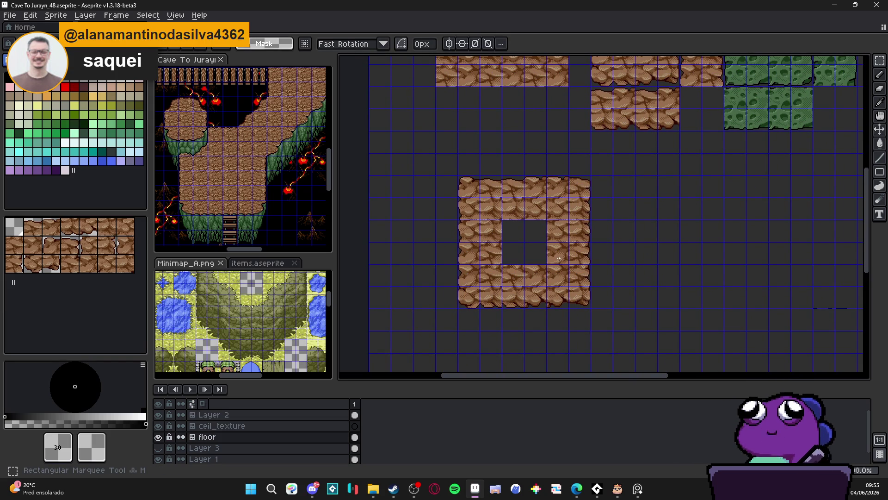
left_click_drag(539, 248, 432, 372)
mouse_move(503, 142)
left_mouse_down()
mouse_move(550, 185)
mouse_move(602, 132)
left_mouse_up()
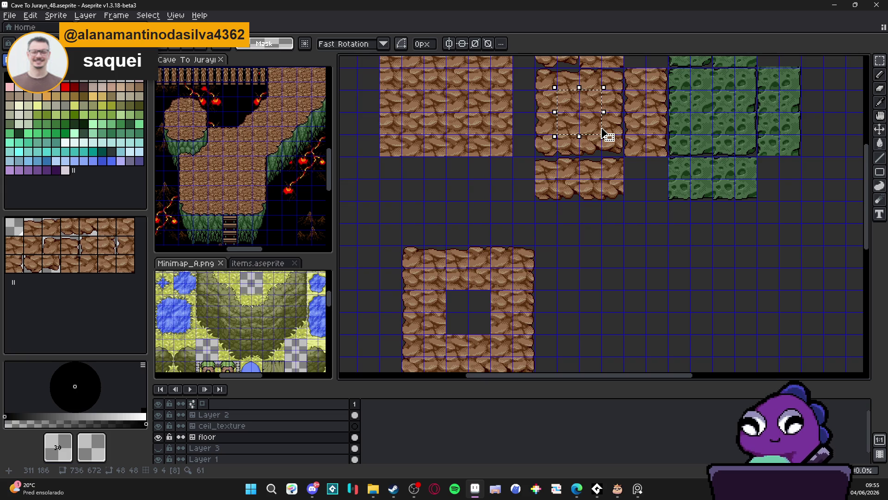
left_click_drag(459, 291, 438, 233)
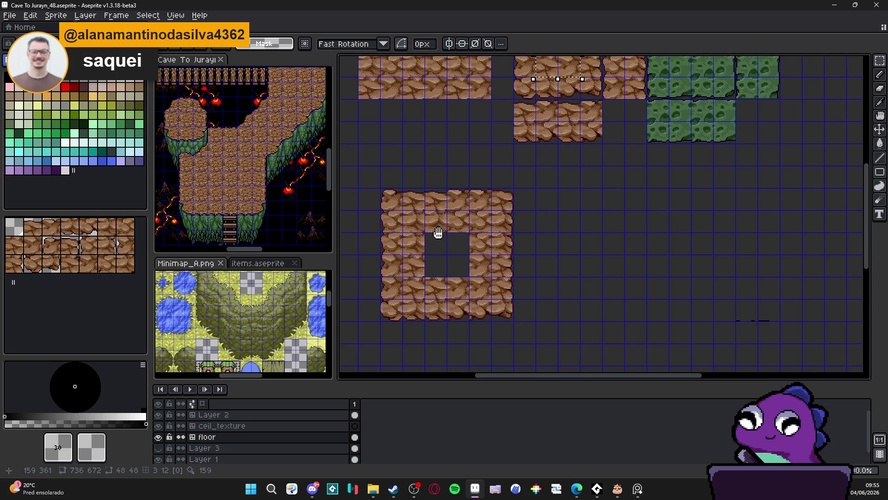
key("ctrl+d")
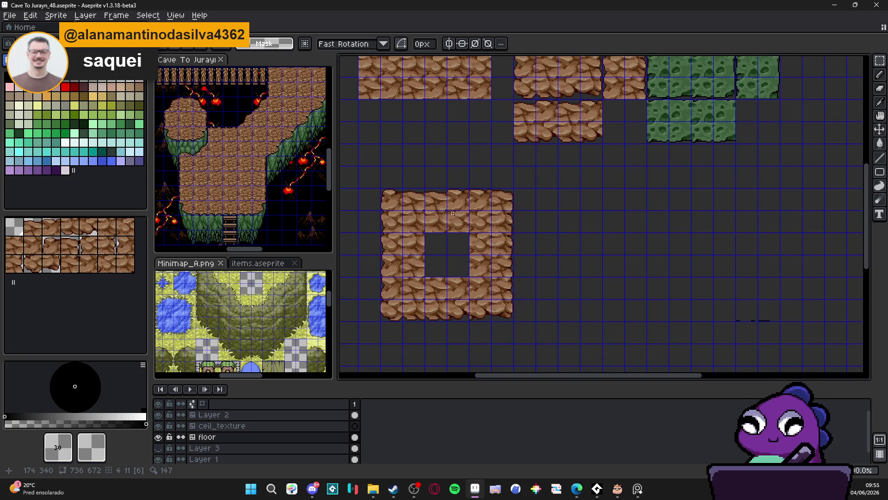
left_click_drag(437, 199, 436, 317)
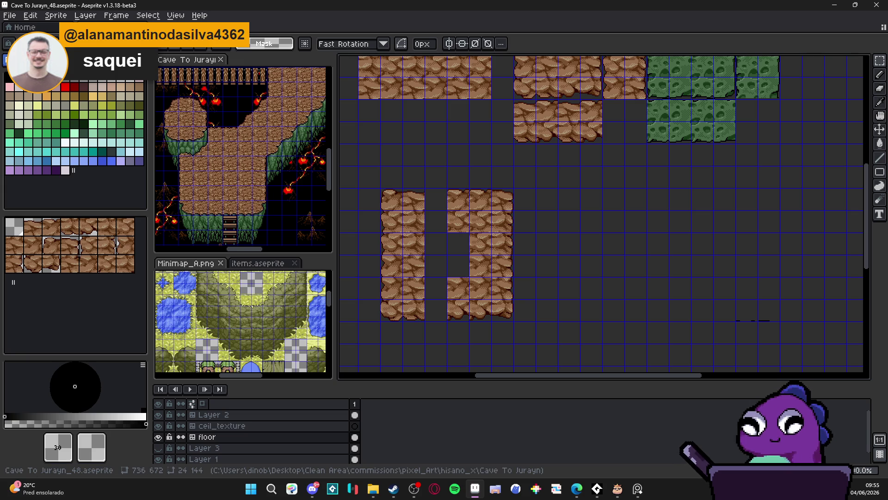
key("alt+Tab")
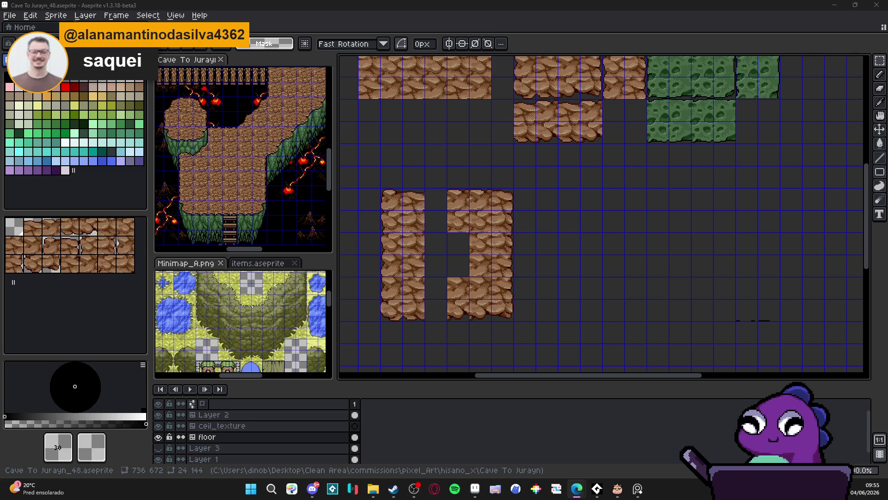
Switch to Cave To Jurayn_ref.aseprite and drag the left splitter right to widen the palette column.
scroll(203, 290, "down", 2)
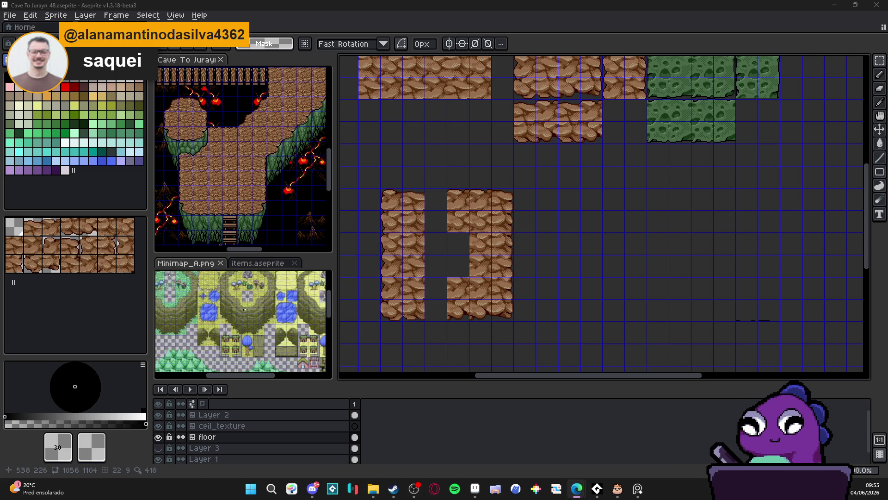
scroll(204, 290, "up", 2)
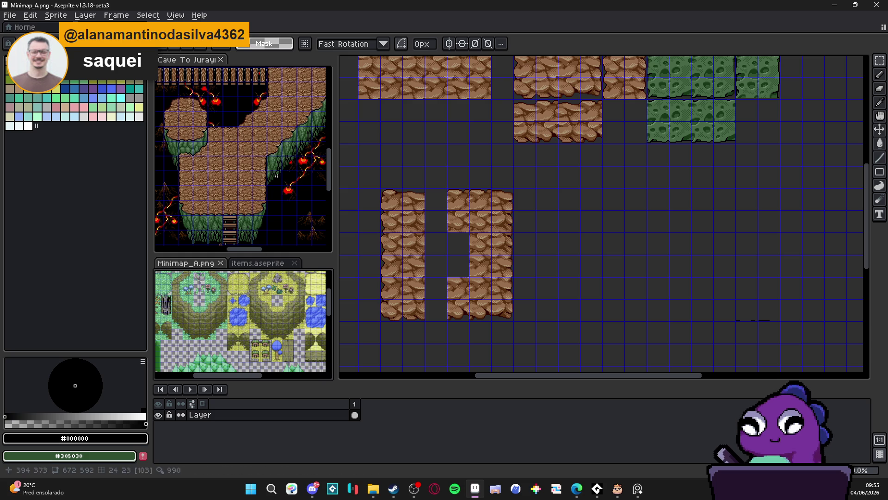
key("ctrl+Tab")
scroll(65, 293, "down", 5)
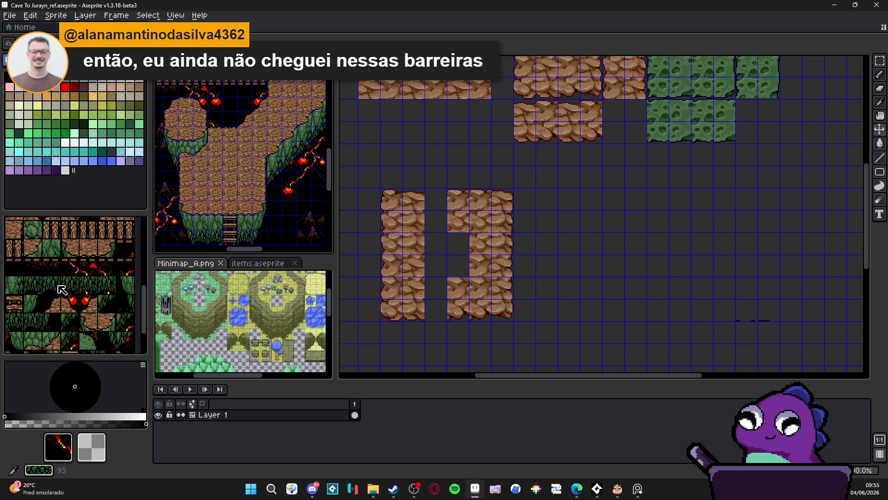
mouse_move(151, 286)
left_mouse_down()
mouse_move(201, 284)
mouse_move(176, 283)
left_mouse_up()
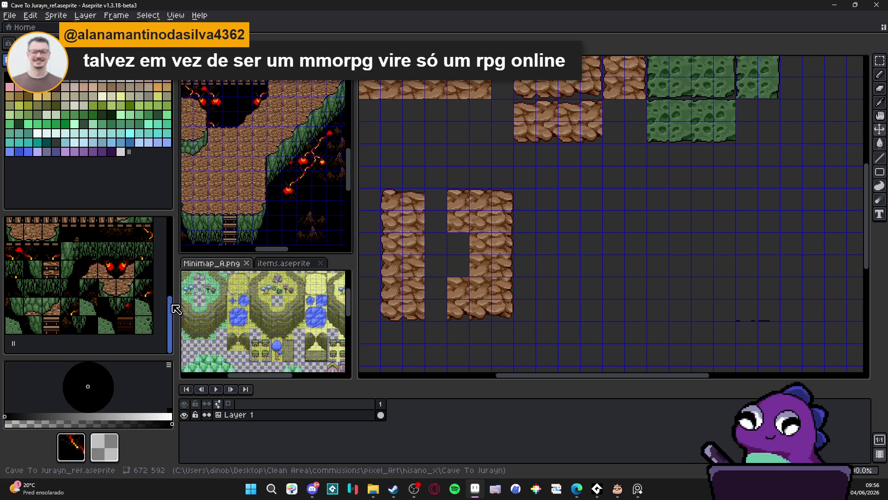
Drag the left splitter back to narrow the palette column, then return to Cave To Jurayn_48.aseprite.
mouse_move(176, 304)
left_mouse_down()
mouse_move(55, 302)
mouse_move(91, 309)
left_mouse_up()
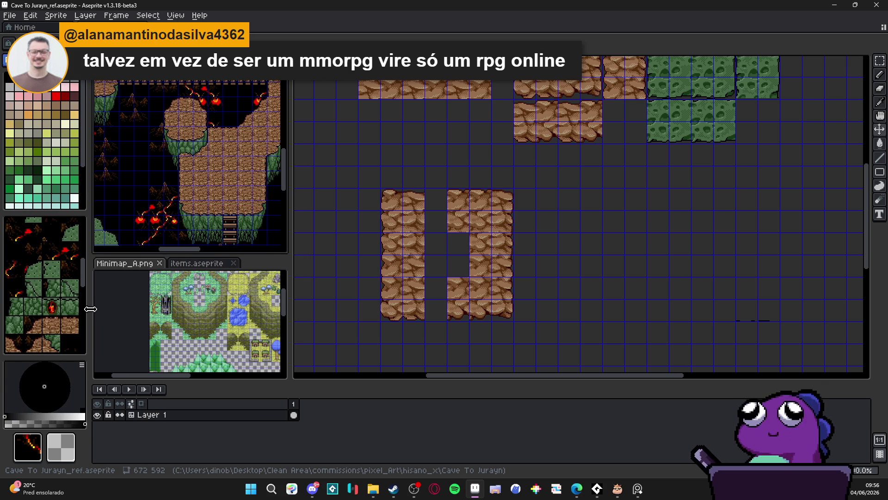
scroll(80, 317, "down", 3)
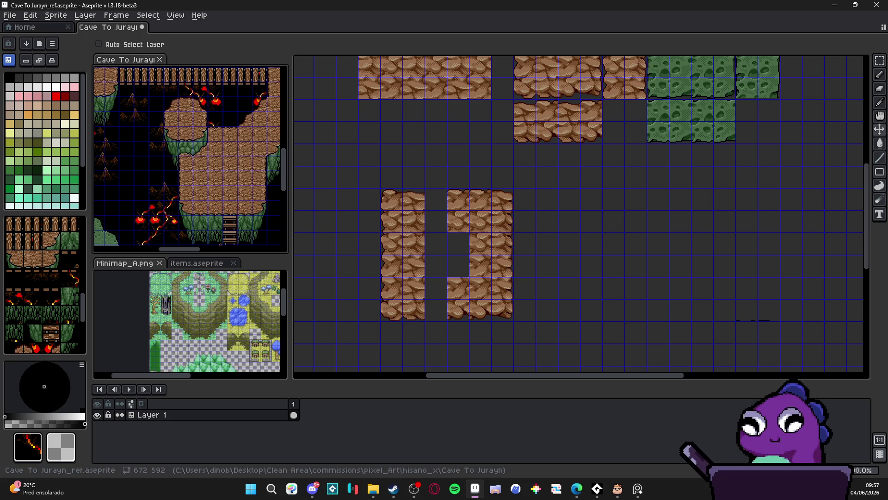
key("alt+Tab")
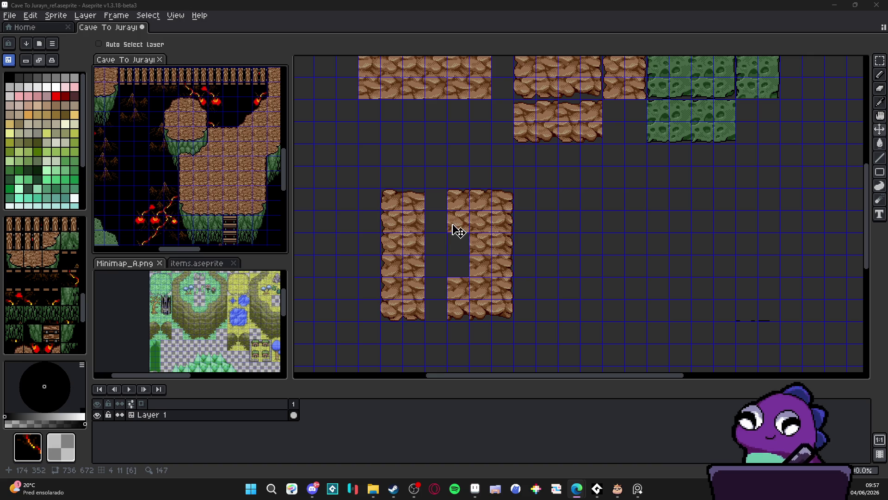
key("alt+Tab")
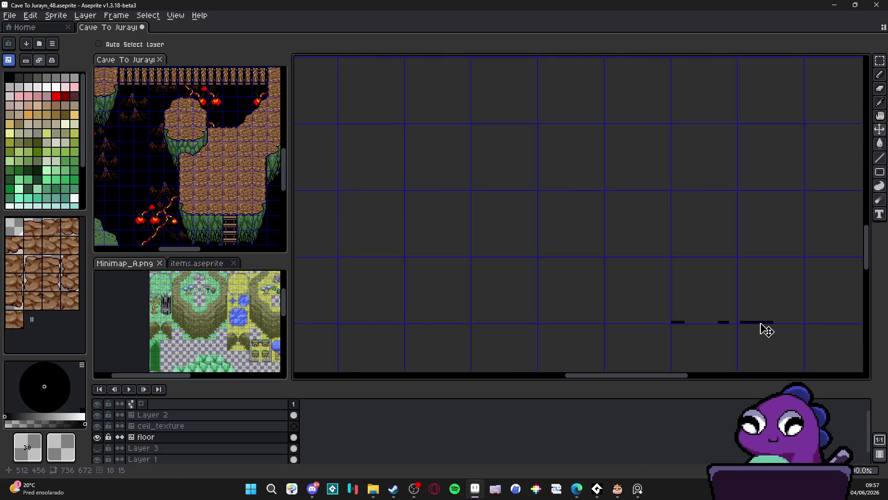
Zoom and pan over the rock tiles, then select and deselect a single tile on Layer 2.
scroll(766, 329, "down", 3)
scroll(657, 285, "down", 2)
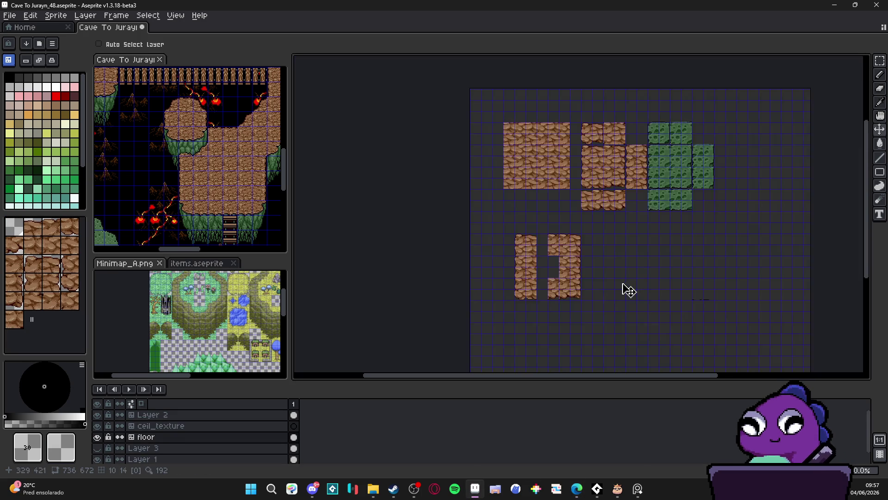
scroll(639, 264, "up", 3)
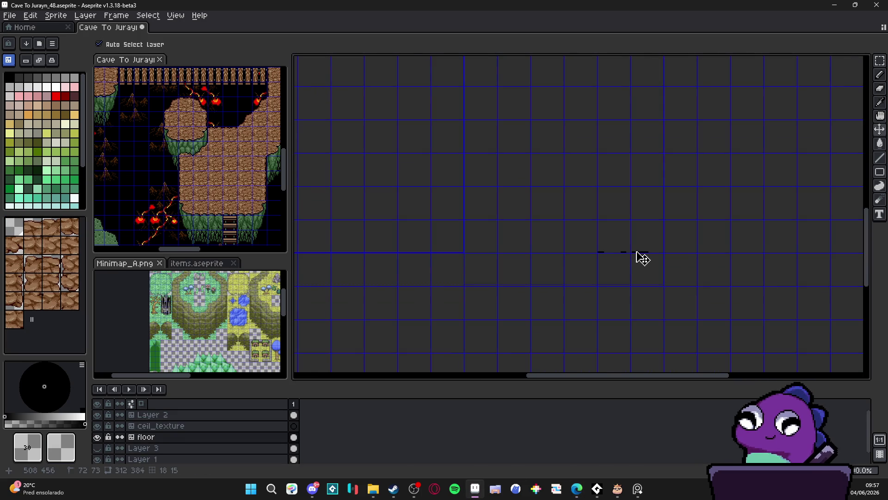
scroll(639, 258, "down", 3)
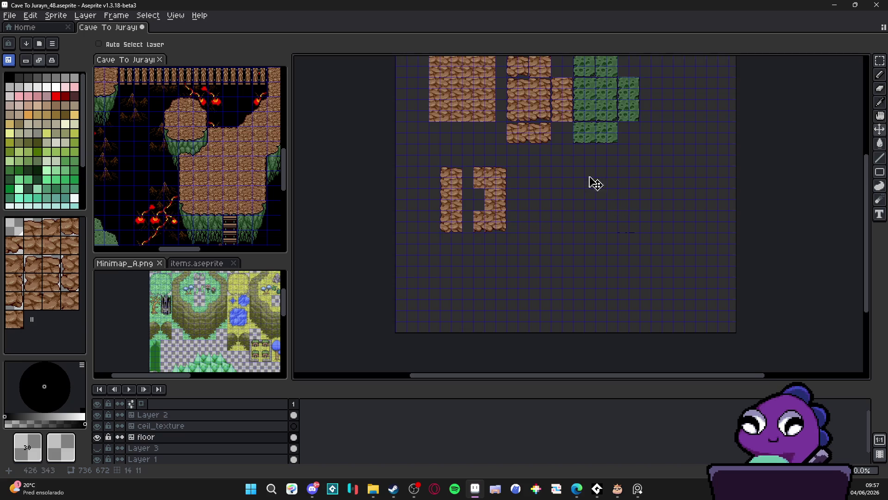
scroll(595, 183, "up", 2)
scroll(561, 118, "up", 1)
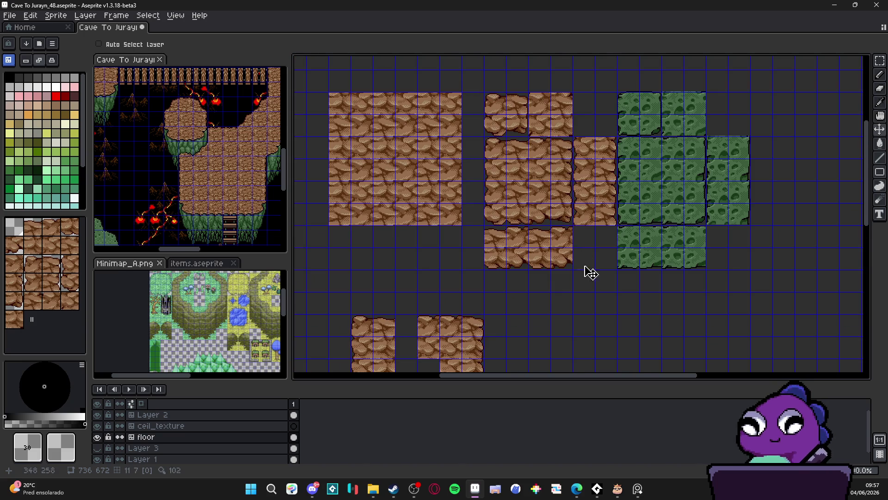
left_click_drag(591, 273, 557, 191)
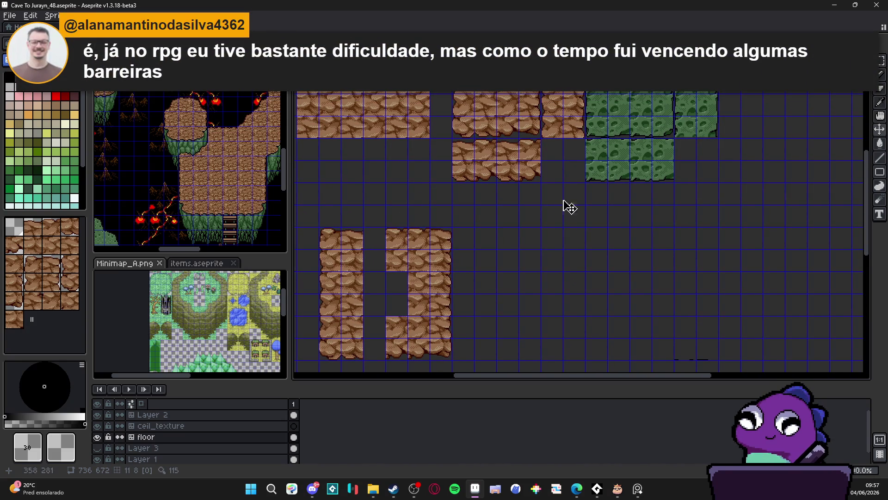
scroll(573, 226, "up", 1)
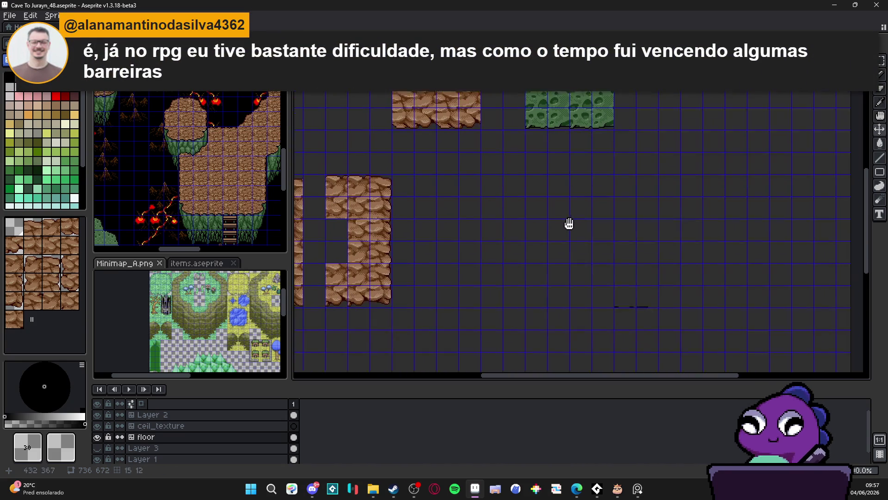
scroll(641, 303, "up", 1)
scroll(617, 283, "up", 1)
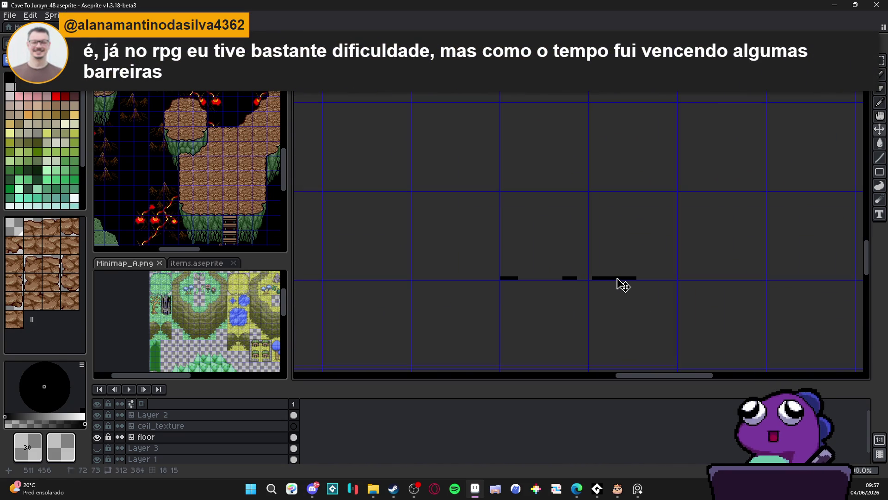
left_click(620, 279, "ctrl")
left_click(616, 277)
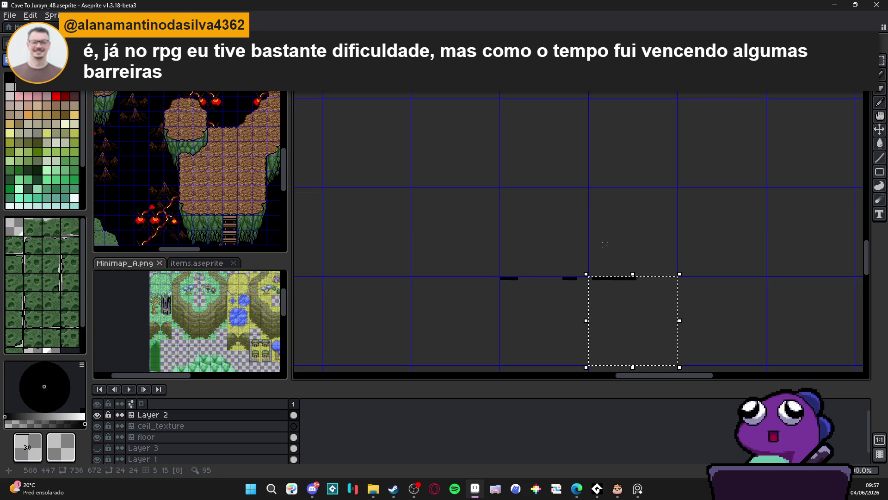
left_click(553, 242)
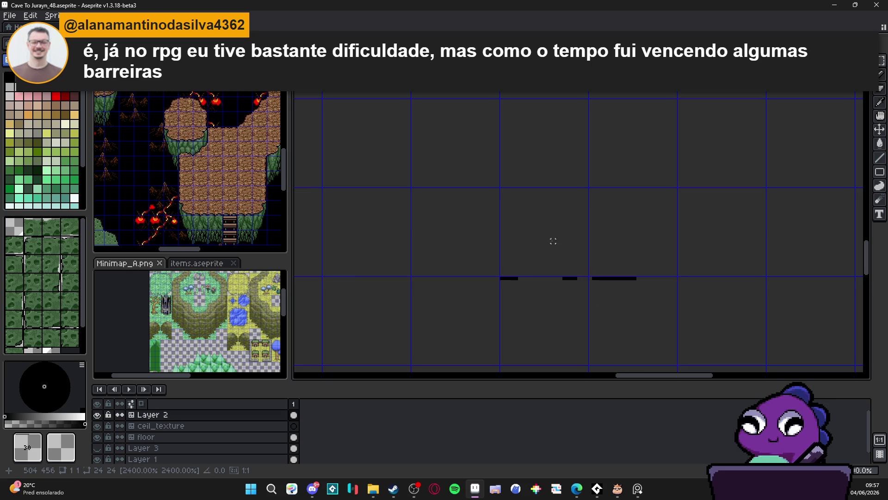
Make the floor layer active and switch to the Rectangular Marquee Tool.
scroll(612, 289, "down", 1)
scroll(611, 288, "down", 2)
scroll(492, 273, "up", 2)
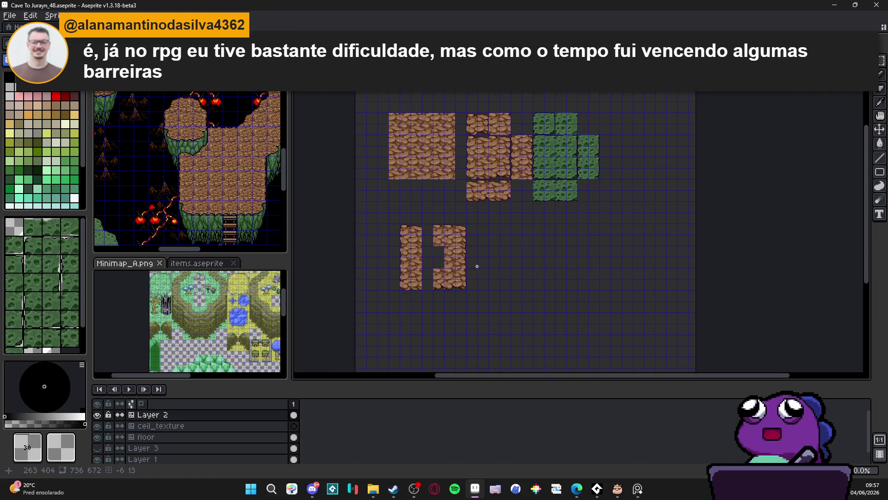
left_click(430, 273, "ctrl")
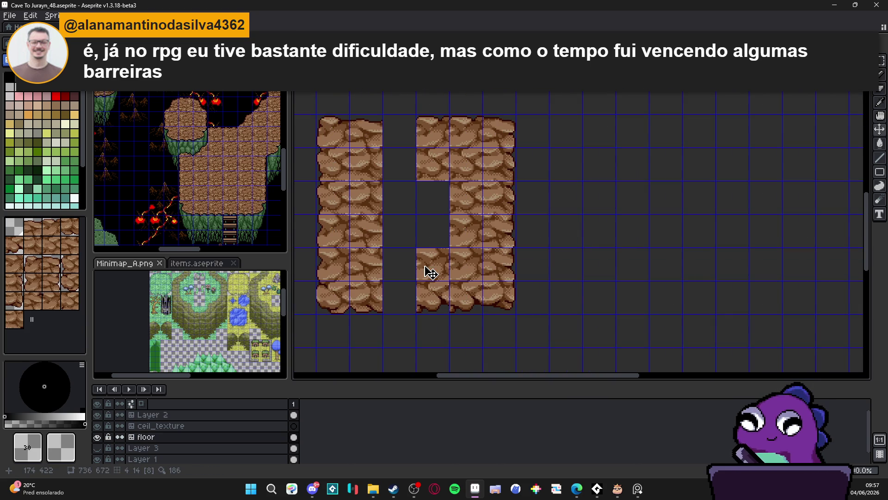
key("m")
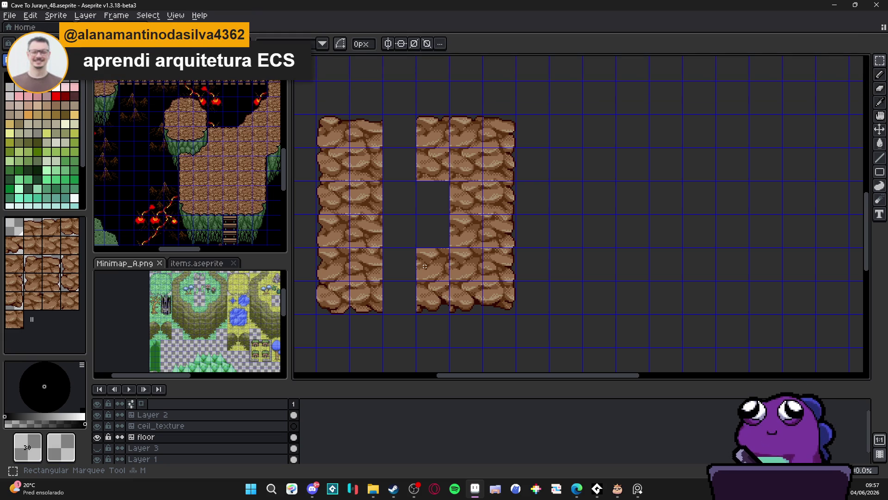
Marquee-select the left column of the right rock block, then deselect it.
key("v")
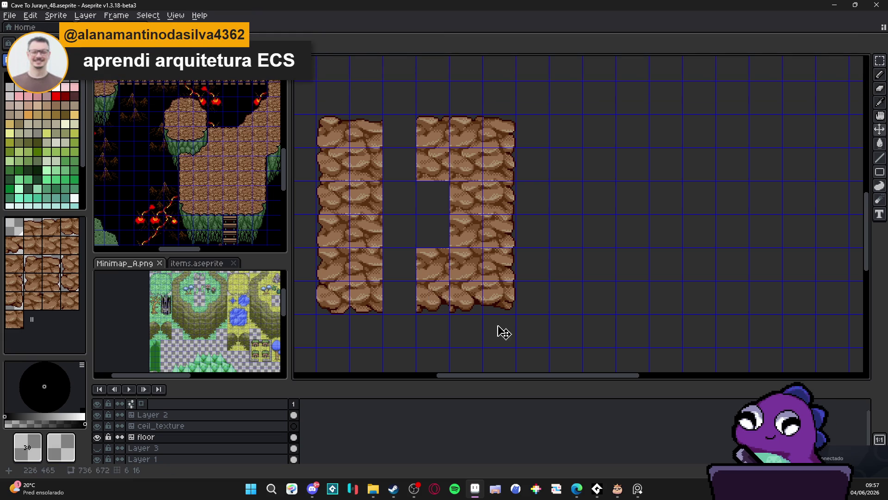
key("m")
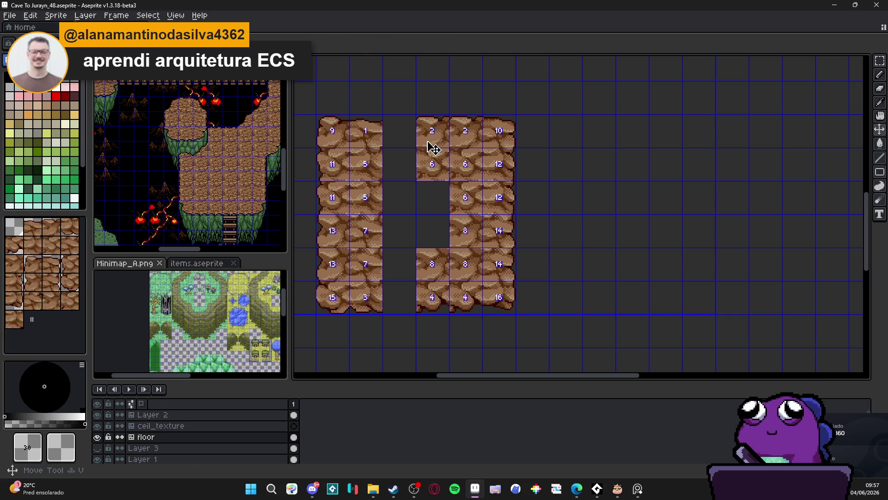
mouse_move(417, 115)
left_mouse_down()
mouse_move(448, 147)
mouse_move(449, 314)
left_mouse_up()
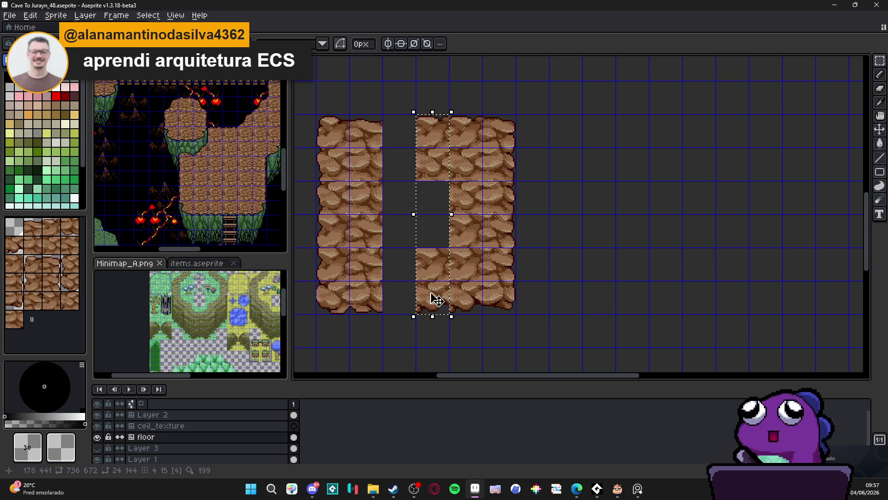
scroll(435, 300, "down", 1)
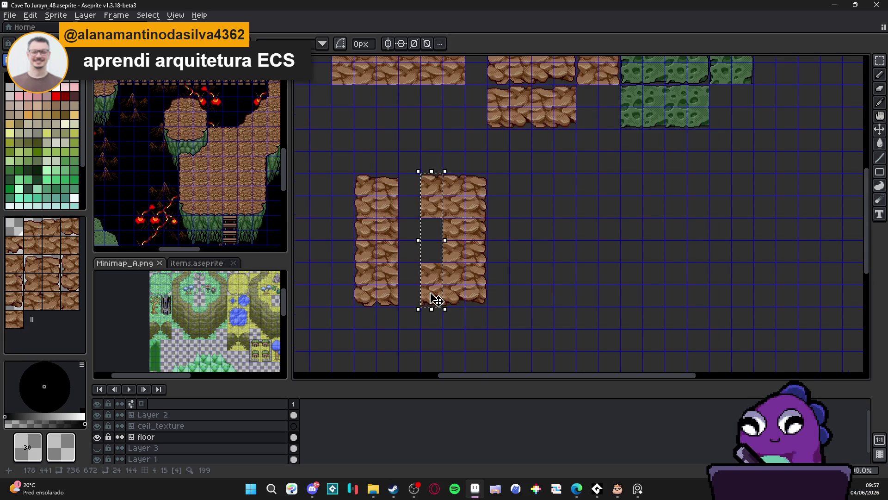
scroll(435, 300, "up", 1)
scroll(432, 301, "down", 3)
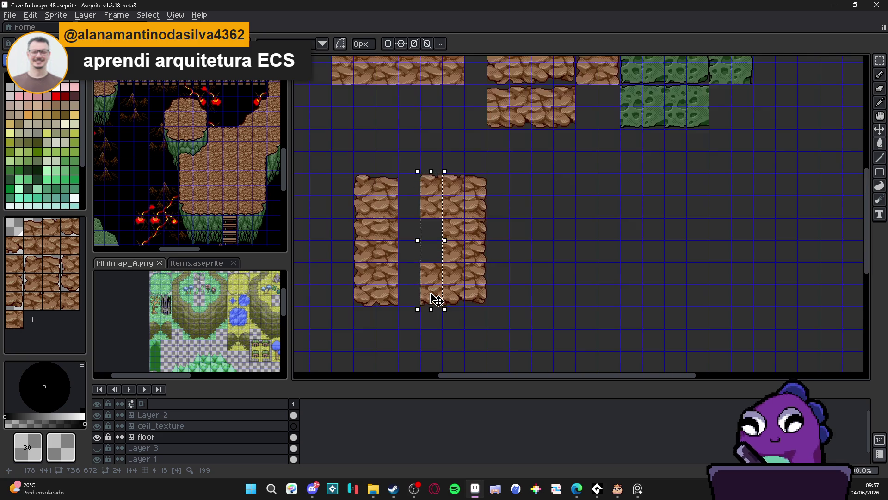
scroll(470, 326, "up", 3)
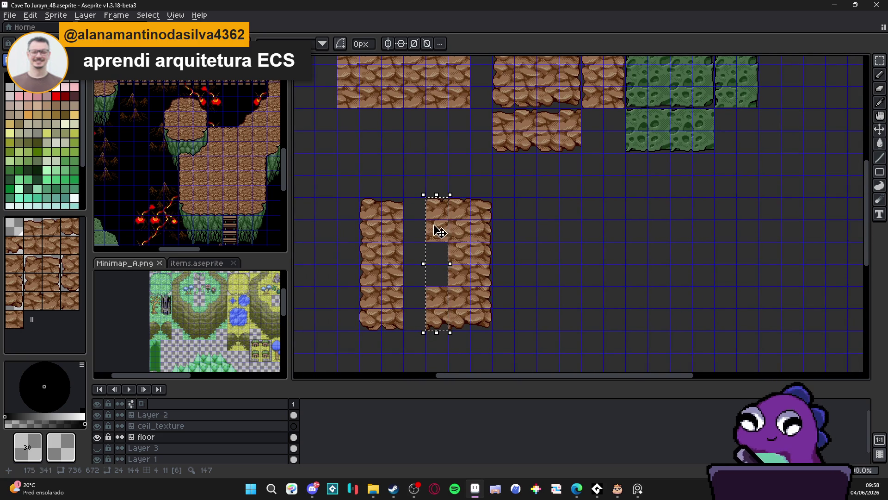
left_click(436, 206)
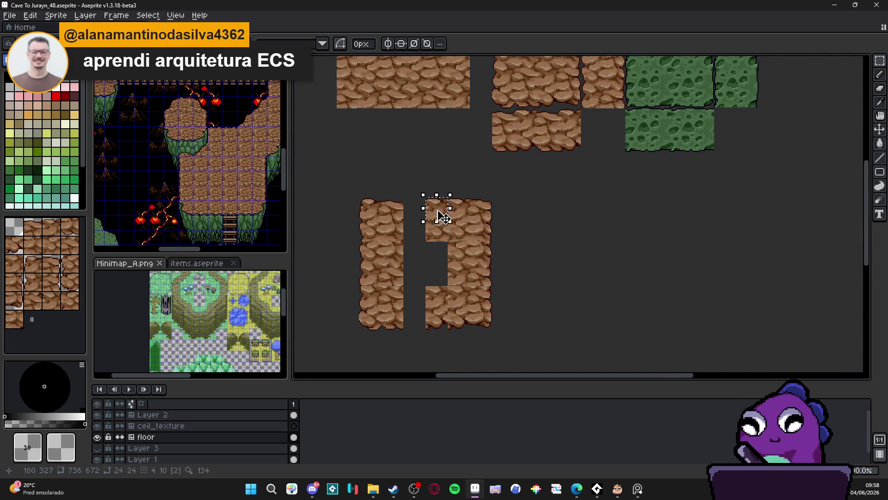
Delete the holed rock block, then undo back to the block split into two parts.
left_click_drag(440, 208, 481, 318)
key("Delete")
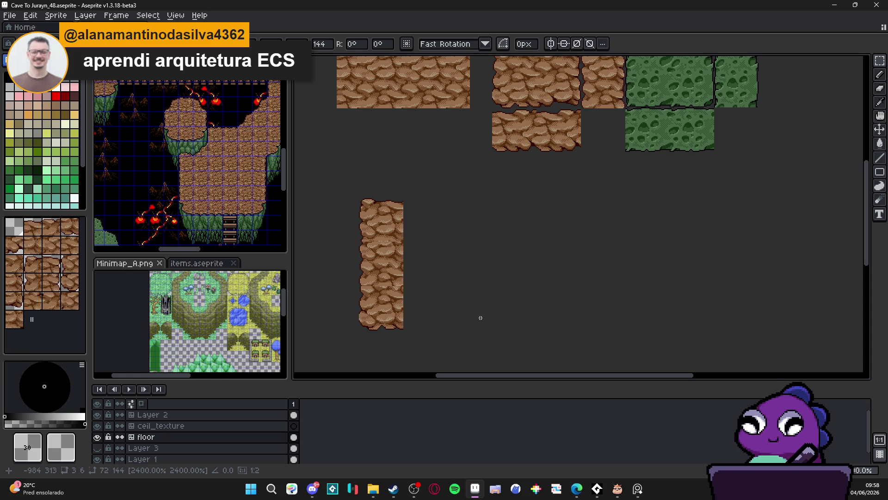
key("ctrl+z")
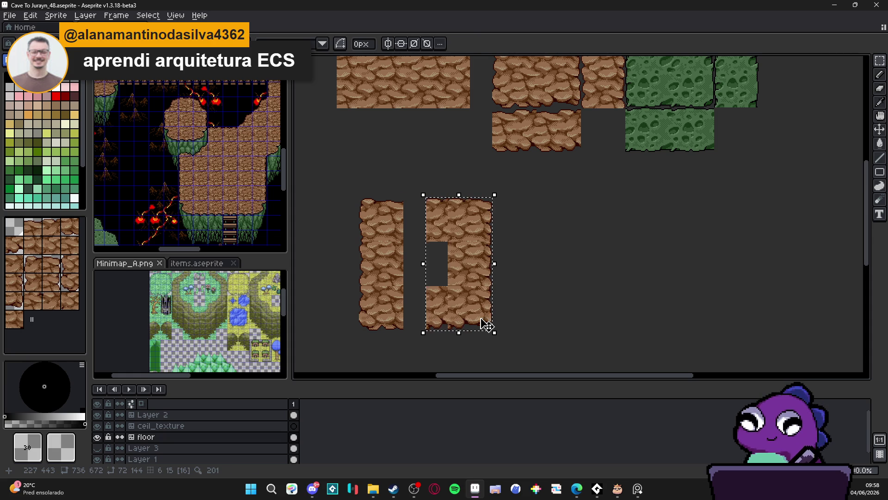
key("ctrl+z")
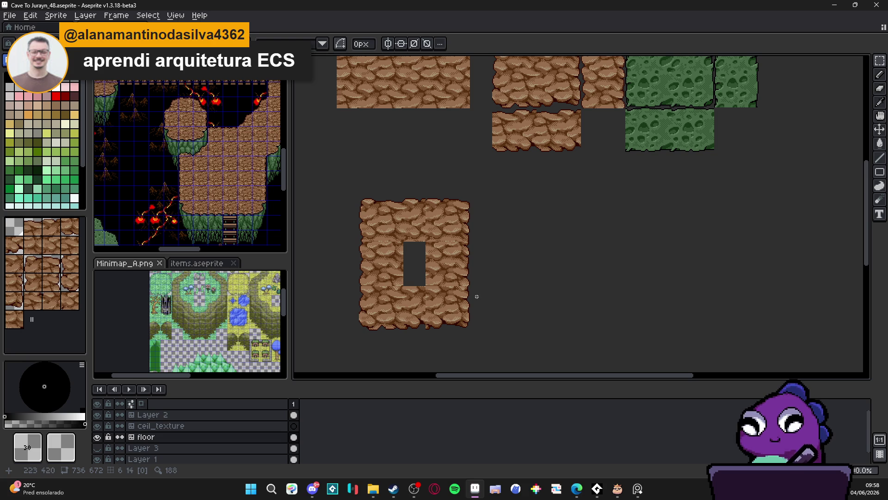
key("ctrl+shift+d")
key("Right")
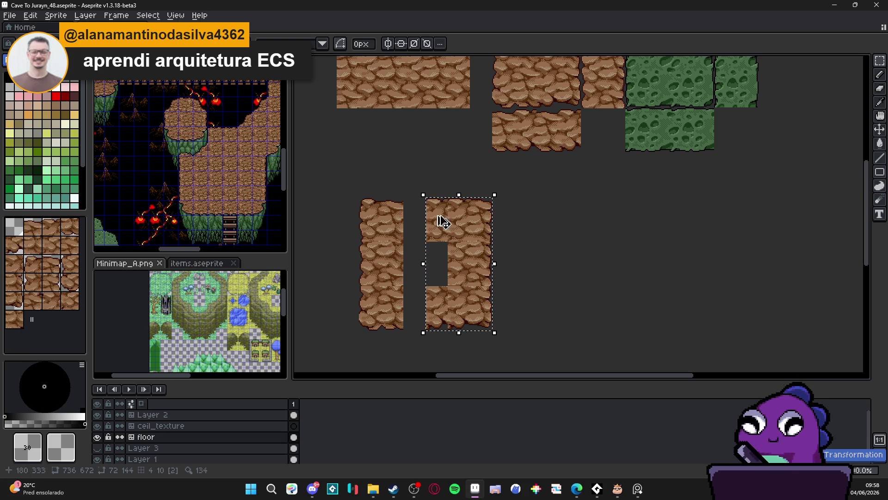
key("ctrl+d")
Erase the left column of the right rock block and cut-paste the remaining right column.
mouse_move(434, 207)
left_mouse_down()
mouse_move(437, 319)
mouse_move(436, 301)
left_mouse_up()
mouse_move(447, 198)
left_mouse_down()
mouse_move(492, 330)
mouse_move(484, 314)
left_mouse_up()
key("ctrl+x")
key("ctrl+v")
Turn the tile grid on and pan across the two rock columns and tile sets above.
key("ctrl+apostrophe")
key("ctrl+apostrophe")
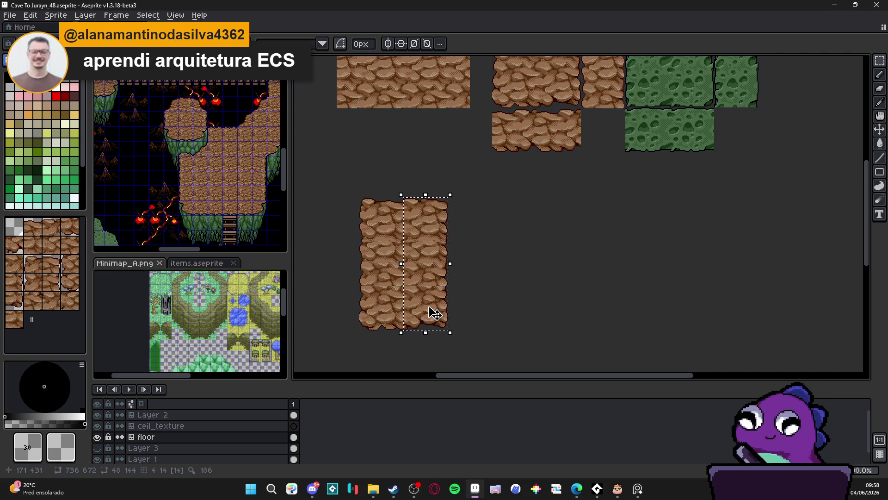
scroll(399, 272, "up", 1)
scroll(398, 272, "down", 2)
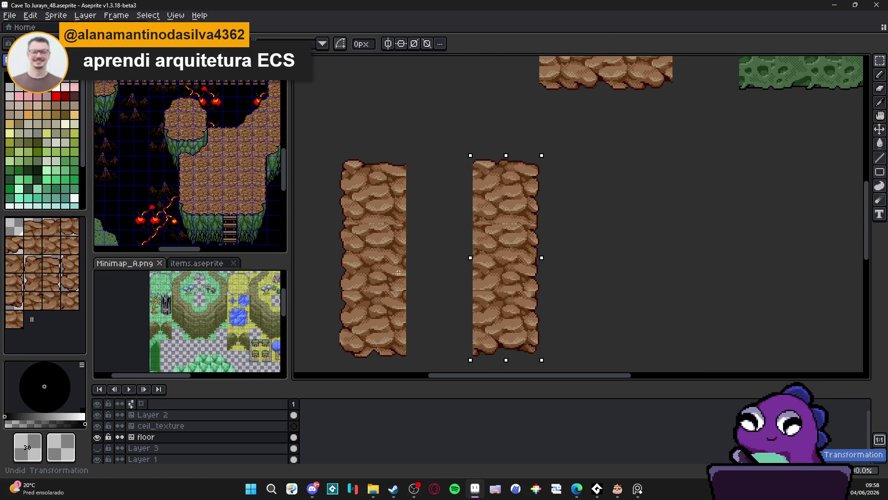
left_click_drag(496, 215, 476, 272)
scroll(475, 272, "down", 1)
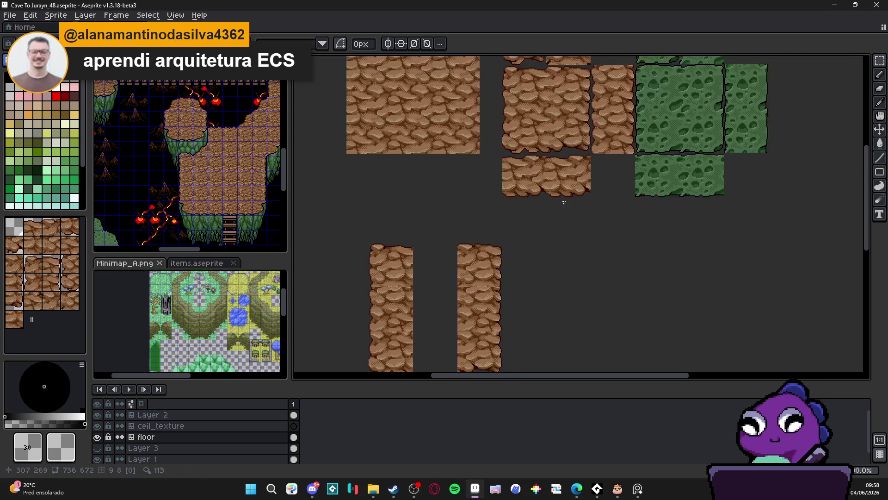
mouse_move(540, 135)
left_mouse_down()
mouse_move(541, 235)
mouse_move(541, 189)
left_mouse_up()
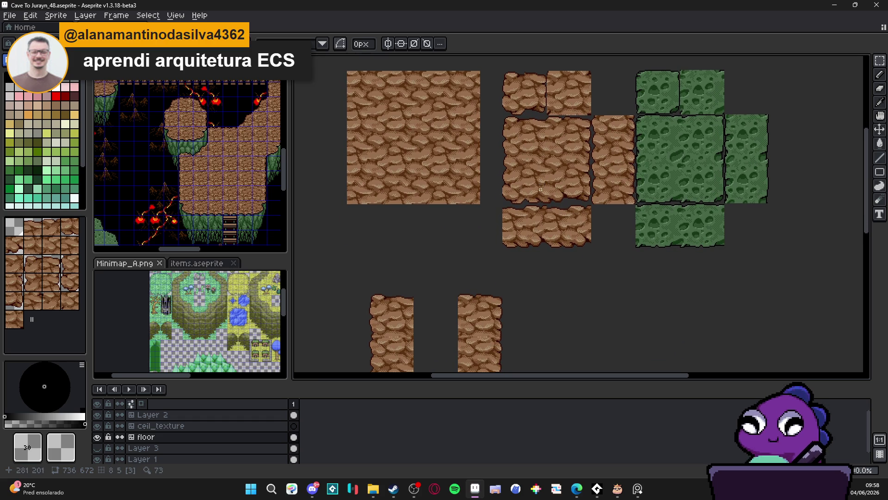
left_click_drag(523, 120, 554, 170)
key("ctrl+apostrophe")
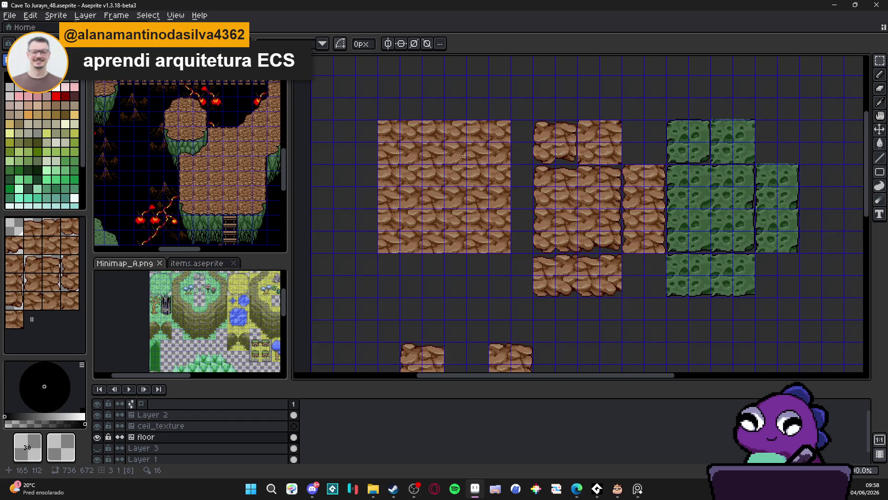
key("v")
left_click_drag(587, 202, 600, 146)
key("v")
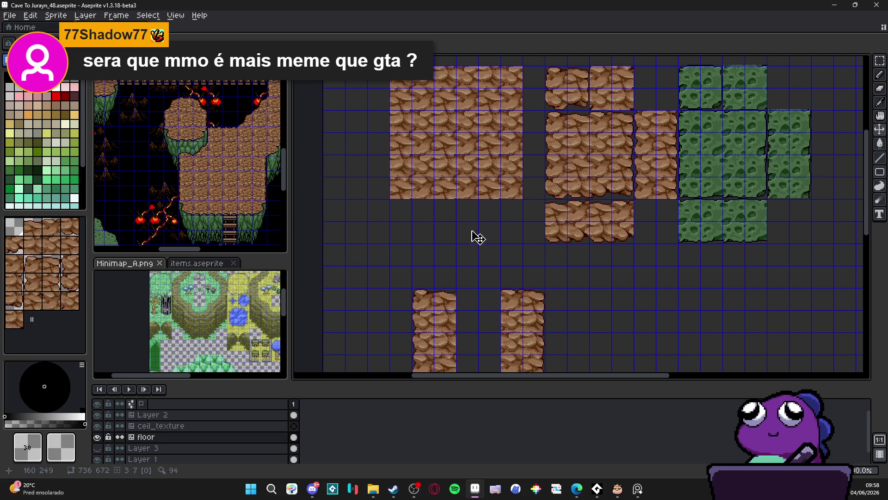
Marquee-select both rock columns and delete them, leaving only the tile sets.
mouse_move(425, 305)
left_mouse_down()
mouse_move(415, 295)
mouse_move(406, 246)
left_mouse_up()
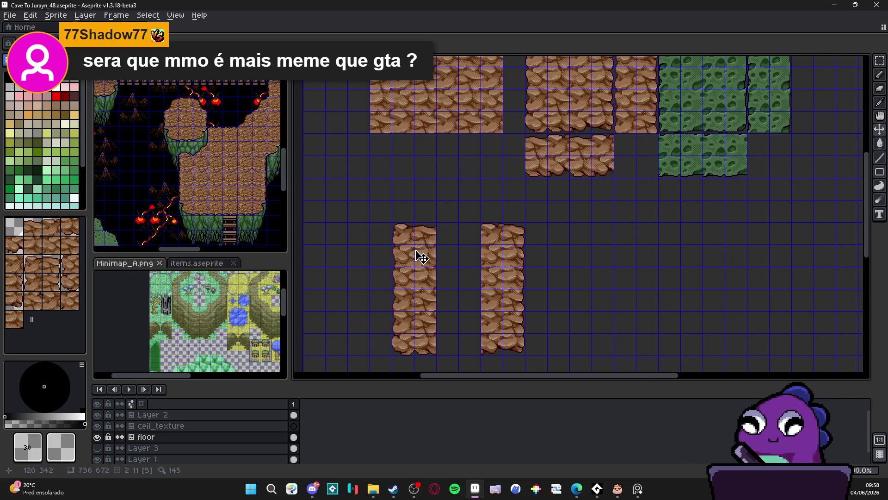
key("m")
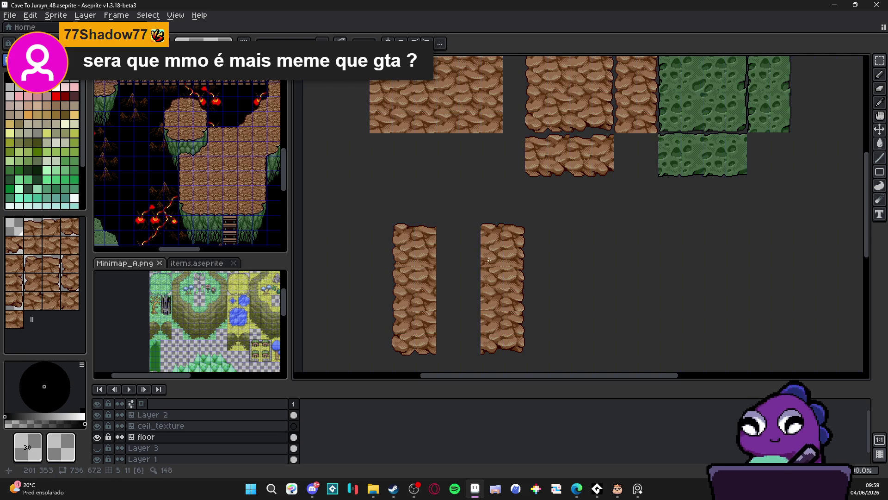
scroll(492, 260, "down", 2)
scroll(491, 257, "up", 2)
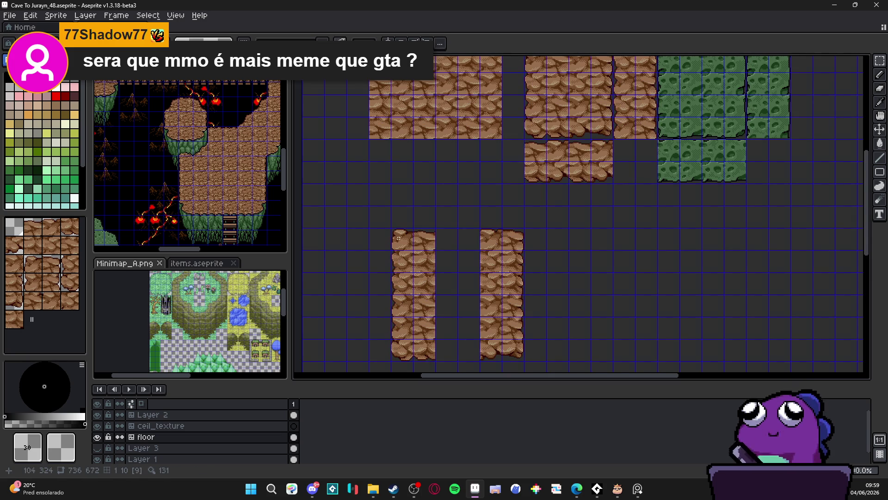
left_click_drag(391, 229, 524, 360)
key("Delete")
scroll(498, 333, "down", 2)
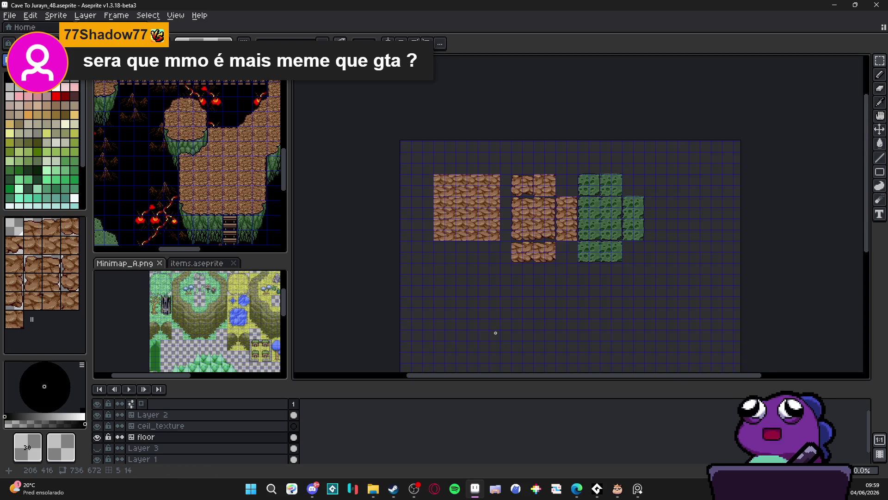
scroll(474, 240, "up", 2)
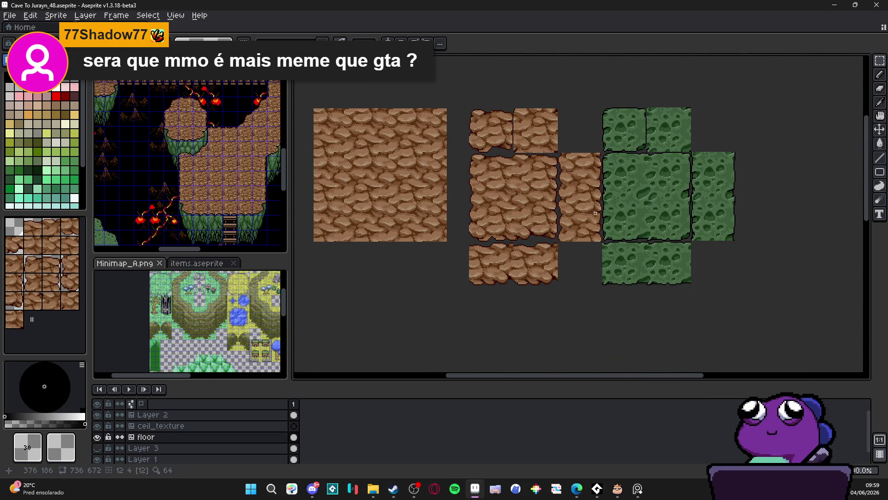
Bring up the Cave To Jurayn_ref reference map and pan around it.
scroll(555, 225, "down", 1)
scroll(221, 190, "up", 1)
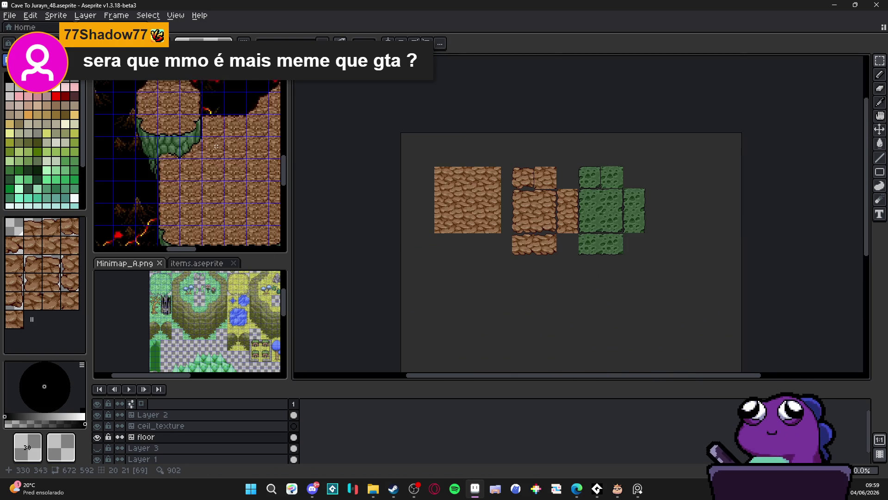
scroll(217, 180, "down", 1)
scroll(213, 160, "up", 1)
scroll(180, 148, "down", 1)
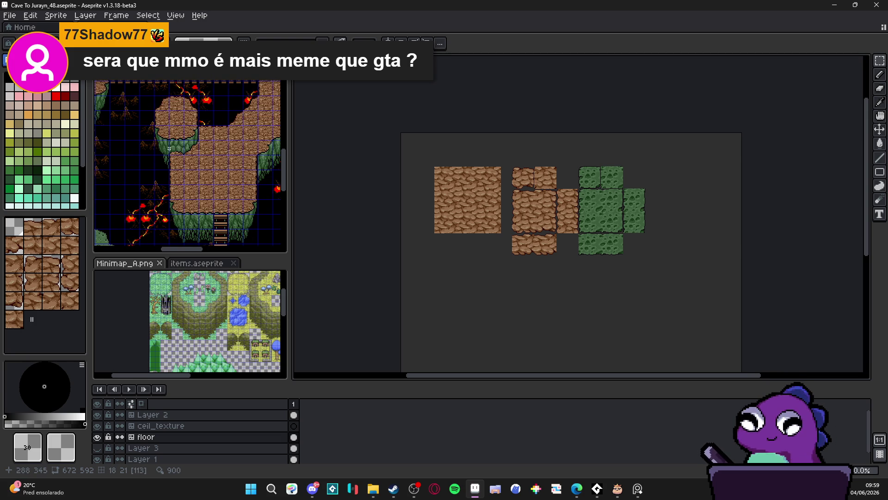
scroll(168, 148, "down", 2)
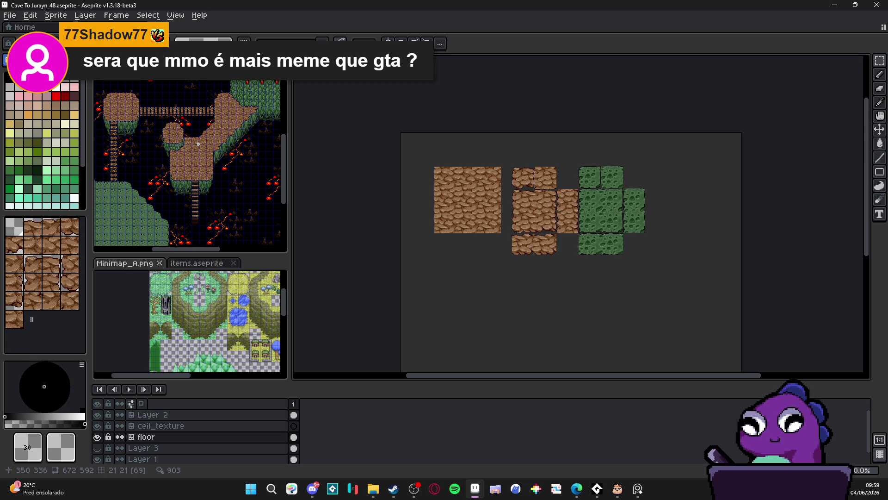
mouse_move(198, 144)
left_mouse_down()
mouse_move(175, 194)
mouse_move(113, 219)
mouse_move(123, 216)
left_mouse_up()
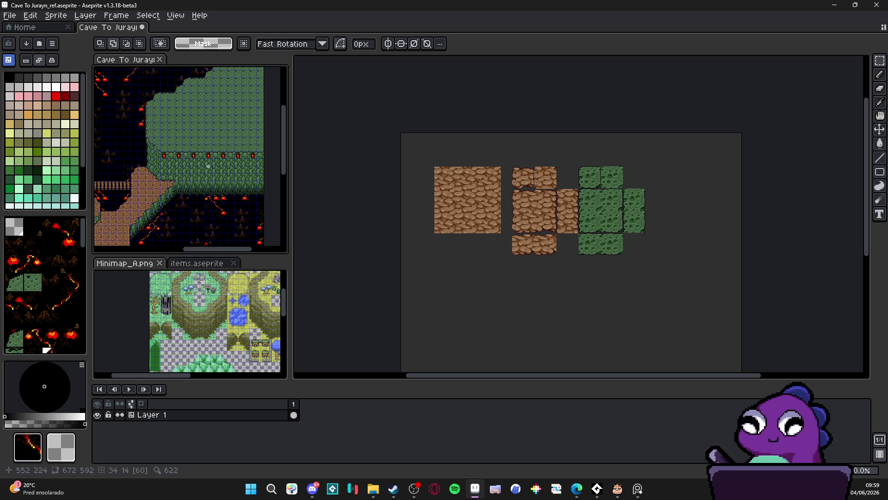
Open Sprite Size for the Cave To Jurayn_ref map and select the Percentage Width field.
key("v")
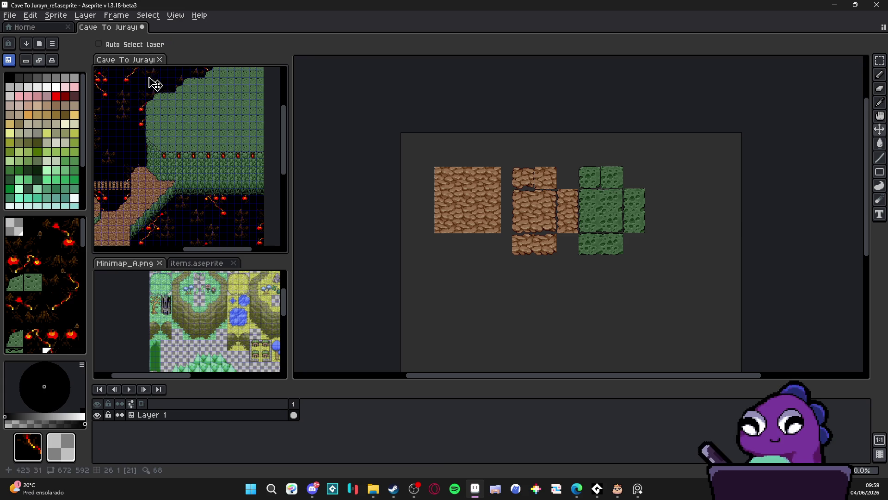
left_click(56, 15)
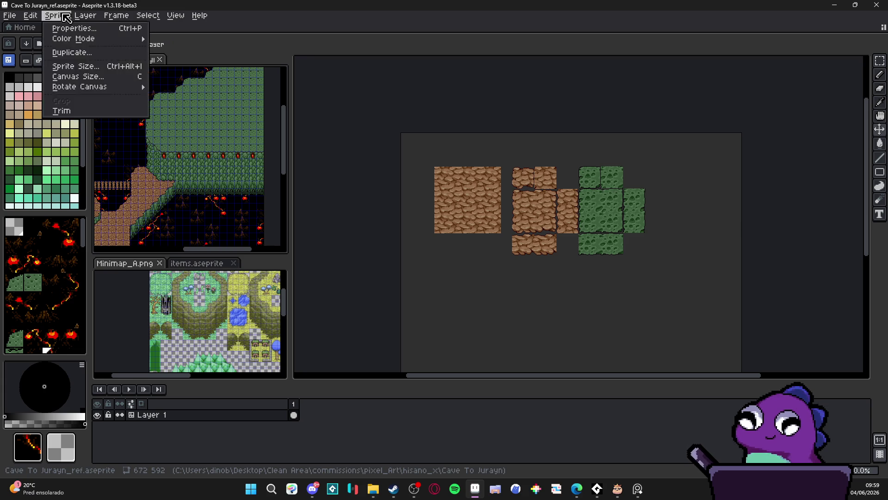
left_click(76, 71)
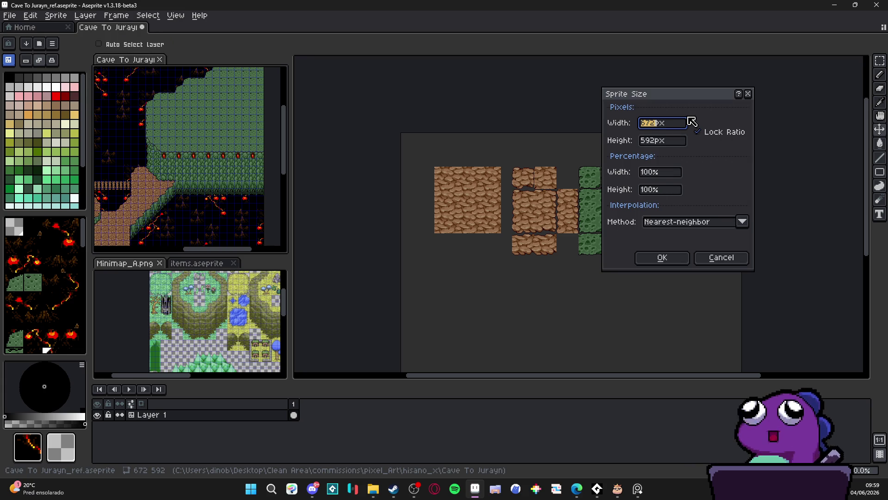
left_click(657, 175)
Resize the reference map to 400%, enlarging it to 2688×2368 pixels.
type("0")
key("Return")
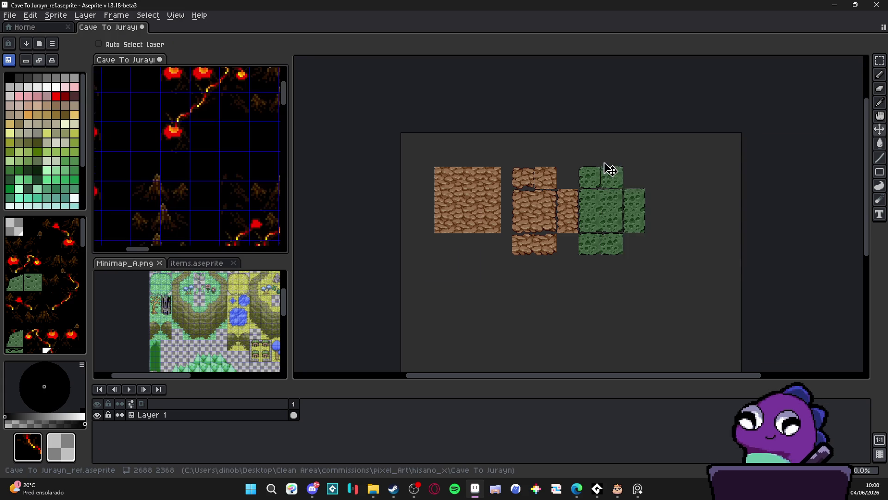
scroll(234, 188, "down", 2)
scroll(244, 174, "up", 2)
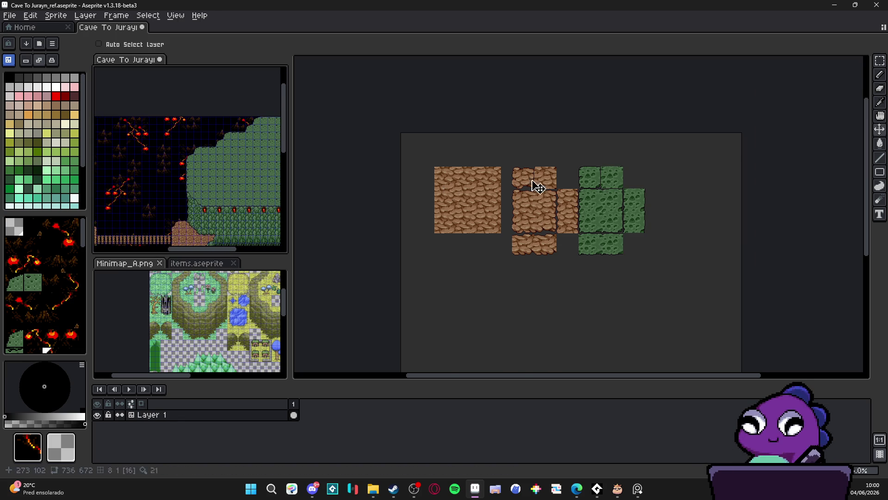
scroll(555, 183, "up", 3)
Copy a grass tile from the 48px tilemap's Layer 2 and paste it onto the reference map.
left_click(605, 164)
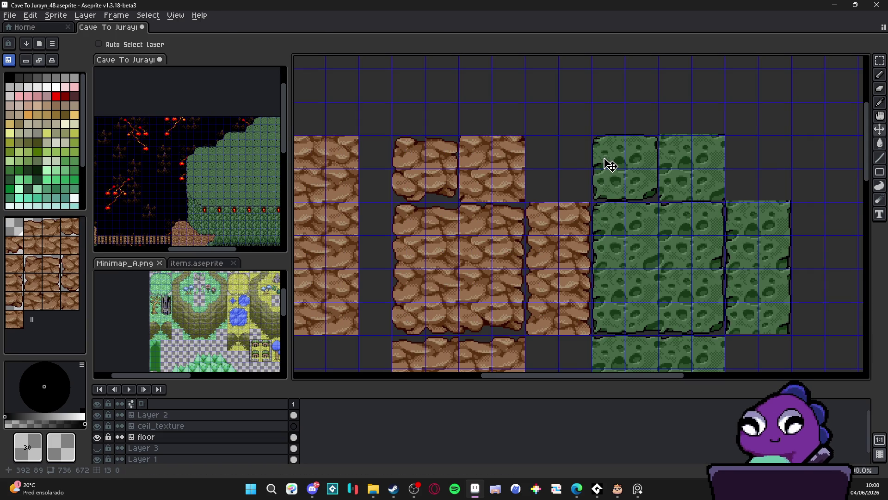
scroll(197, 146, "up", 3)
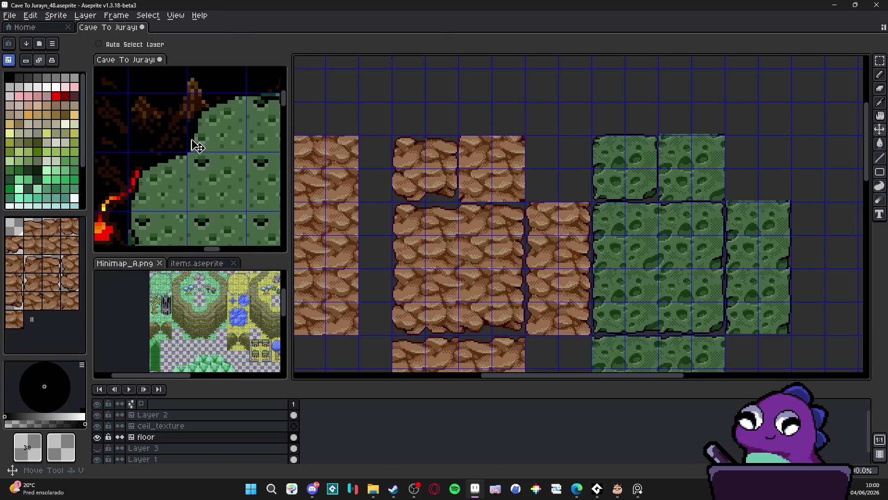
left_click(607, 157, "ctrl")
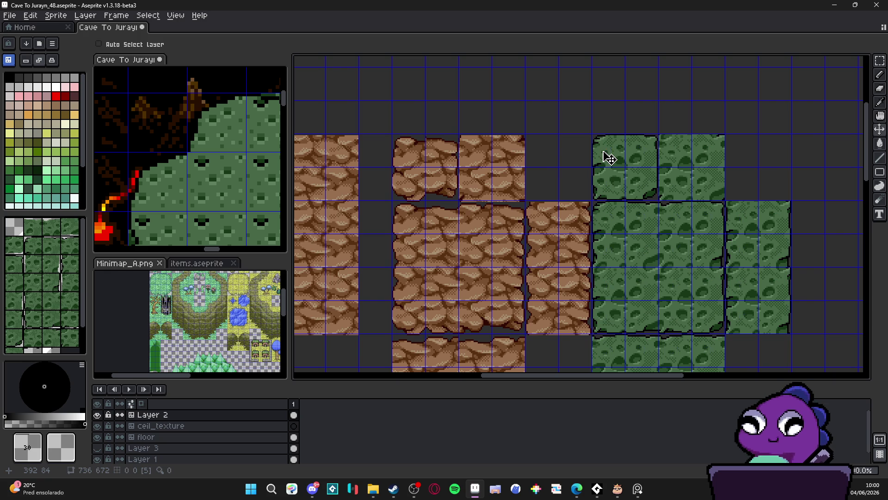
left_click(667, 241)
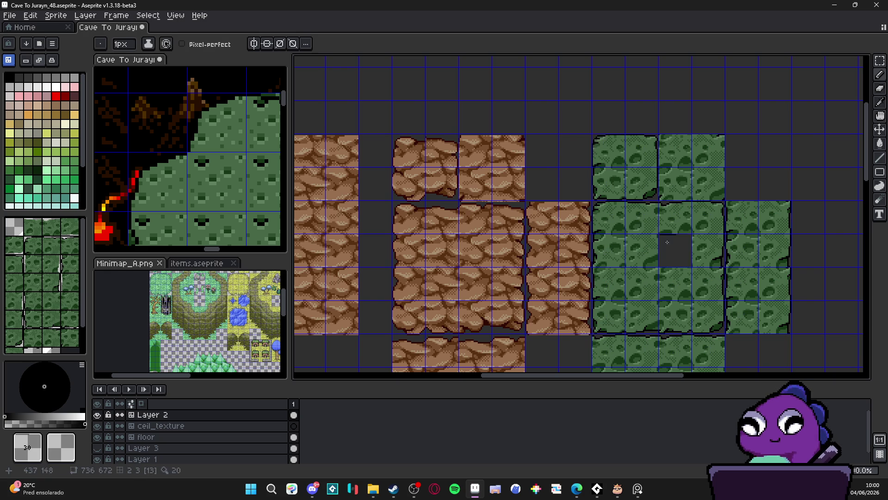
key("ctrl")
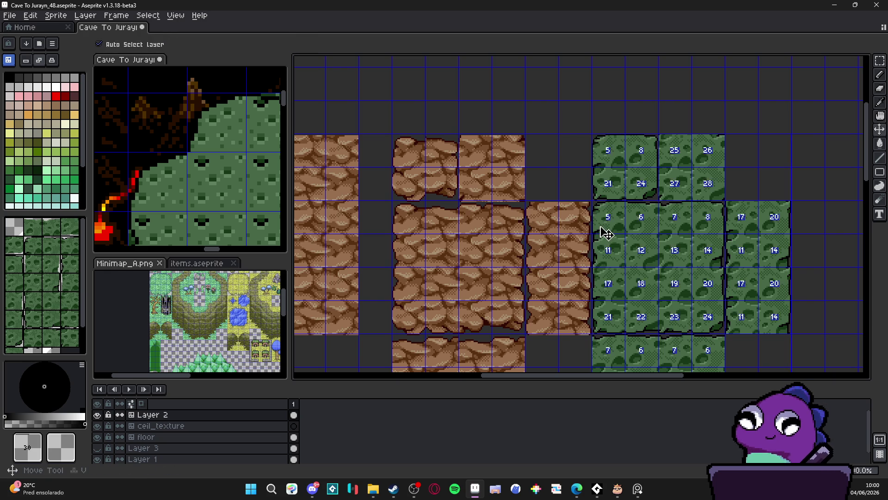
key("ctrl+c")
scroll(208, 132, "up", 2)
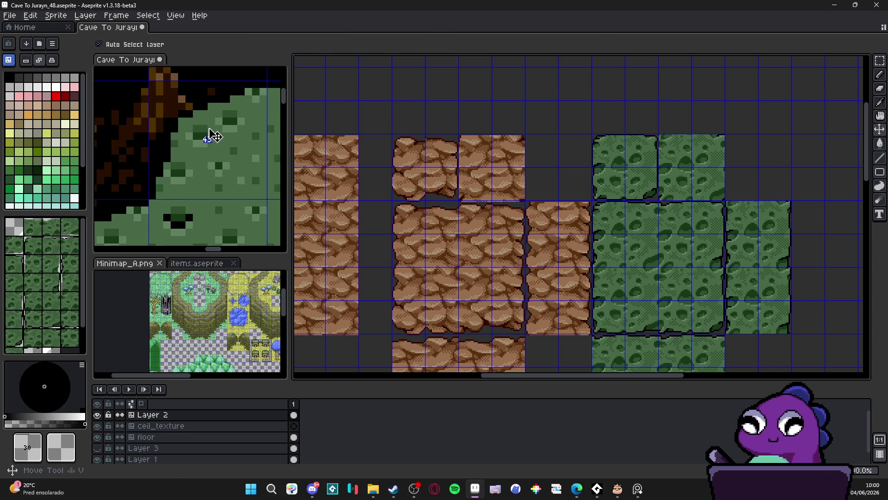
left_click(211, 136)
key("ctrl+v")
scroll(213, 188, "down", 2)
scroll(212, 189, "up", 2)
key("Return")
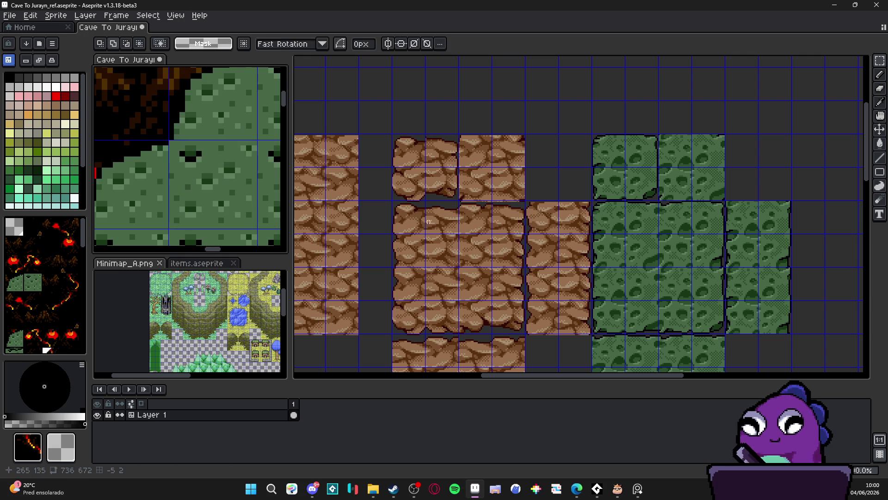
Paste another grass tile onto the reference, then again as plain pixels outside tile mode.
left_click(622, 243)
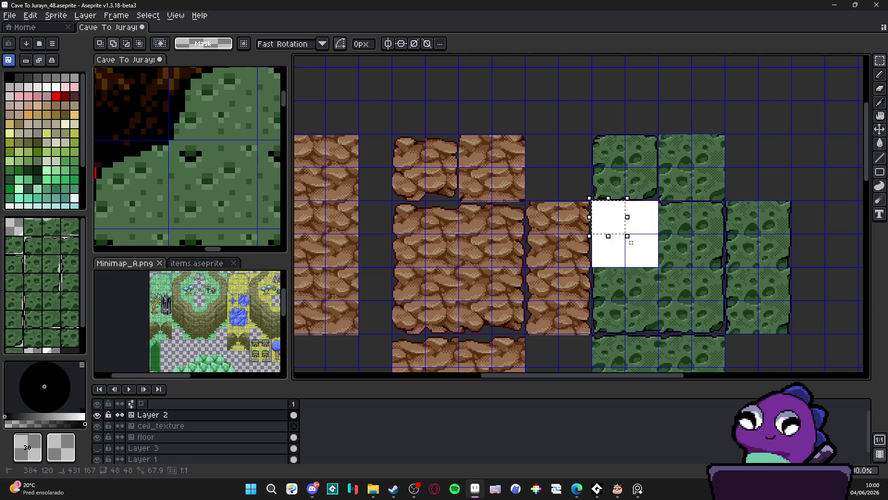
key("ctrl+c")
left_click(204, 119)
scroll(199, 234, "up", 2)
key("ctrl+v")
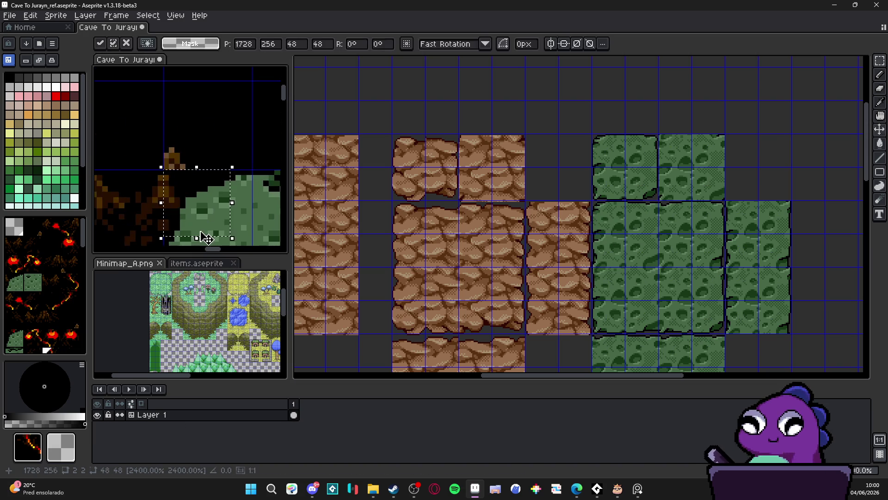
scroll(209, 196, "down", 1)
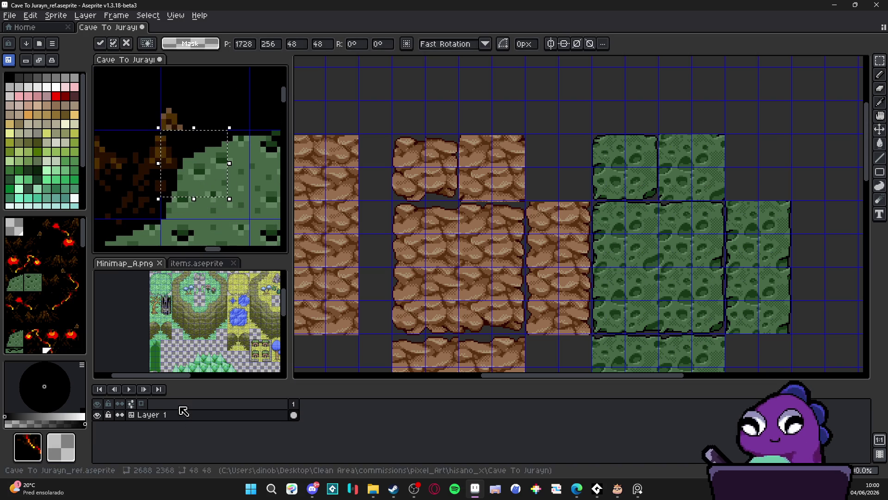
key("Return")
scroll(172, 204, "down", 3)
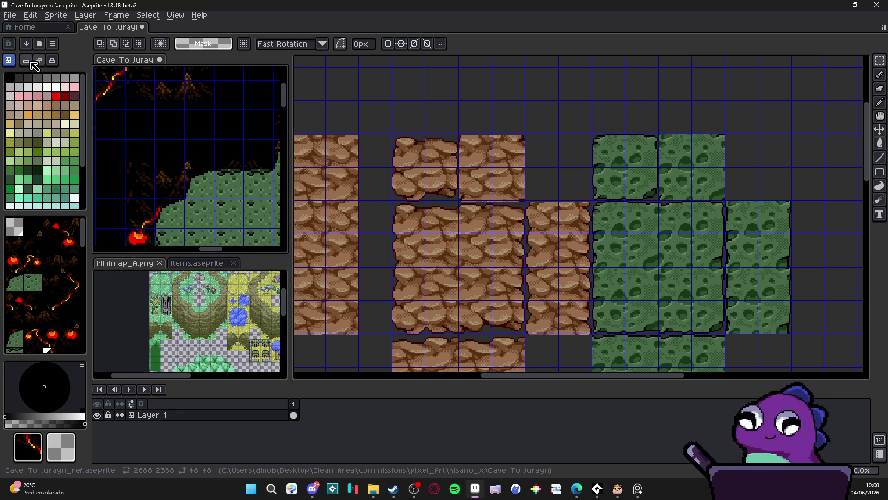
key("Tab")
key("ctrl+v")
scroll(200, 133, "up", 3)
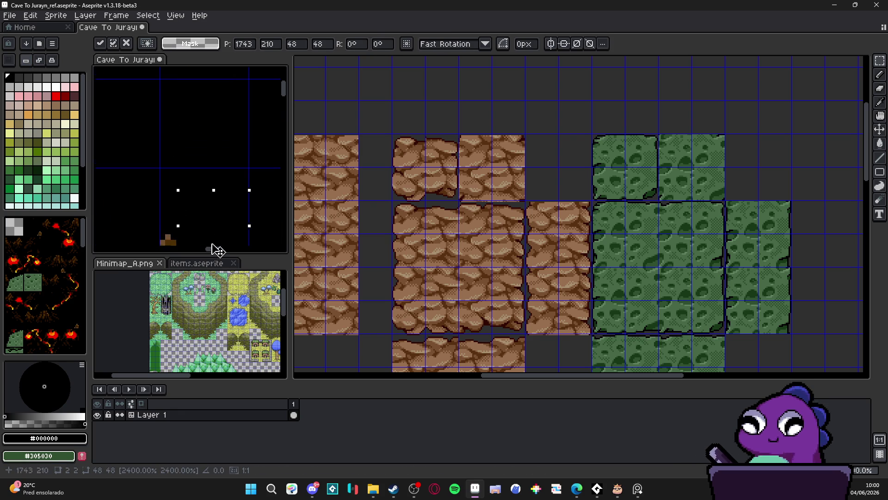
scroll(204, 148, "down", 1)
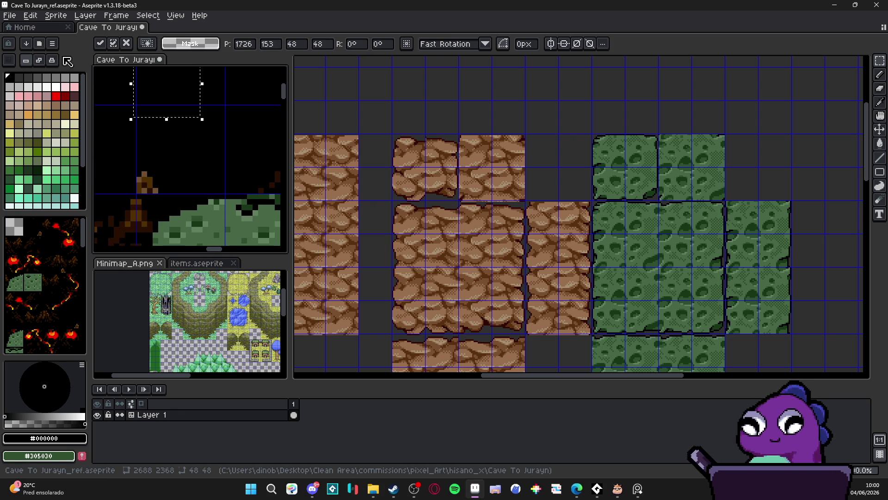
key("Return")
scroll(174, 104, "down", 2)
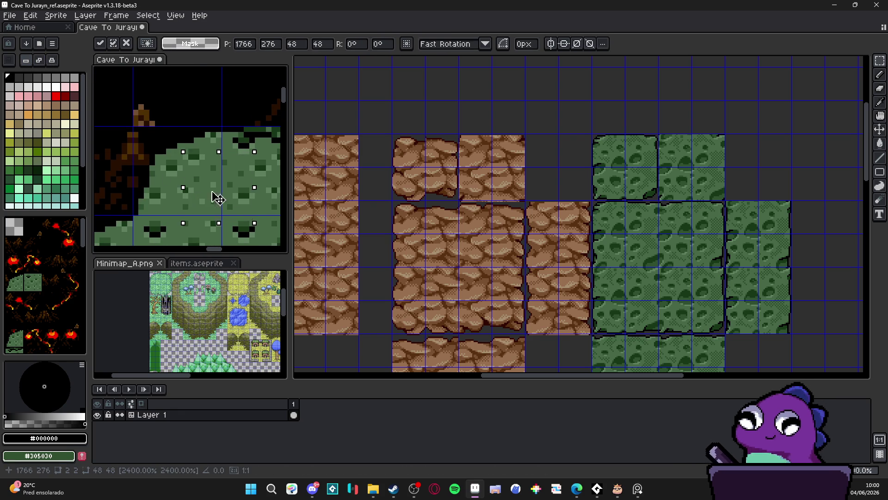
Select a tile-sized grass area on the reference, then undo the paste to restore the original.
key("v")
left_click(613, 226)
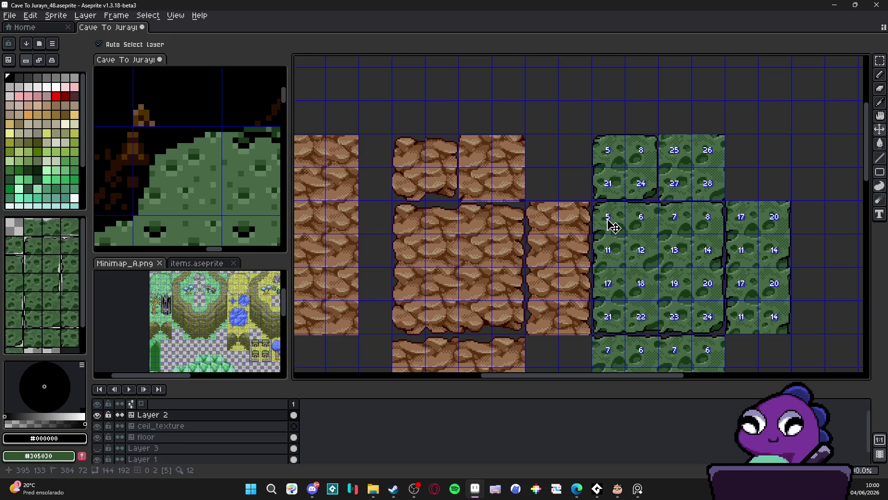
left_click(198, 179)
key("m")
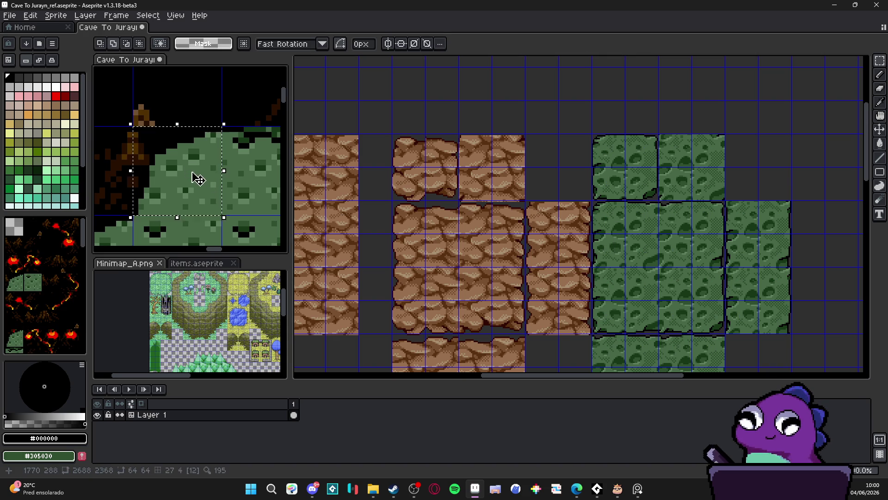
left_click_drag(195, 176, 198, 203)
key("ctrl+z")
key("ctrl+z")
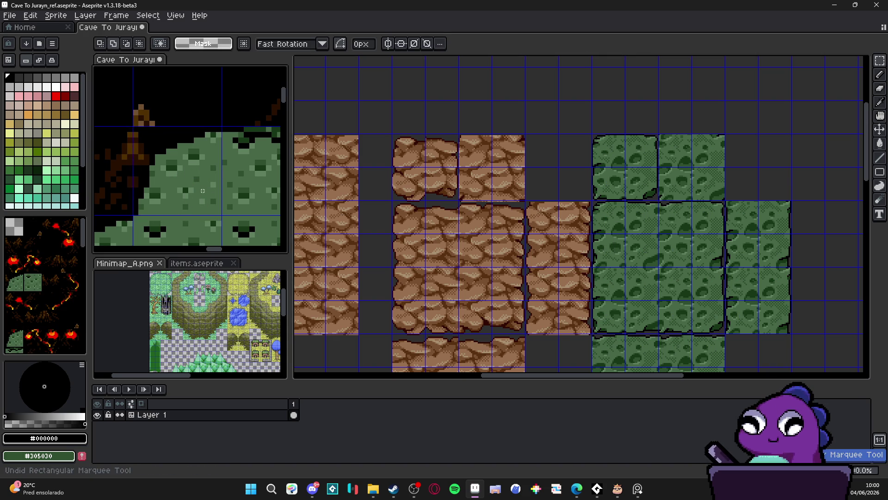
key("ctrl+z")
key("ctrl+z")
key("ctrl+z")
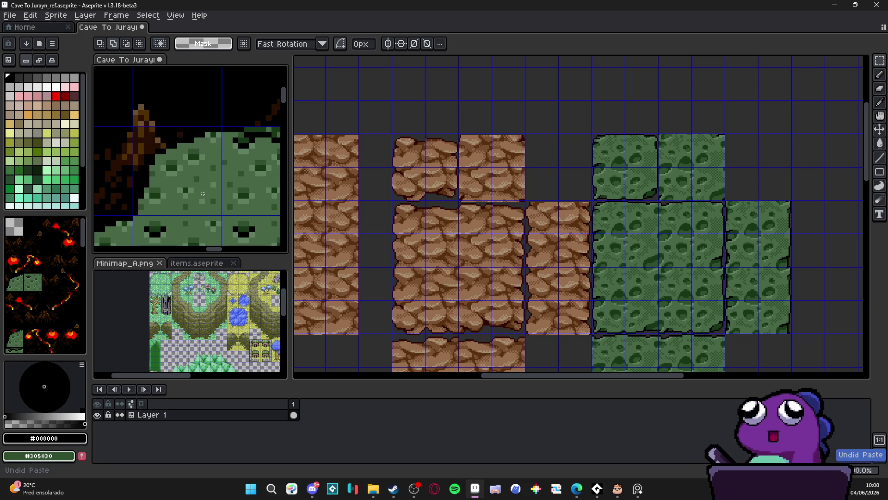
Resize the cave reference map to 300% through Sprite Size.
left_click(56, 15)
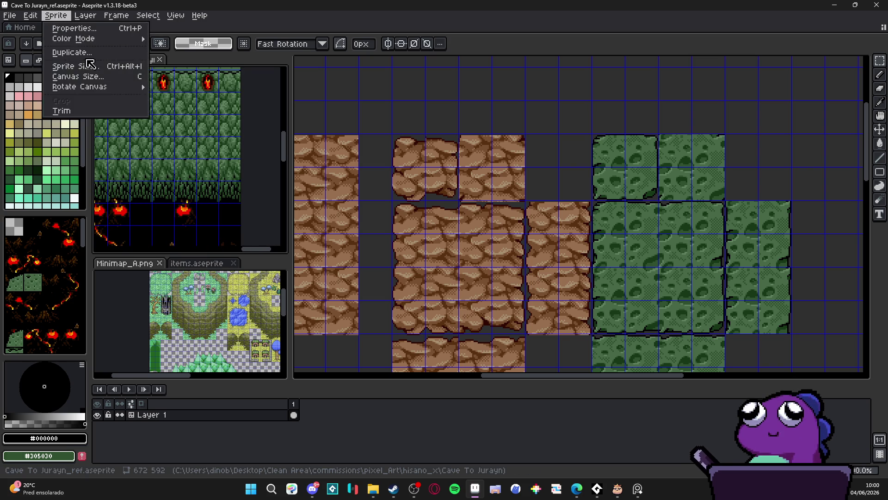
left_click(60, 62)
left_click(658, 174)
type("300")
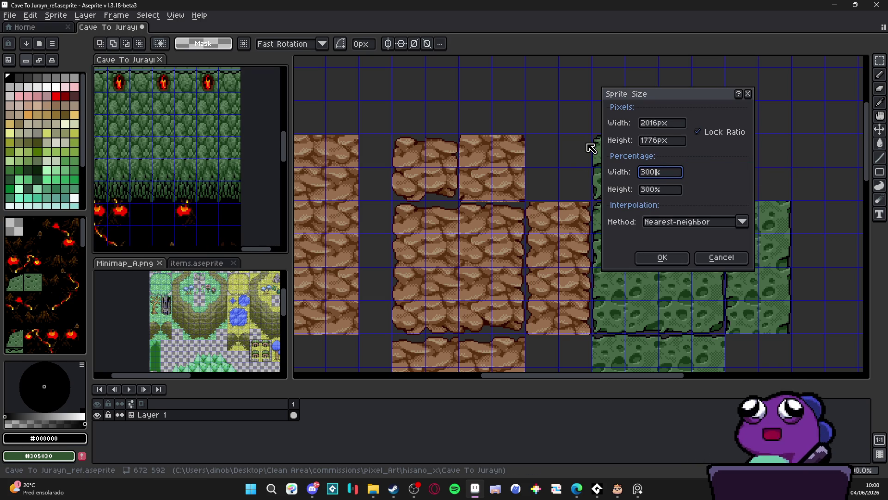
key("Return")
scroll(201, 161, "down", 3)
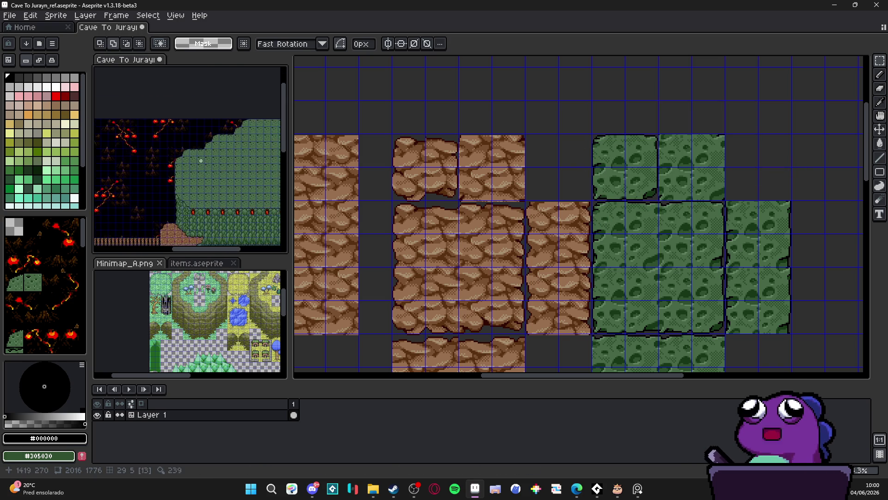
scroll(201, 161, "up", 3)
Select a grass tile in the tilemap and paste it onto the reference map.
key("v")
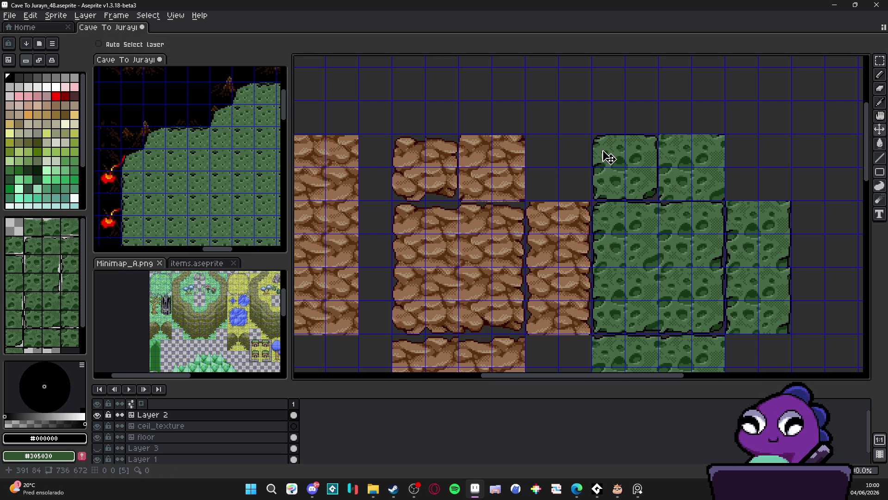
key("m")
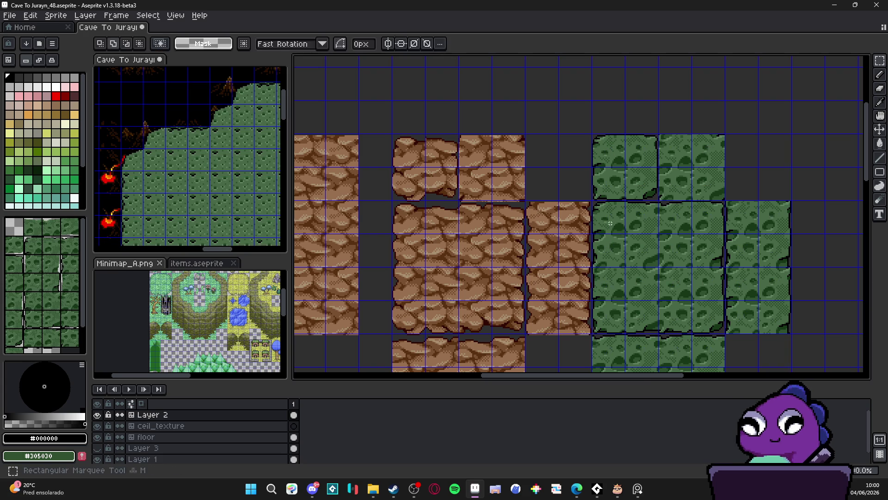
left_click_drag(611, 227, 638, 258)
key("ctrl+d")
scroll(176, 153, "up", 3)
key("v")
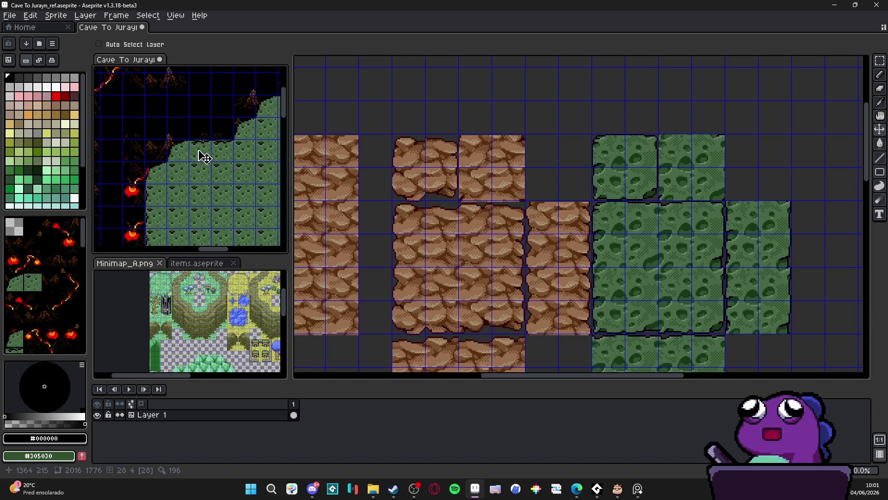
key("ctrl+v")
scroll(188, 116, "up", 3)
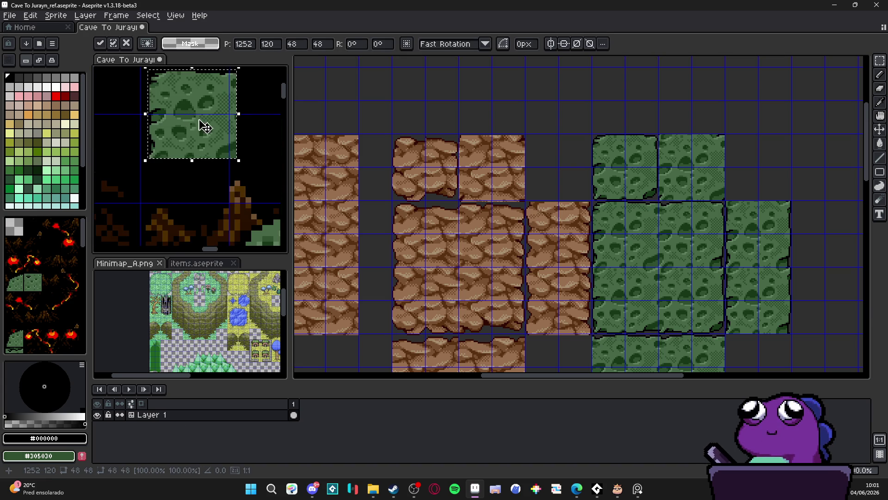
mouse_move(204, 126)
left_mouse_down()
mouse_move(162, 87)
mouse_move(230, 234)
mouse_move(157, 177)
left_mouse_up()
scroll(217, 225, "up", 1)
scroll(216, 224, "down", 1)
scroll(212, 222, "down", 1)
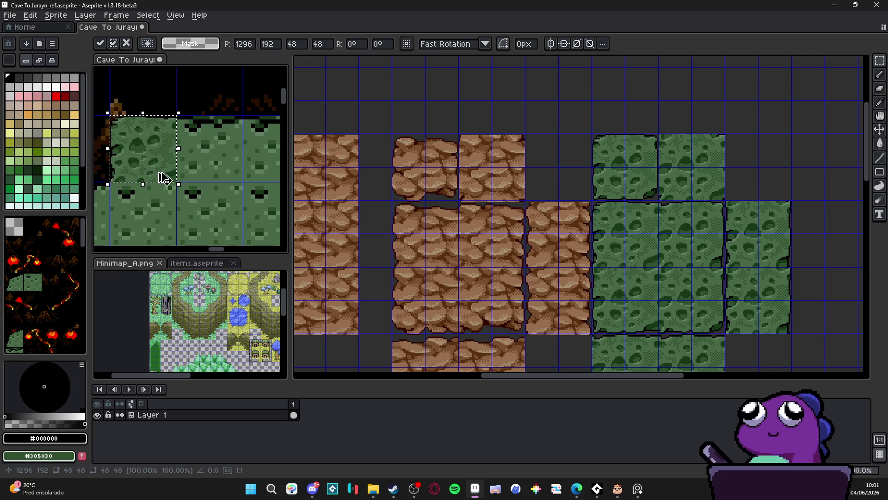
key("Return")
Paste the green grass tile again and drop it on the lava-edge cell.
scroll(163, 170, "down", 2)
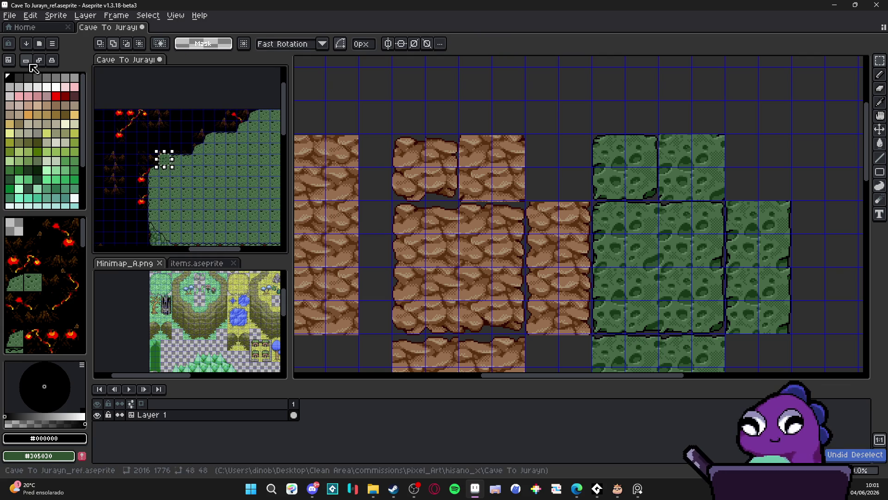
scroll(211, 145, "up", 5)
scroll(211, 145, "down", 3)
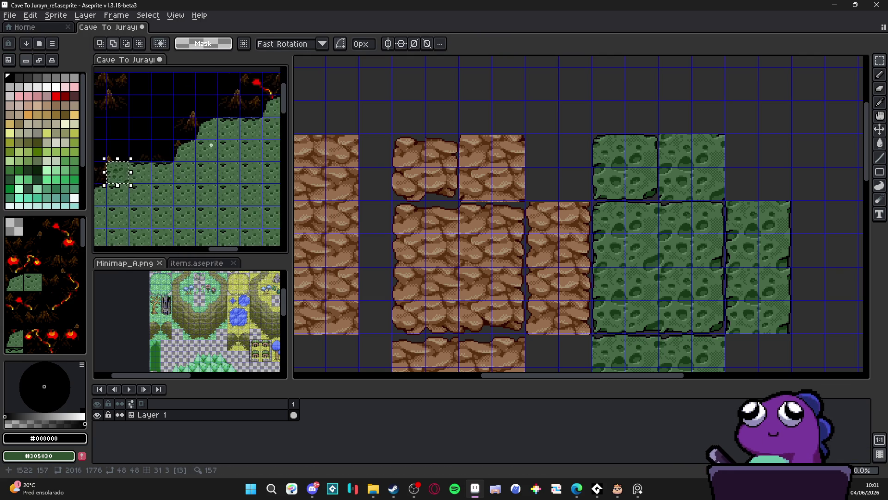
scroll(176, 181, "down", 3)
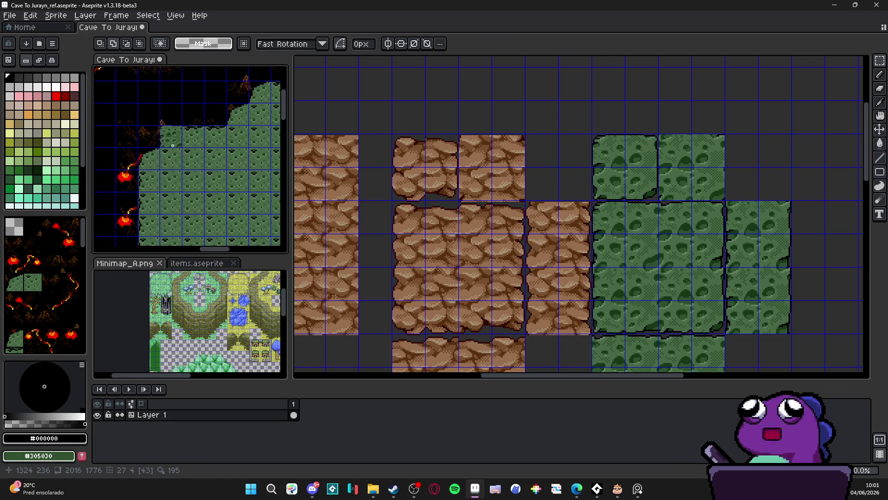
scroll(173, 146, "up", 3)
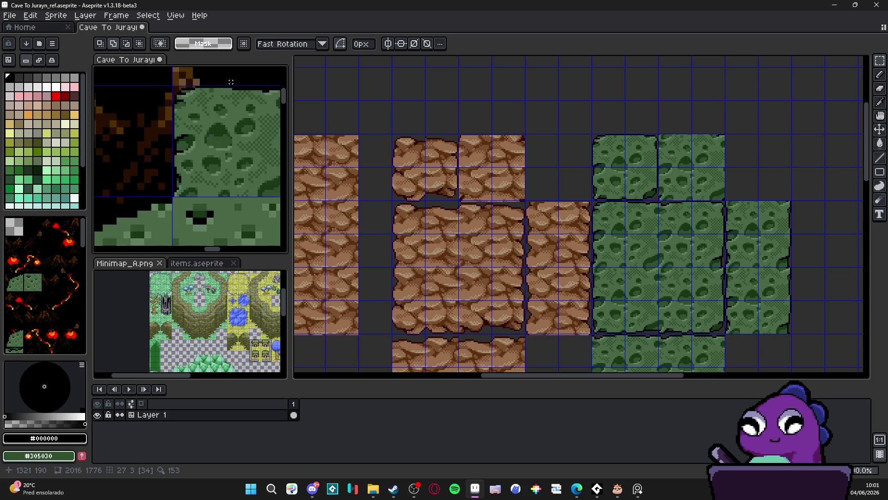
scroll(227, 102, "down", 2)
scroll(206, 121, "up", 2)
key("ctrl+v")
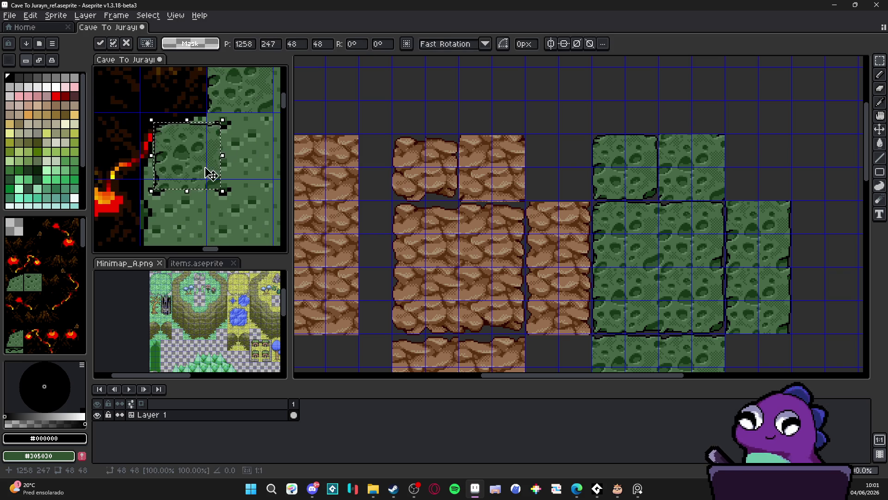
left_click_drag(206, 170, 175, 148)
scroll(175, 149, "up", 1)
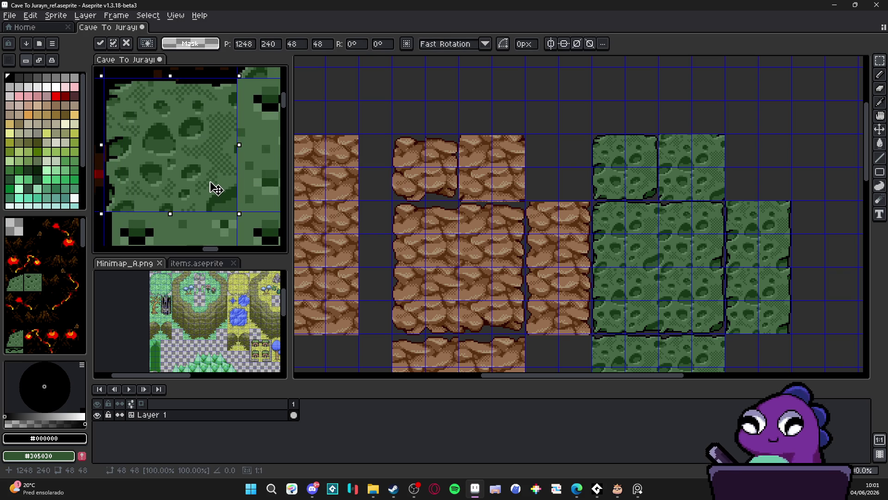
key("Return")
scroll(210, 181, "down", 3)
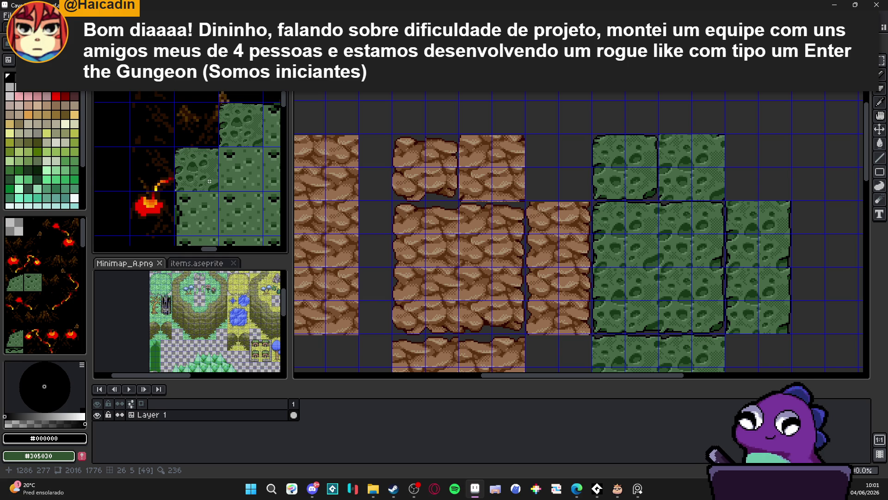
Undo to restore the previous selection, then deselect it on the reference map.
scroll(209, 182, "down", 3)
scroll(188, 184, "up", 1)
key("ctrl+z")
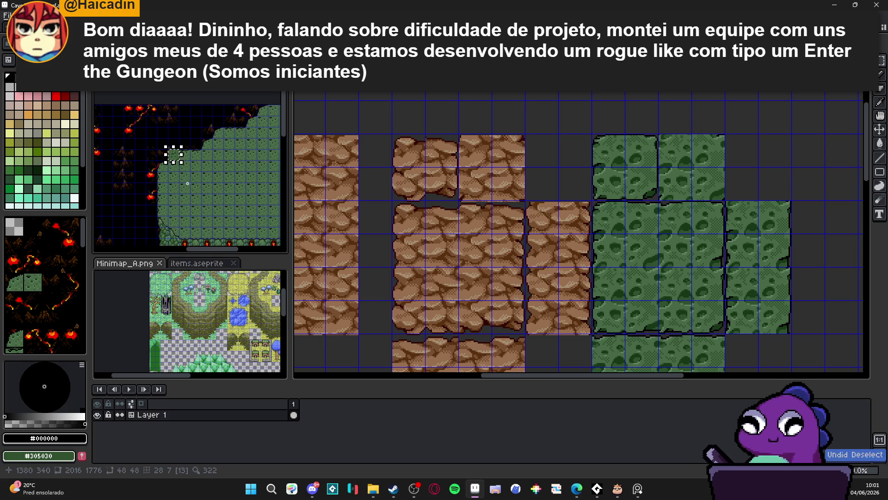
left_click(187, 184)
scroll(182, 187, "left", 3)
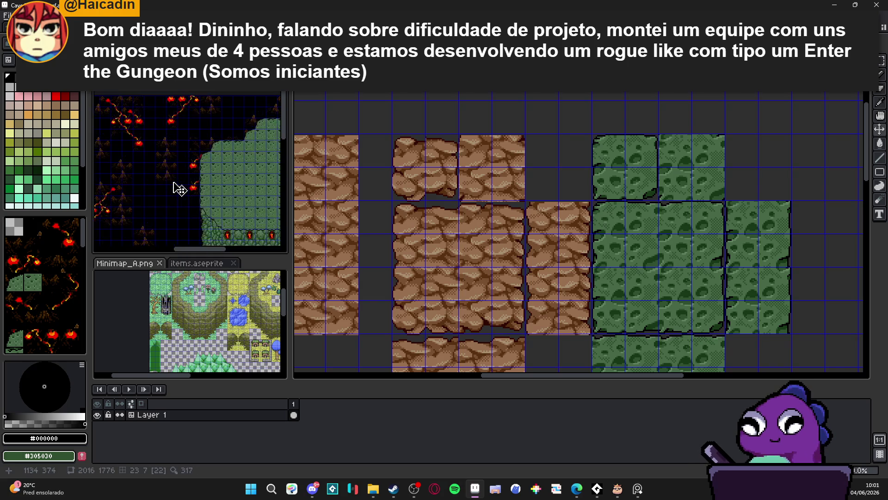
scroll(180, 190, "up", 3)
scroll(181, 189, "down", 2)
scroll(204, 162, "up", 2)
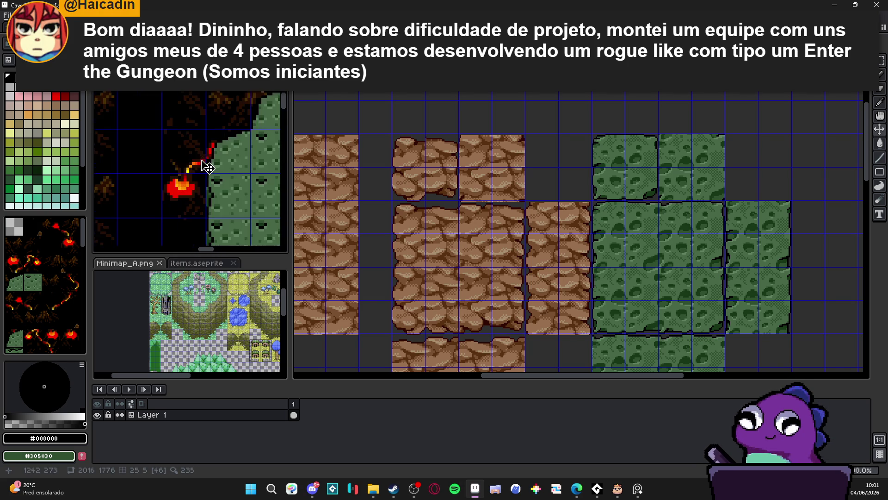
scroll(201, 139, "down", 2)
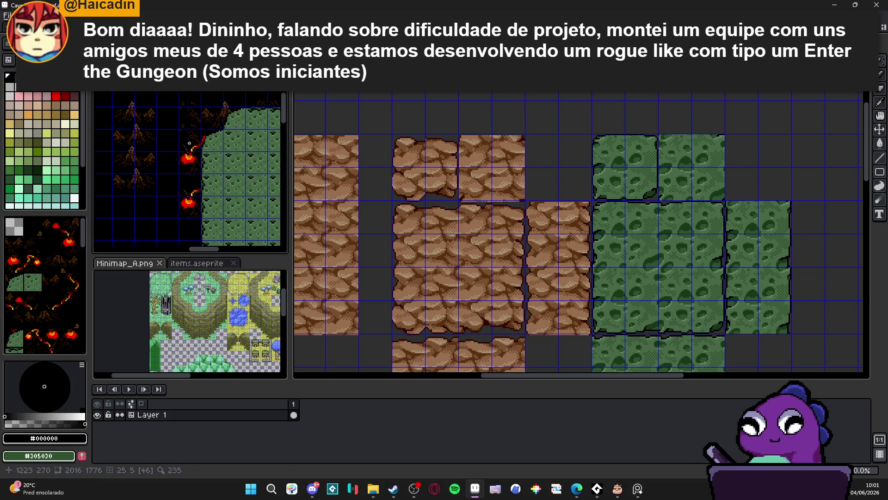
scroll(215, 146, "up", 2)
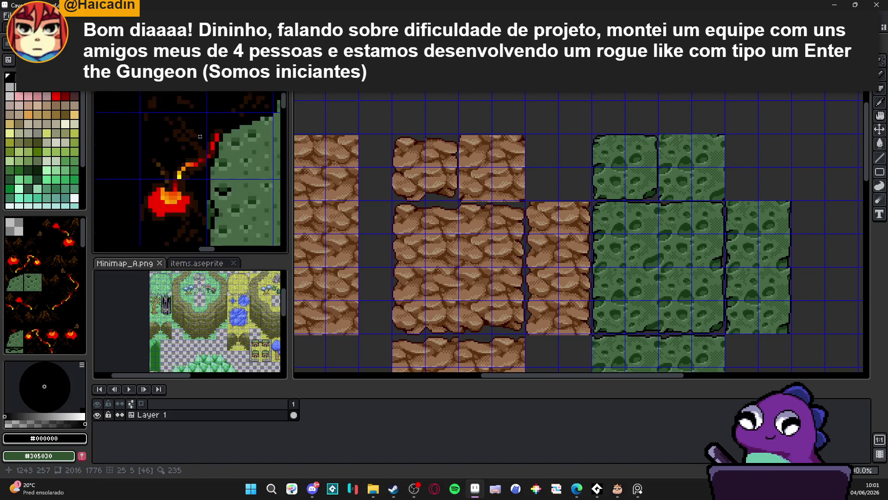
scroll(218, 148, "down", 2)
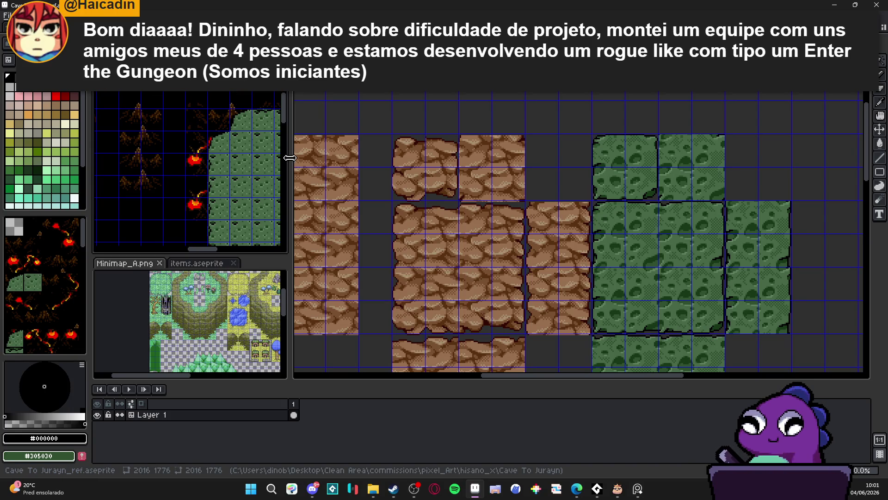
Widen the reference map's editor, shrink the minimap panel, and pan the map up-right.
left_click_drag(290, 158, 430, 170)
left_click_drag(370, 255, 370, 352)
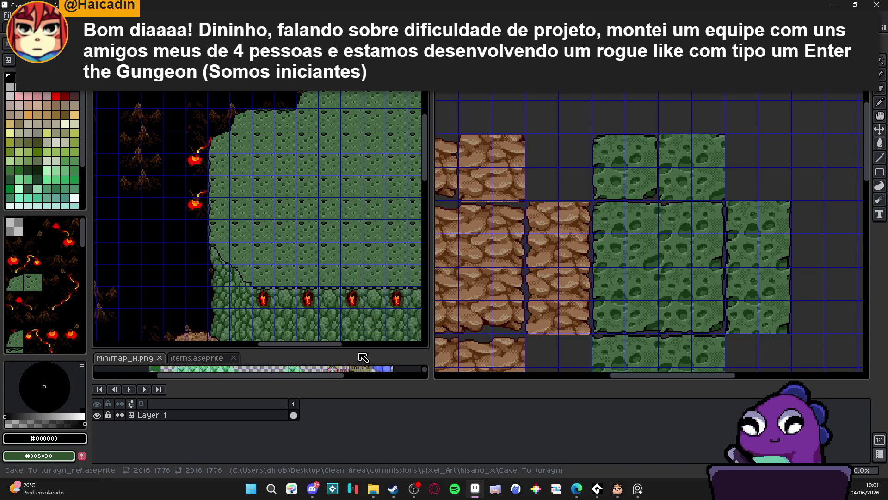
mouse_move(238, 314)
left_mouse_down()
mouse_move(239, 247)
mouse_move(284, 195)
left_mouse_up()
left_click_drag(330, 322, 294, 234)
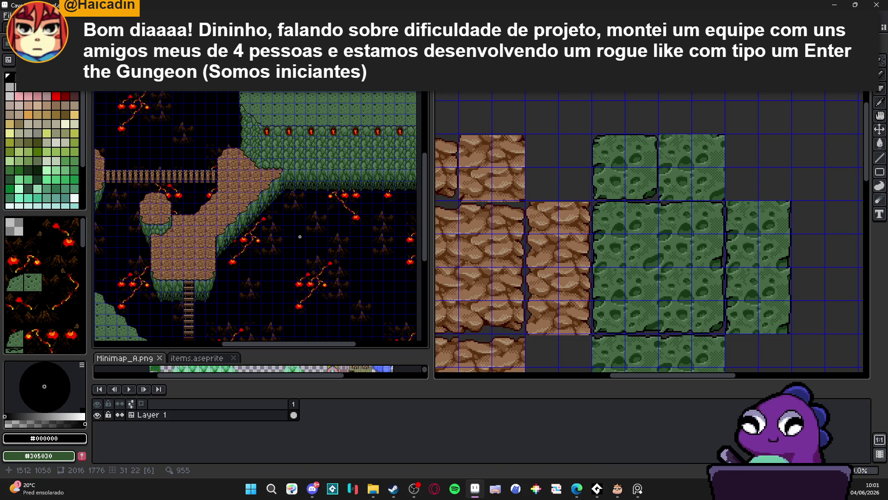
scroll(258, 155, "up", 4)
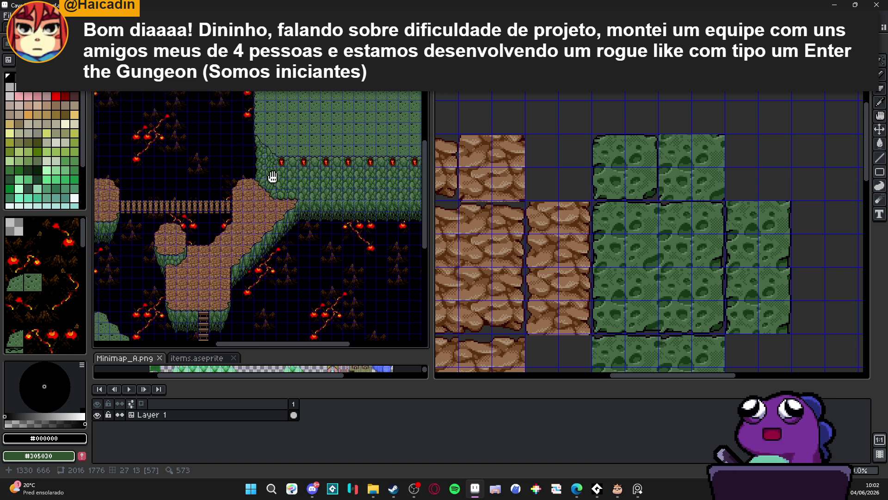
scroll(275, 187, "up", 2)
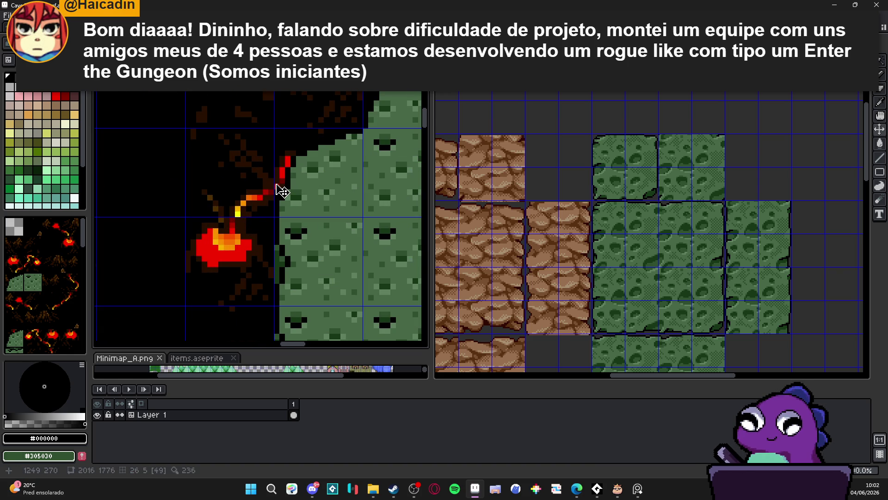
scroll(279, 190, "up", 2)
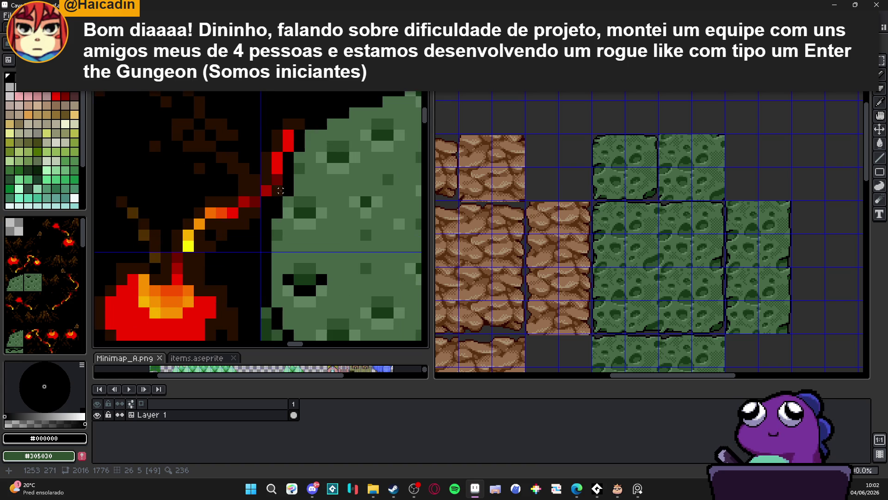
scroll(282, 152, "down", 2)
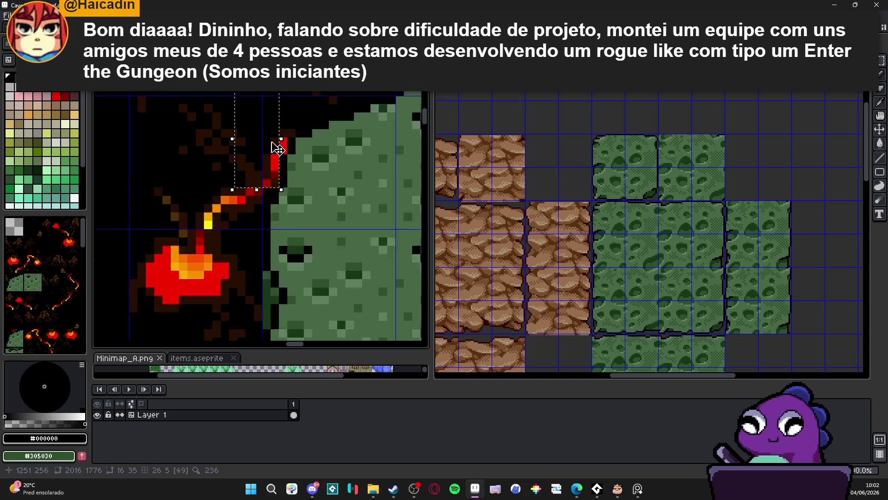
scroll(332, 204, "down", 4)
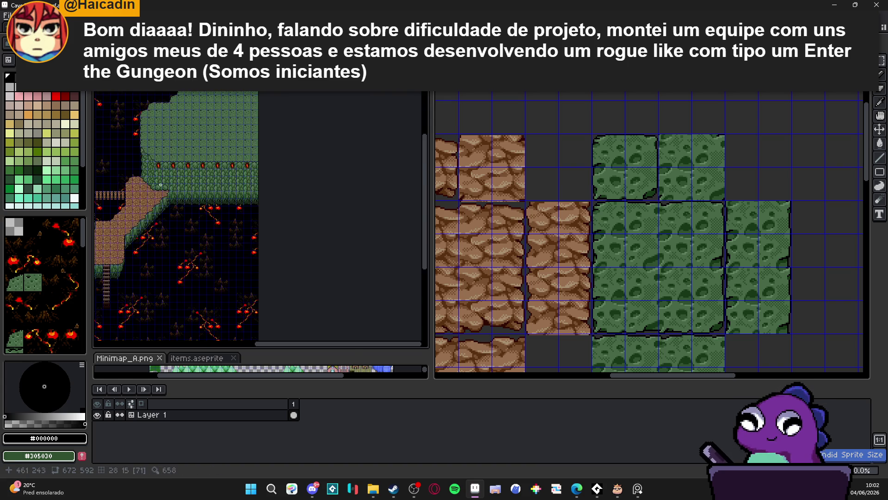
scroll(332, 204, "up", 5)
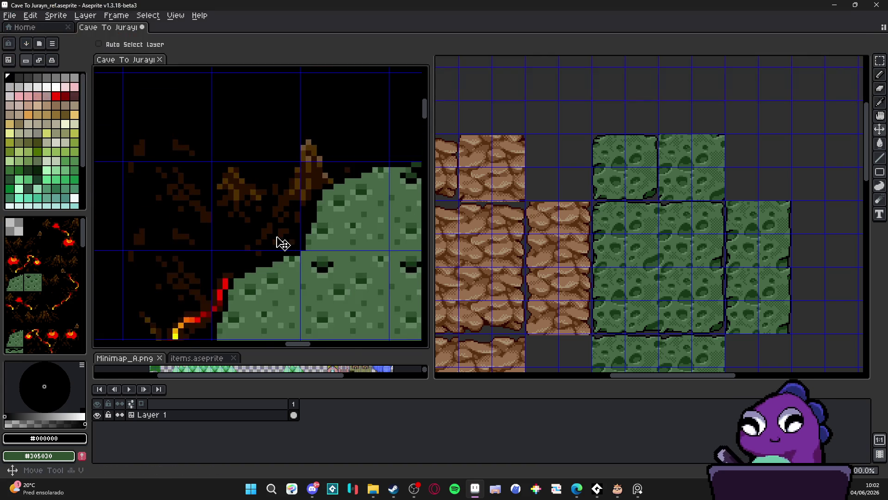
mouse_move(279, 242)
left_mouse_down()
mouse_move(254, 196)
mouse_move(260, 181)
left_mouse_up()
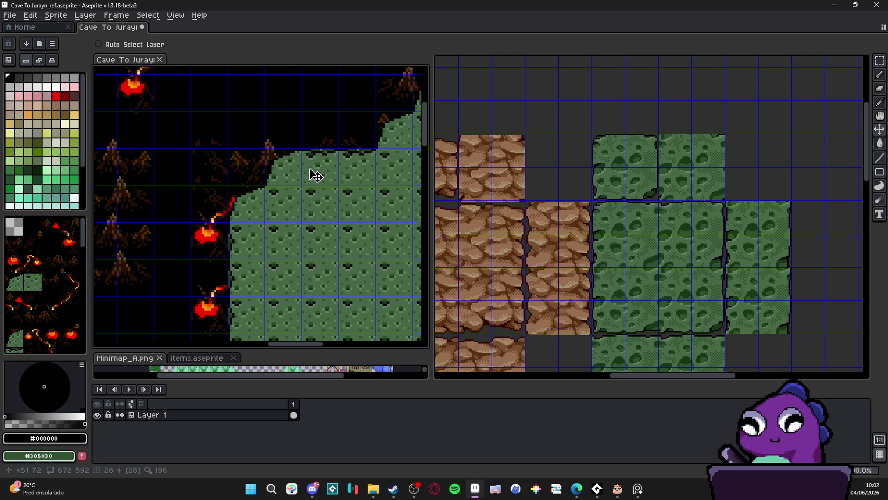
scroll(260, 187, "up", 1)
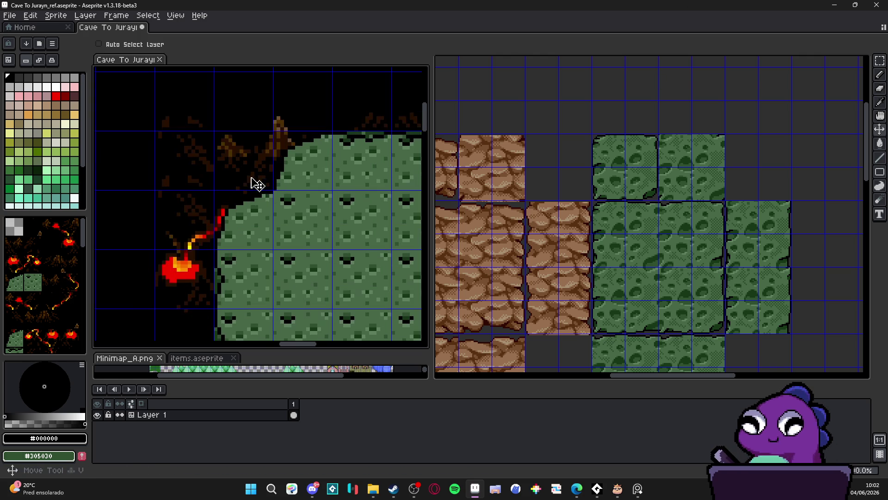
key("m")
left_click_drag(254, 180, 175, 132)
key("ctrl+z")
key("ctrl+z")
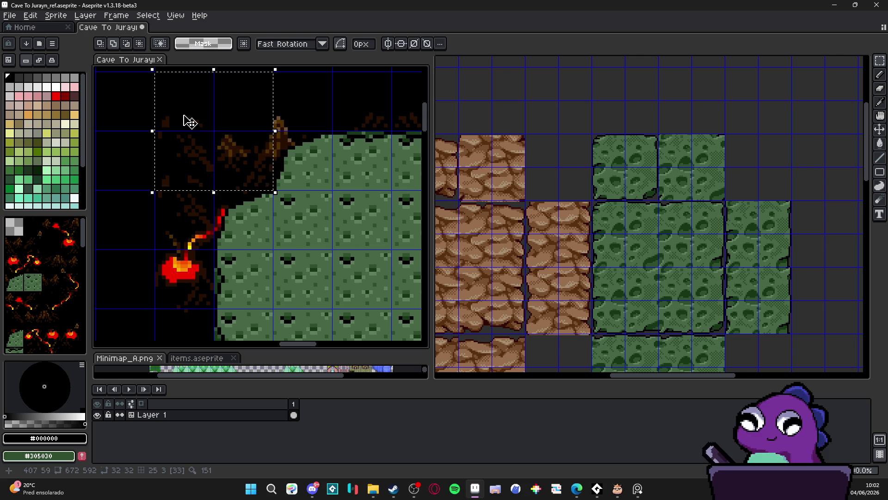
key("ctrl+z")
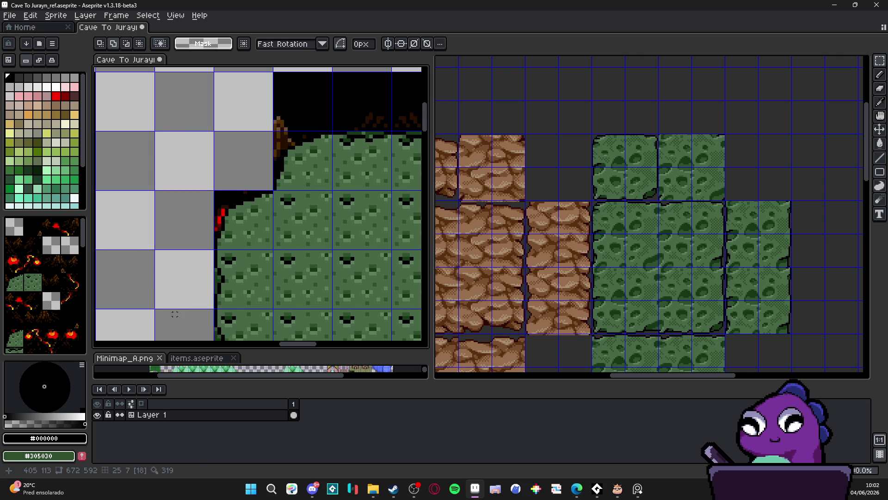
scroll(198, 205, "down", 3)
scroll(198, 205, "up", 2)
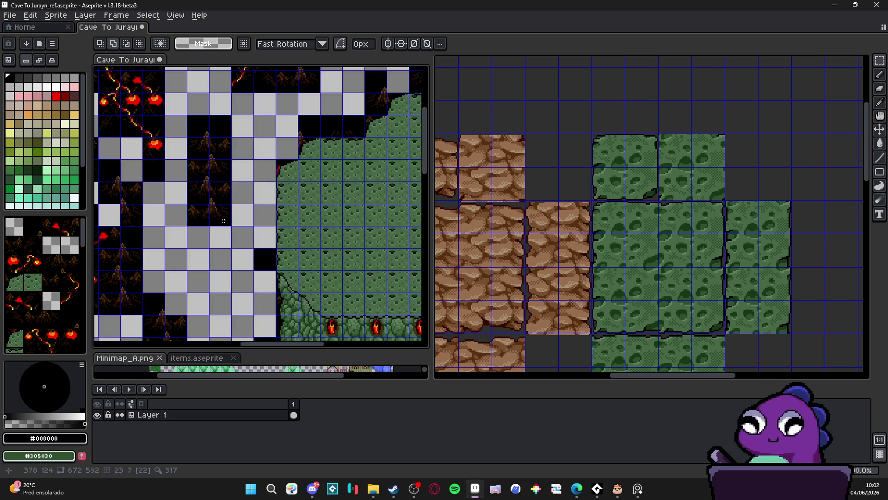
scroll(223, 221, "down", 2)
key("ctrl+z")
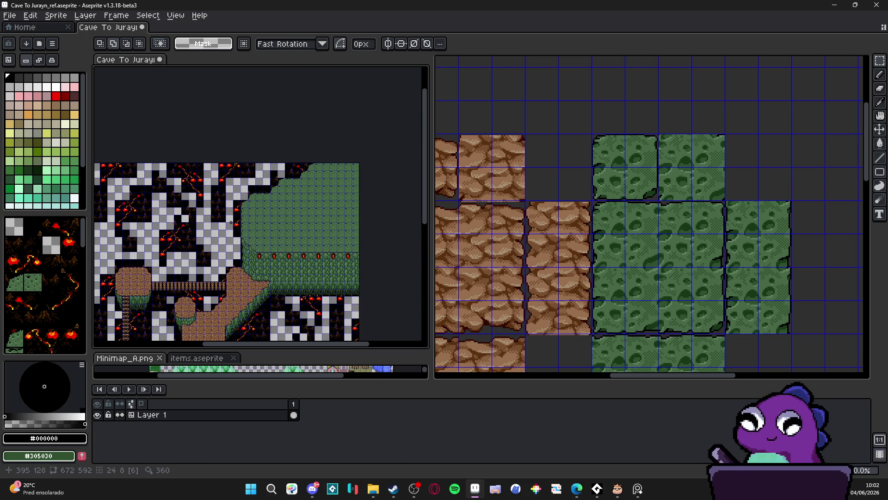
key("ctrl+z")
scroll(267, 197, "left", 2)
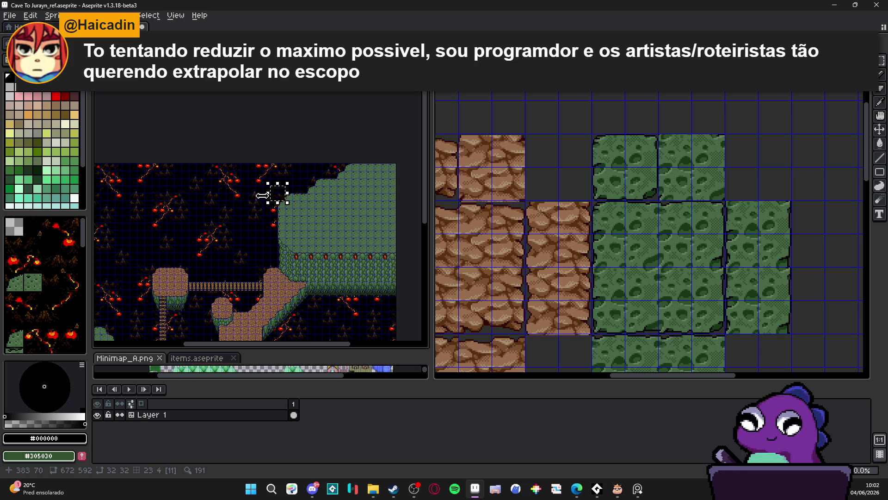
Select a block of lava cells beside the grass and enlarge the selection.
scroll(280, 197, "up", 3)
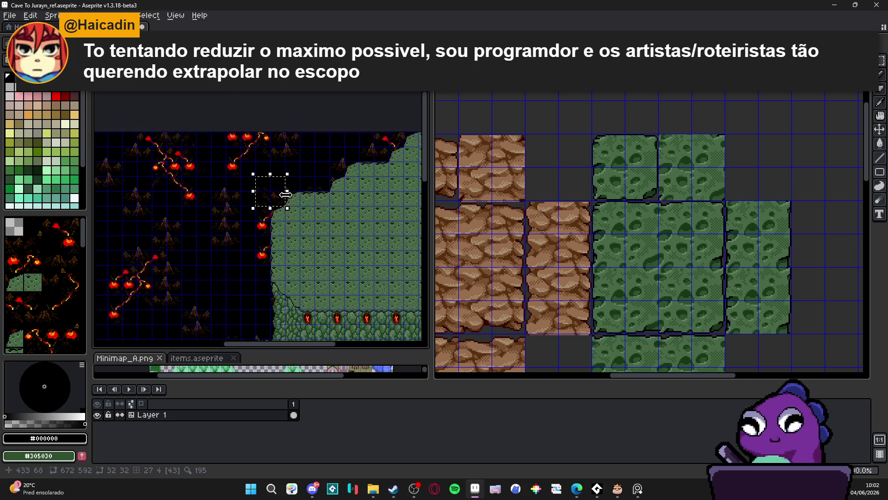
scroll(228, 251, "down", 2)
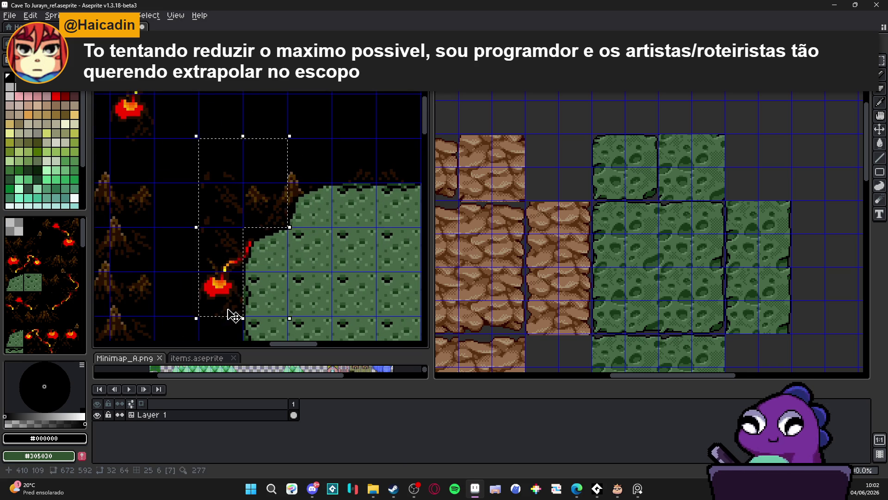
mouse_move(280, 175)
left_mouse_down()
mouse_move(356, 179)
mouse_move(252, 252)
mouse_move(134, 202)
left_mouse_up()
mouse_move(308, 183)
left_mouse_down()
mouse_move(179, 181)
mouse_move(264, 186)
mouse_move(212, 165)
mouse_move(317, 198)
mouse_move(389, 192)
mouse_move(282, 189)
mouse_move(134, 167)
mouse_move(259, 180)
mouse_move(406, 178)
mouse_move(278, 227)
mouse_move(178, 192)
mouse_move(240, 167)
left_mouse_up()
scroll(139, 176, "down", 2)
scroll(179, 192, "down", 2)
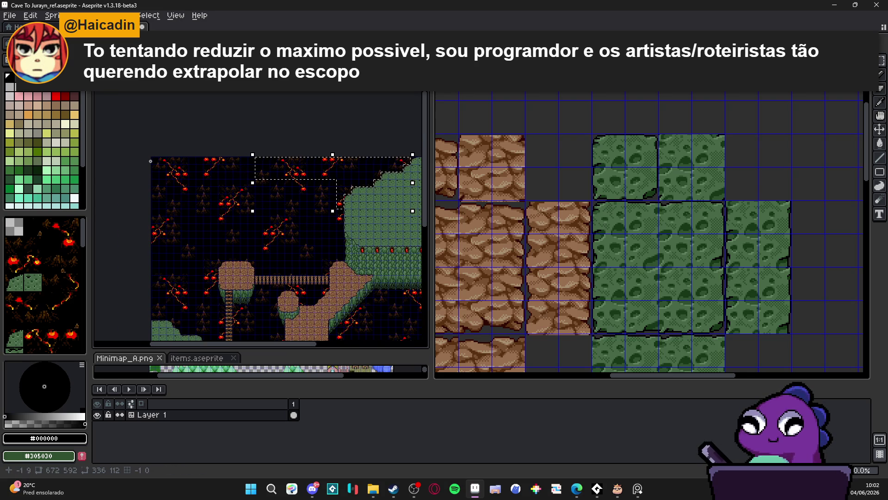
Add the upper lava area and the strip under the bridge, undoing the transparent cave pixels.
left_click_drag(339, 244, 296, 231)
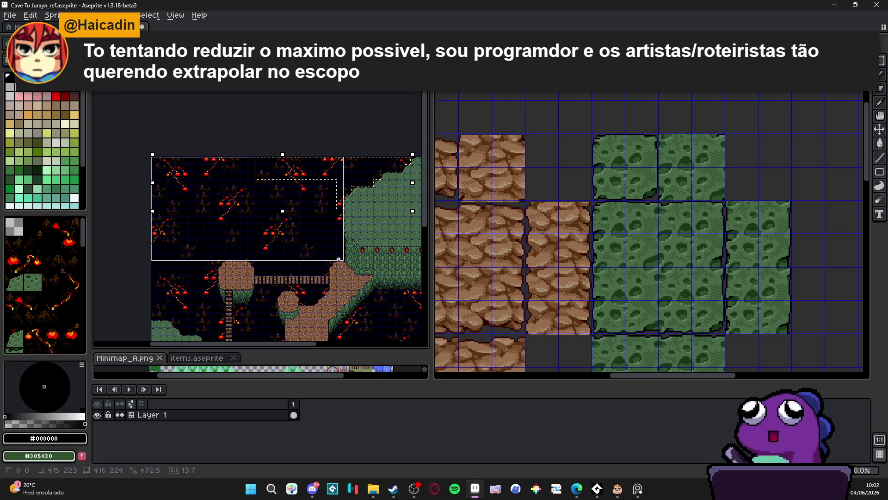
scroll(145, 230, "up", 5)
scroll(145, 230, "down", 3)
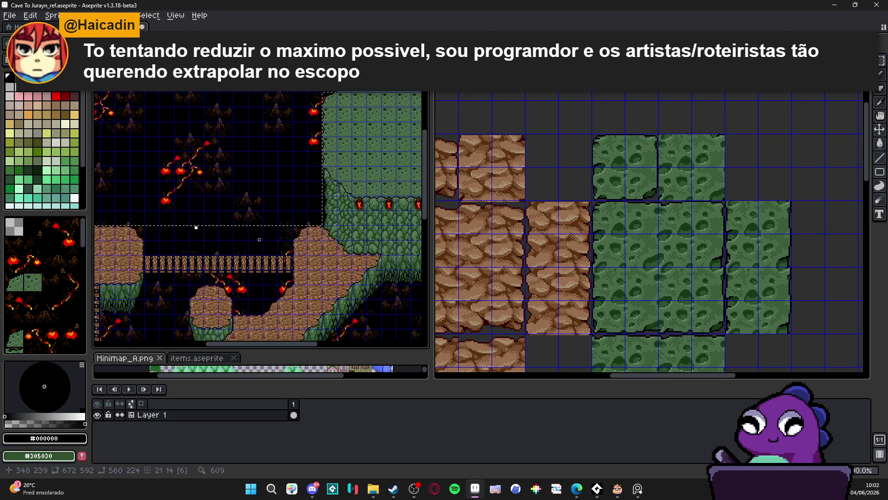
scroll(307, 234, "up", 2)
mouse_move(297, 233)
left_mouse_down()
mouse_move(365, 243)
mouse_move(237, 200)
mouse_move(129, 181)
left_mouse_up()
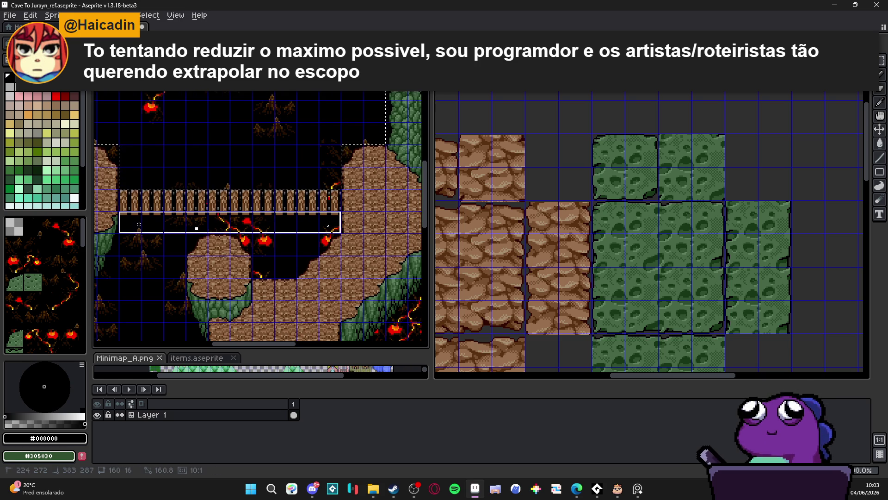
left_click_drag(139, 224, 151, 232)
key("ctrl+z")
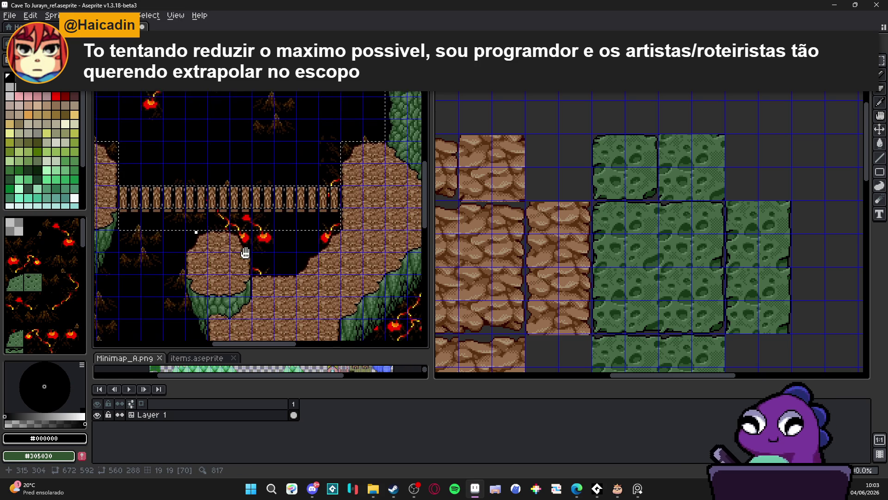
scroll(242, 209, "up", 3)
scroll(236, 194, "down", 3)
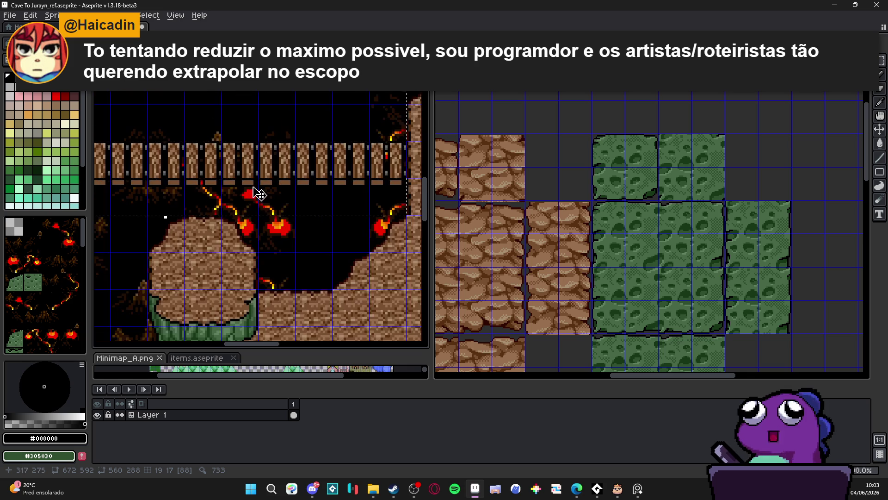
left_click_drag(354, 165, 217, 209)
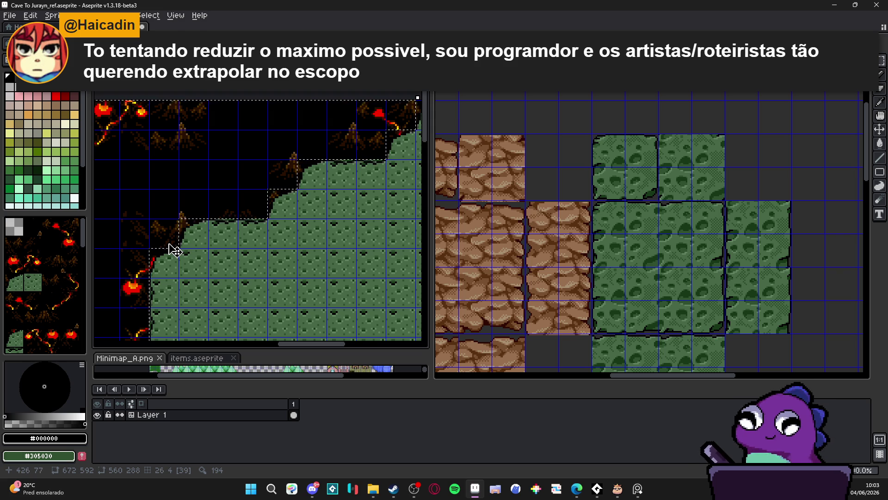
Zoom in and out around the cave reference map to inspect it.
scroll(175, 250, "down", 2)
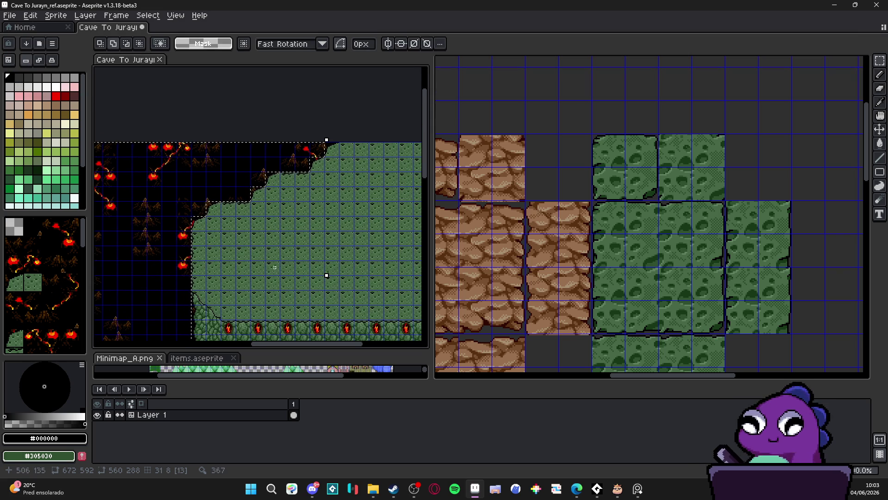
scroll(182, 250, "down", 3)
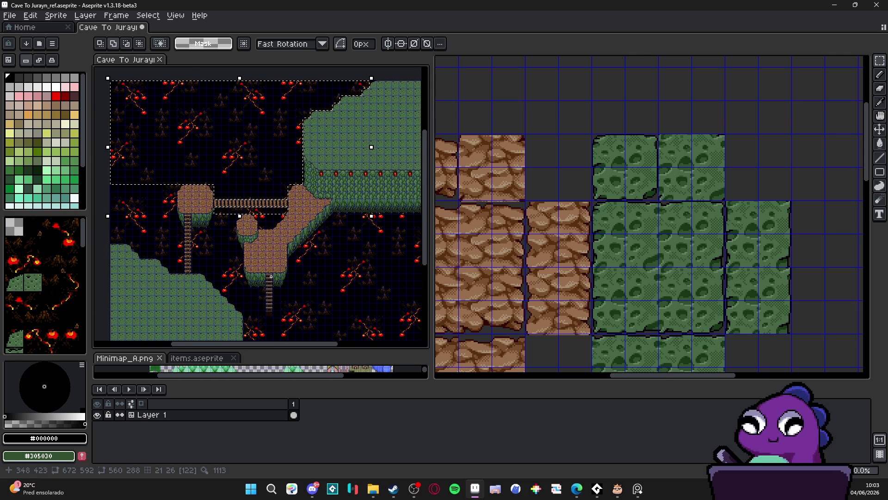
scroll(263, 181, "up", 1)
scroll(276, 226, "down", 1)
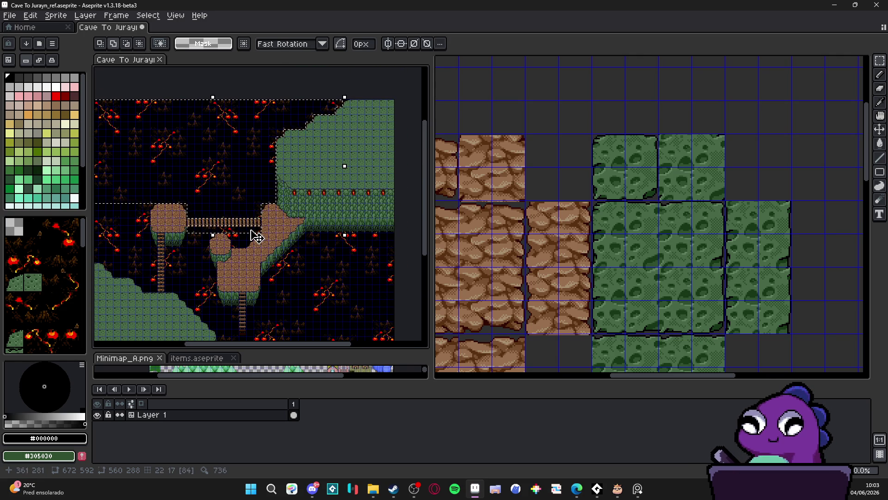
scroll(283, 187, "up", 2)
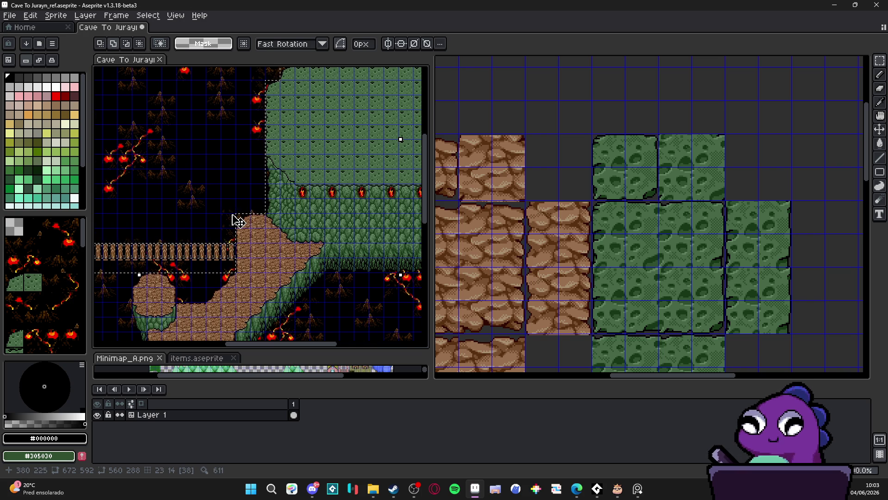
scroll(636, 223, "down", 1)
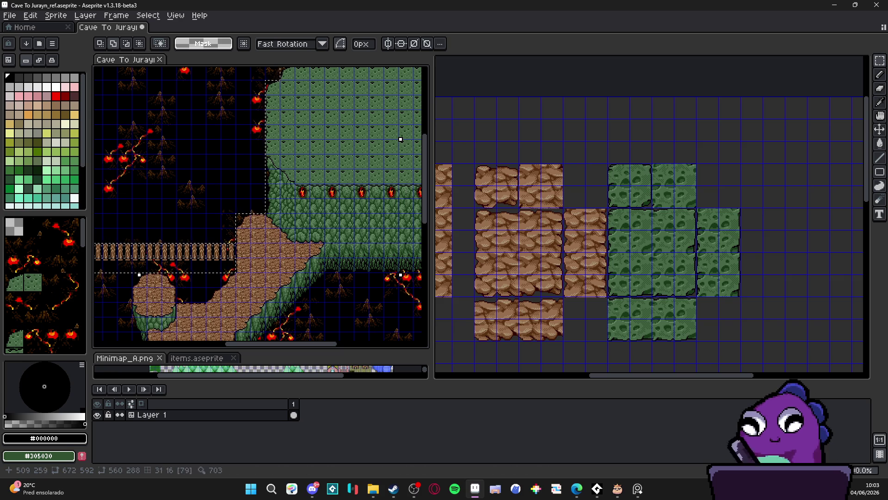
scroll(225, 248, "down", 1)
View the whole Cave To Jurayn_48 tile sheet, then return to the zoomed reference map.
left_click(604, 224)
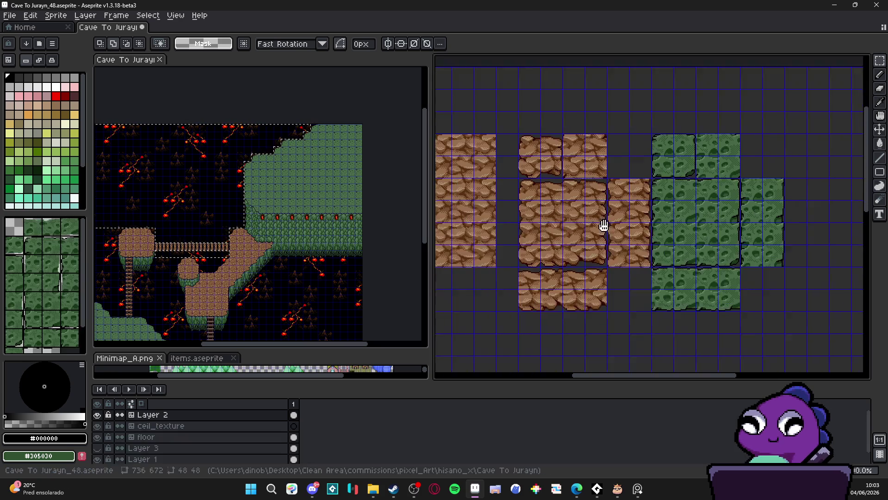
scroll(592, 226, "down", 1)
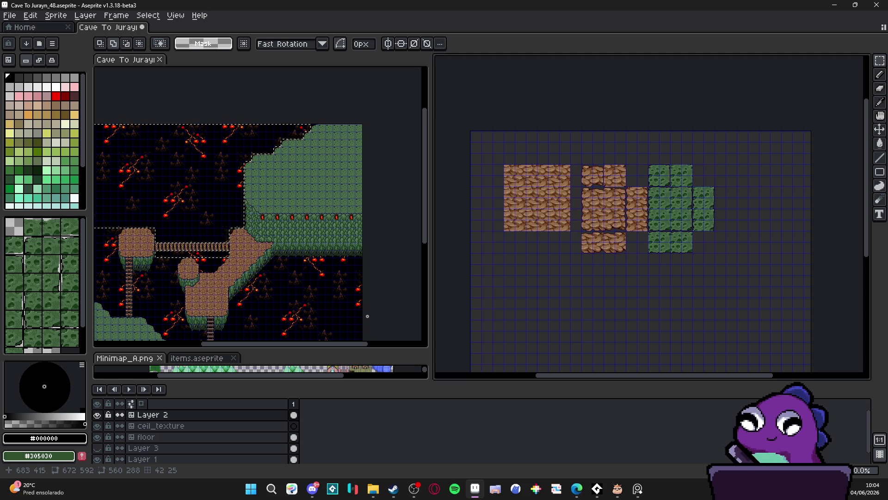
mouse_move(566, 291)
left_mouse_down()
mouse_move(561, 275)
mouse_move(570, 275)
left_mouse_up()
scroll(570, 275, "up", 1)
scroll(570, 275, "down", 2)
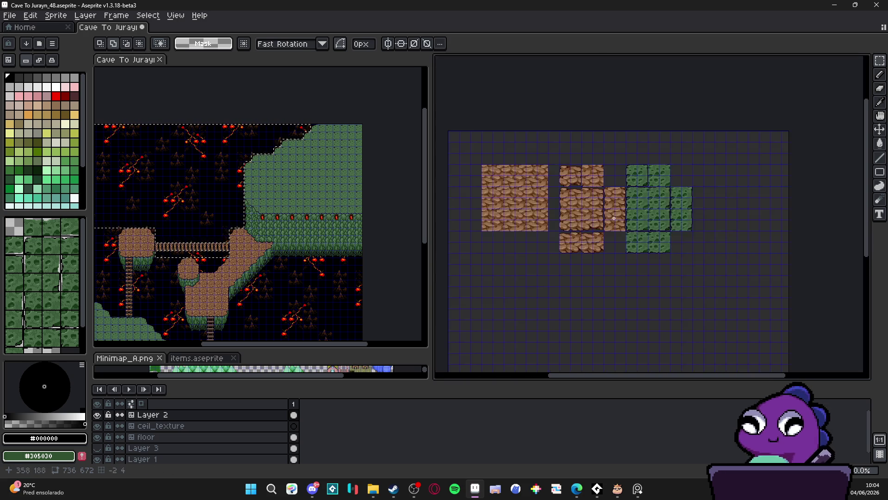
scroll(570, 275, "up", 1)
key("ctrl+Tab")
scroll(231, 246, "up", 3)
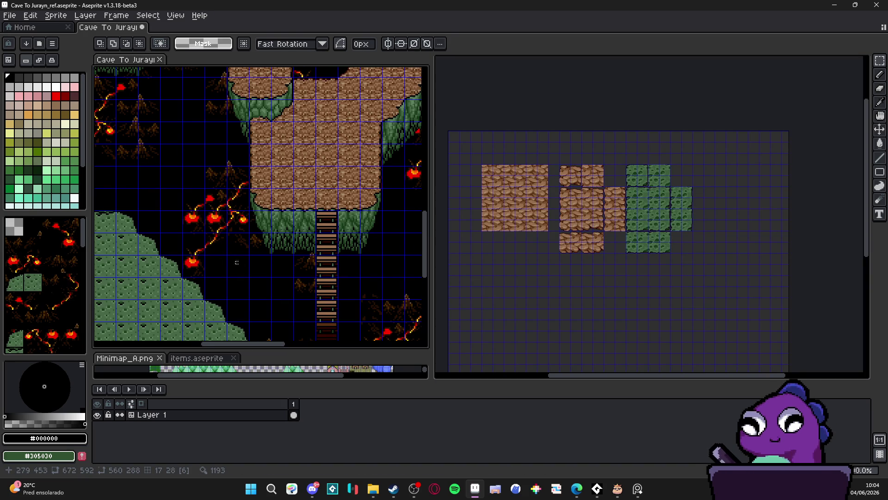
scroll(277, 231, "down", 1)
scroll(307, 227, "up", 1)
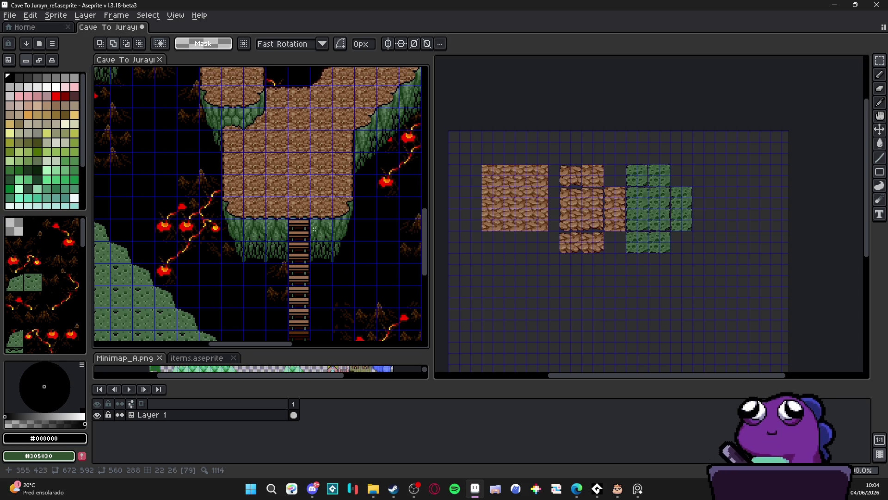
scroll(328, 156, "up", 3)
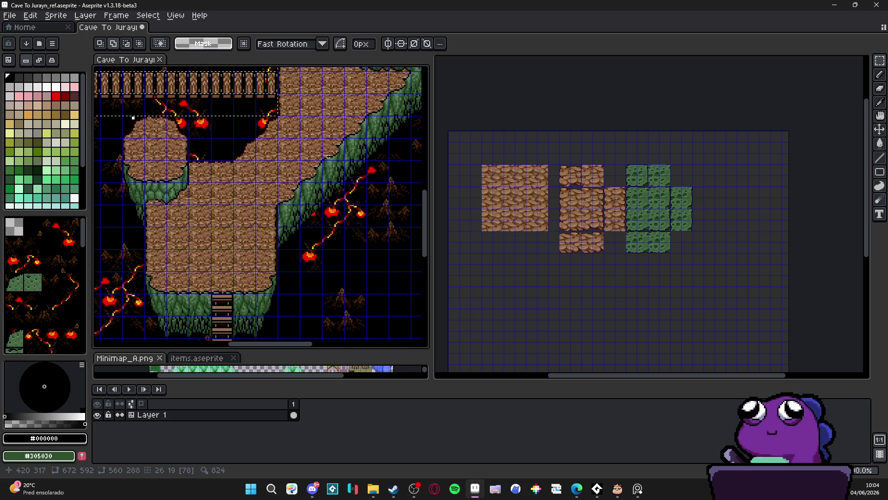
scroll(328, 156, "up", 2)
scroll(278, 195, "up", 3)
scroll(257, 212, "left", 3)
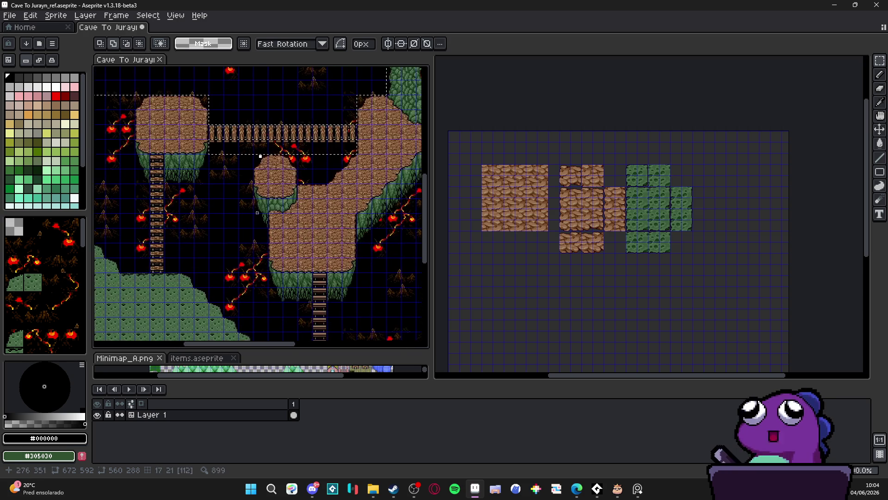
scroll(257, 212, "down", 5)
scroll(373, 318, "down", 1)
scroll(287, 238, "up", 1)
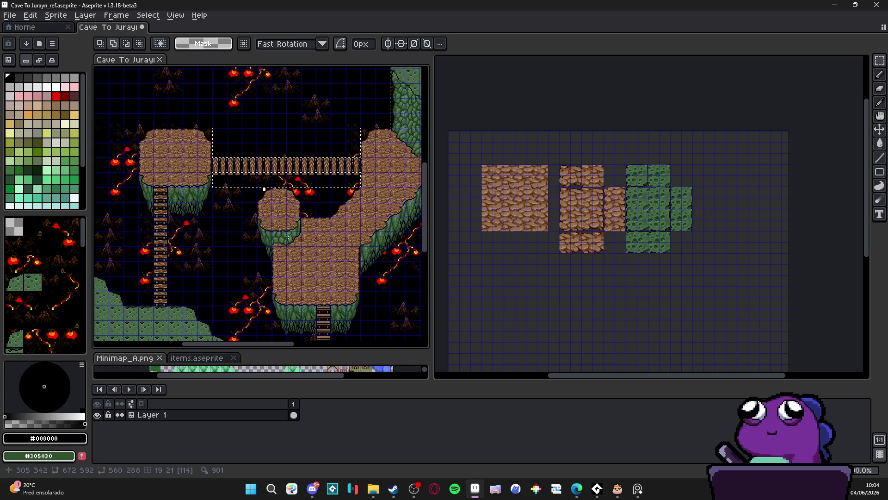
scroll(287, 237, "right", 5)
scroll(280, 249, "up", 3)
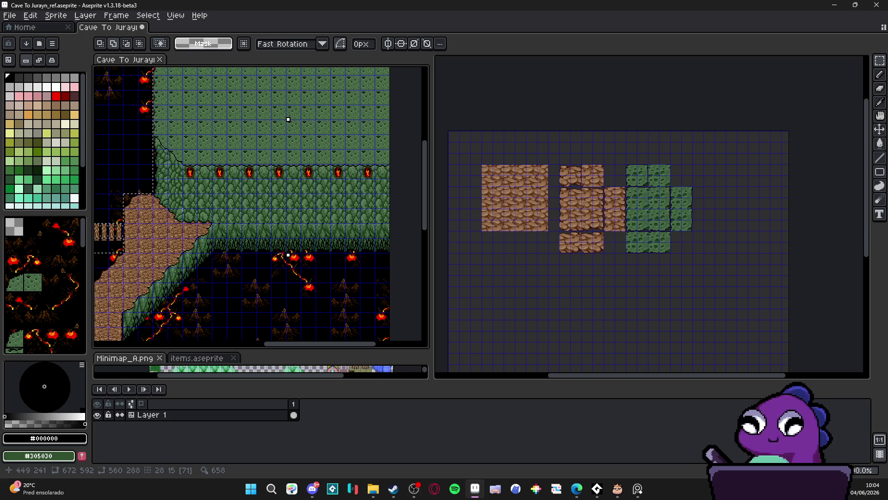
scroll(227, 287, "up", 5)
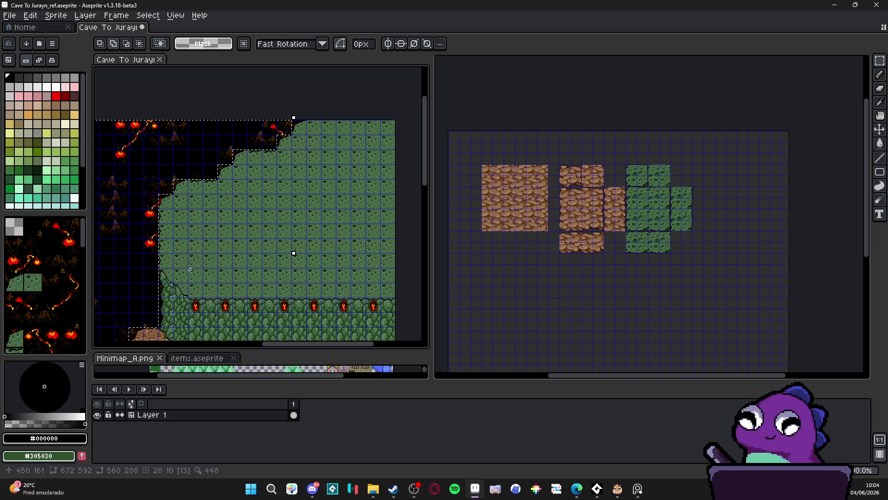
mouse_move(183, 273)
left_mouse_down()
mouse_move(212, 208)
mouse_move(280, 148)
left_mouse_up()
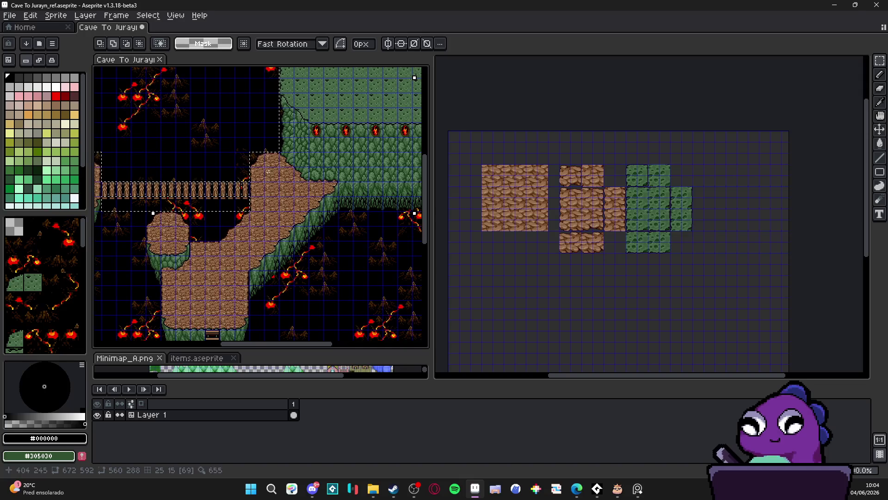
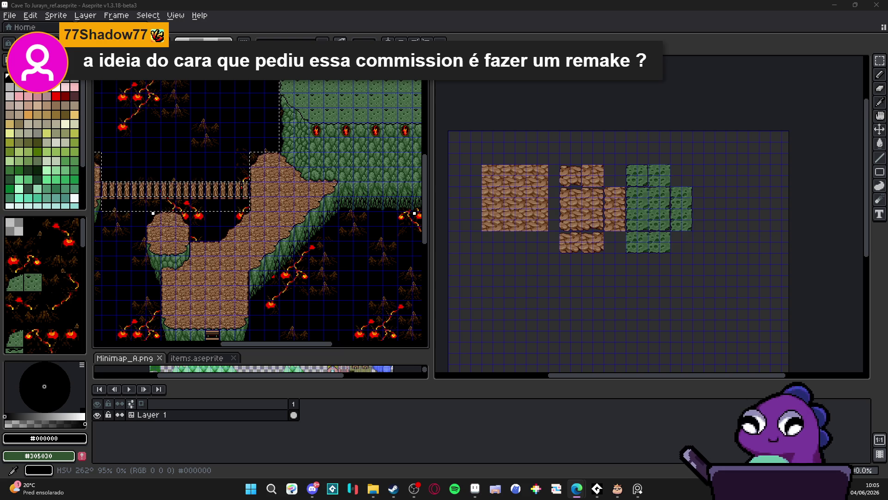
Search the Steam store for RPG Maker MZ and browse its store-page screenshots.
left_click(393, 489)
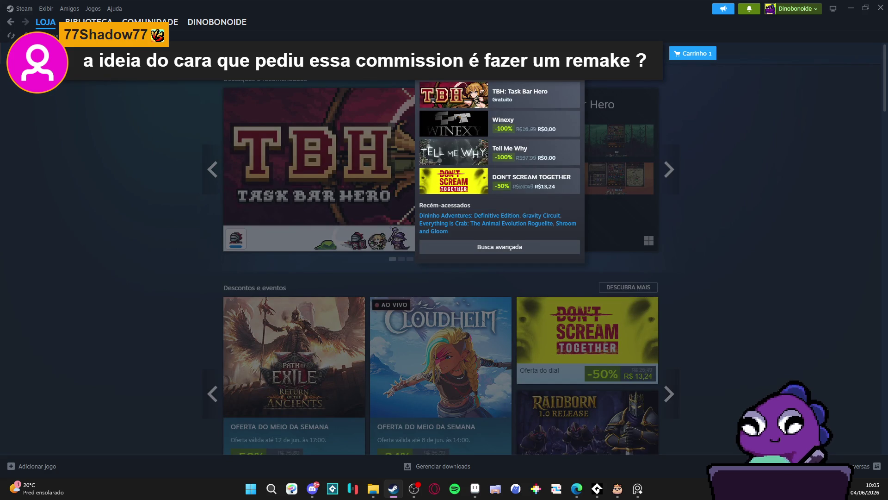
type("game maker mz")
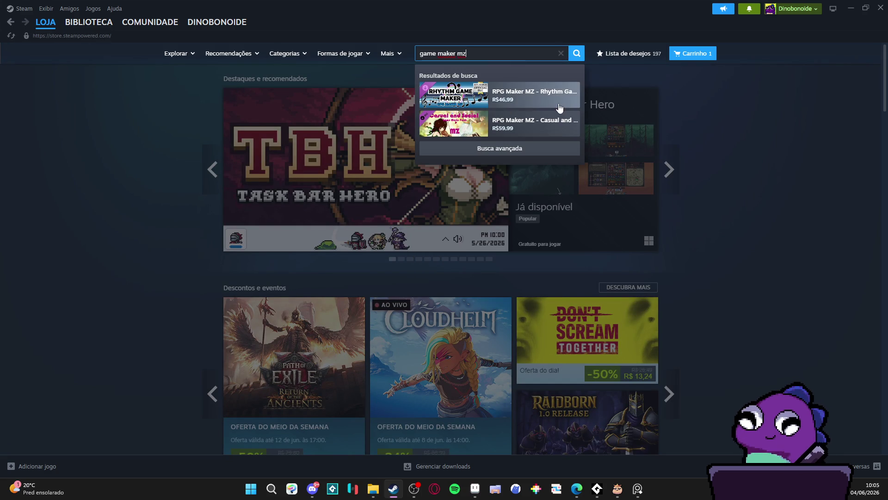
left_click(559, 107)
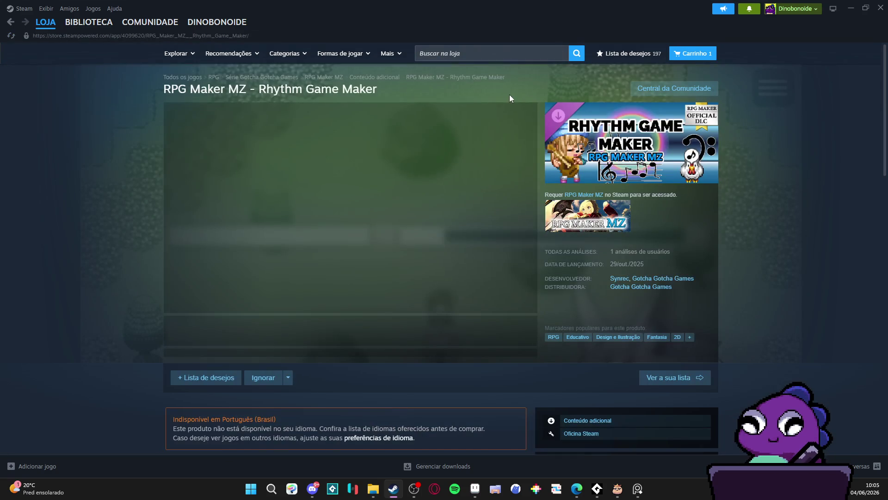
left_click(484, 54)
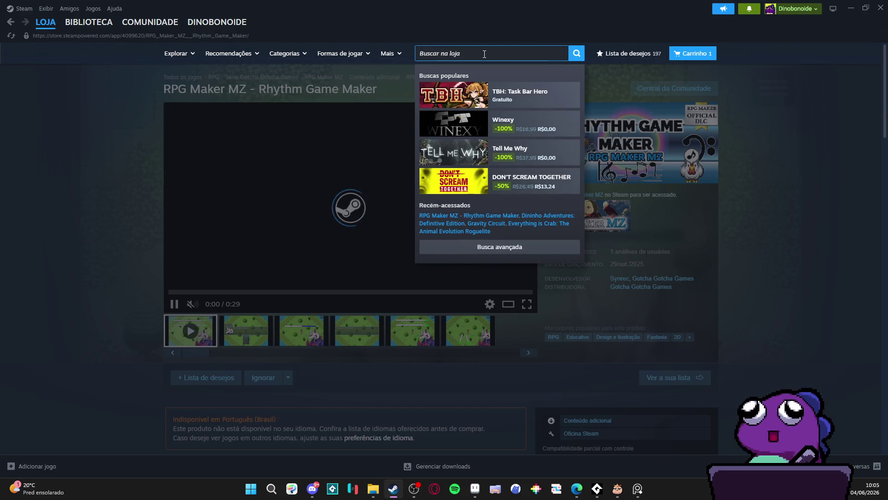
type("game maker mz")
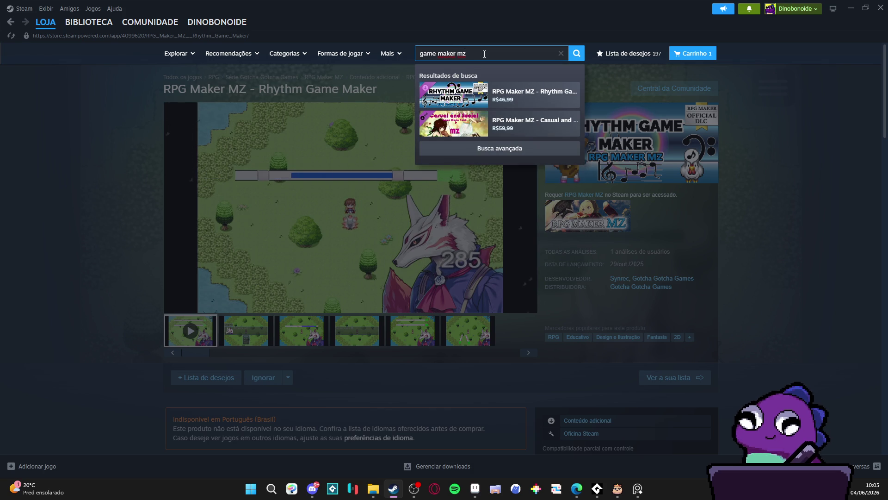
key("ctrl+a")
type("r")
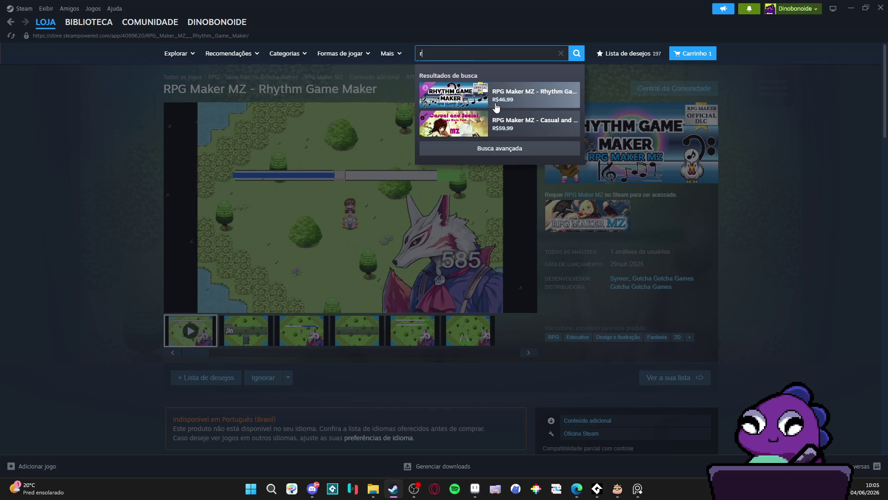
type("pg ")
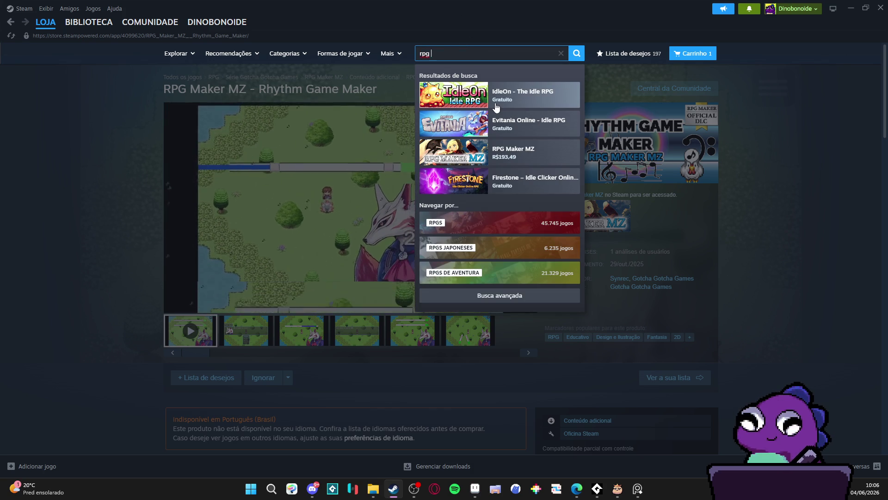
type("maker mz")
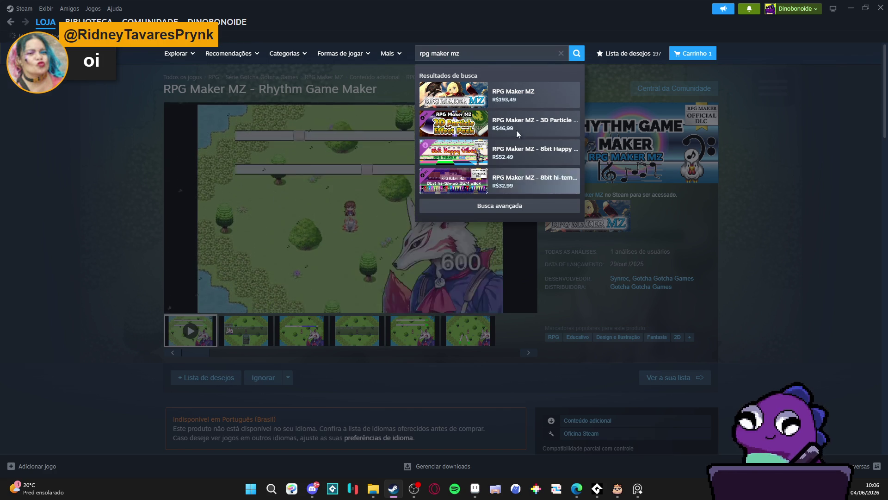
left_click(514, 95)
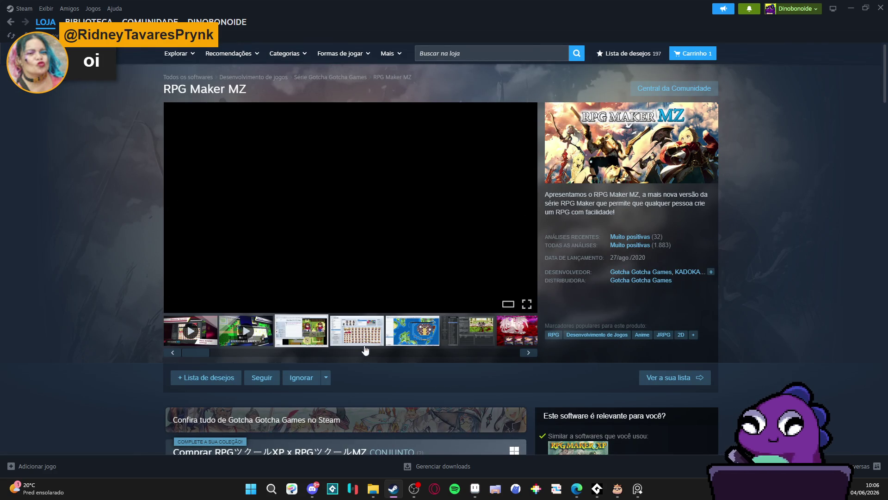
left_click(320, 348)
left_click(338, 341)
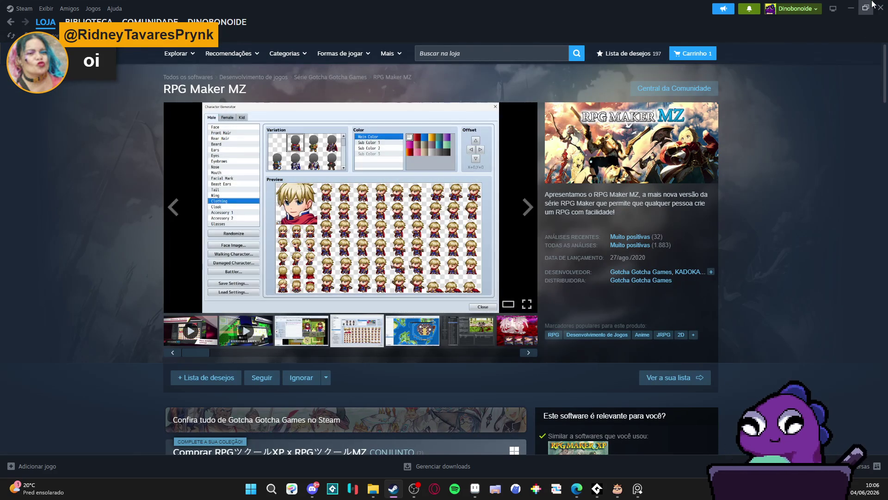
Hide Steam, mute the system sound and bring Aseprite back to the front.
left_click(850, 8)
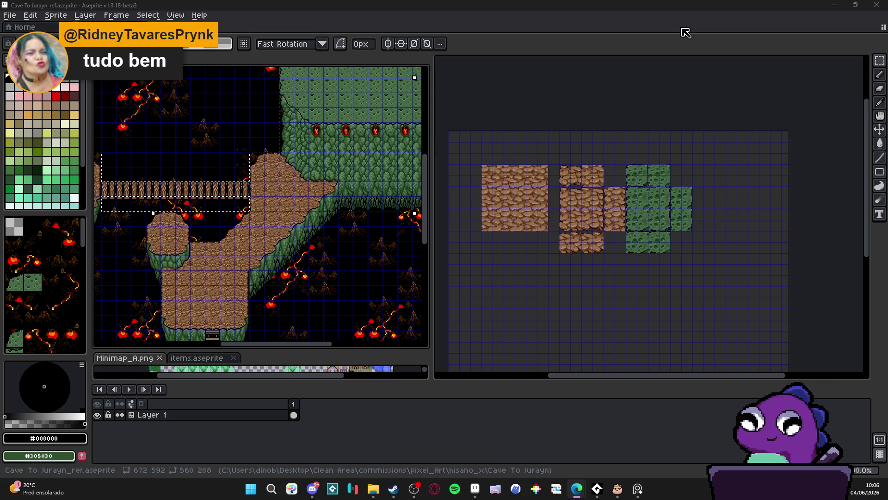
key("XF86AudioRaiseVolume")
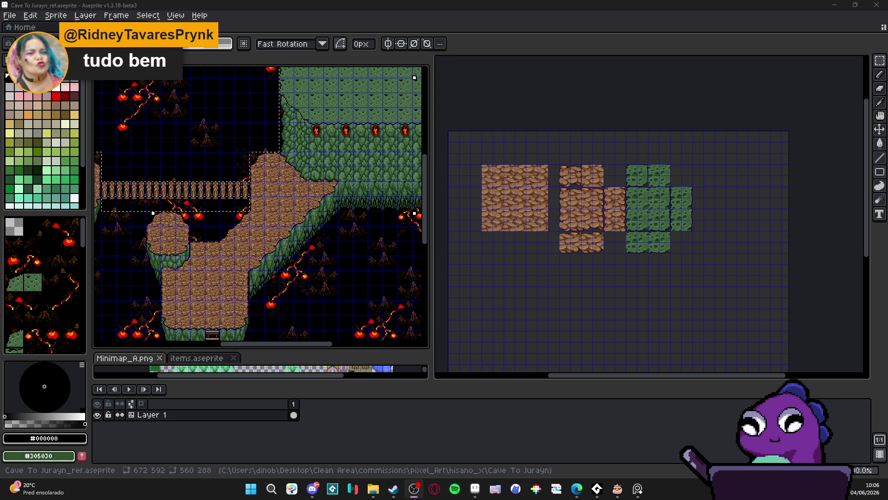
key("XF86AudioMute")
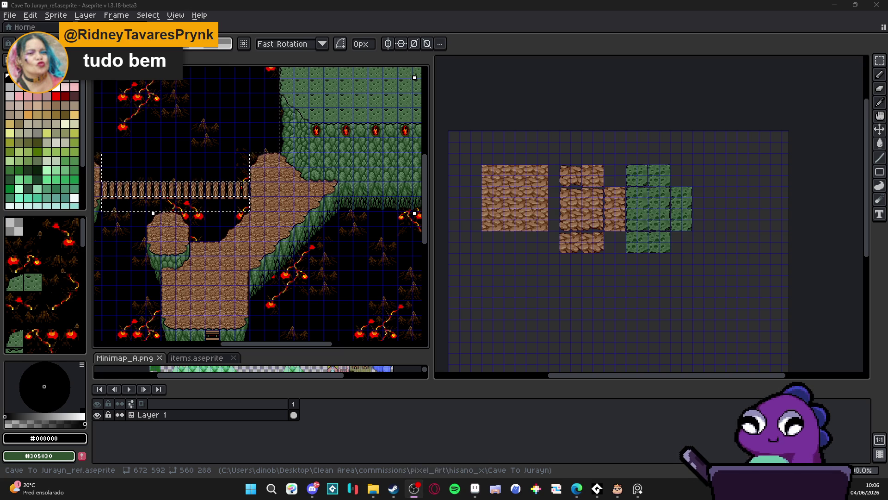
left_click(532, 353)
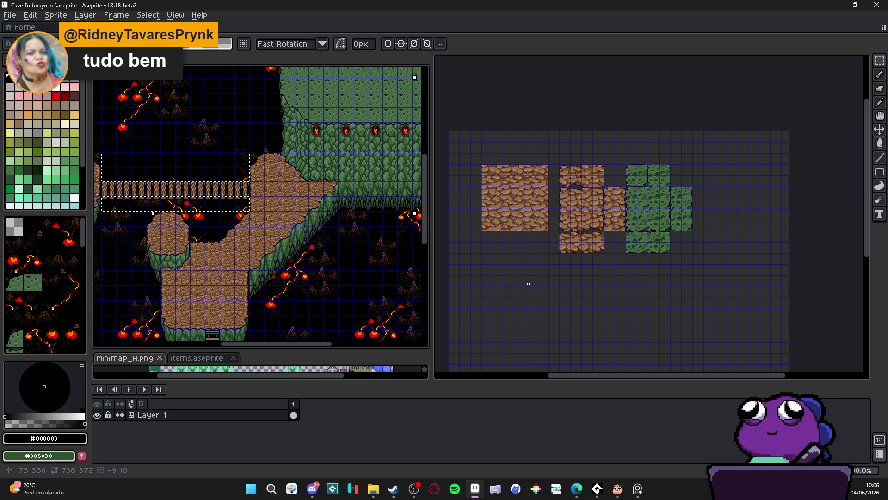
Switch to Cave To Jurayn_48, then open hisano_textures.aseprite from the hisano_x folder.
key("ctrl+Tab")
left_click_drag(537, 159, 584, 228)
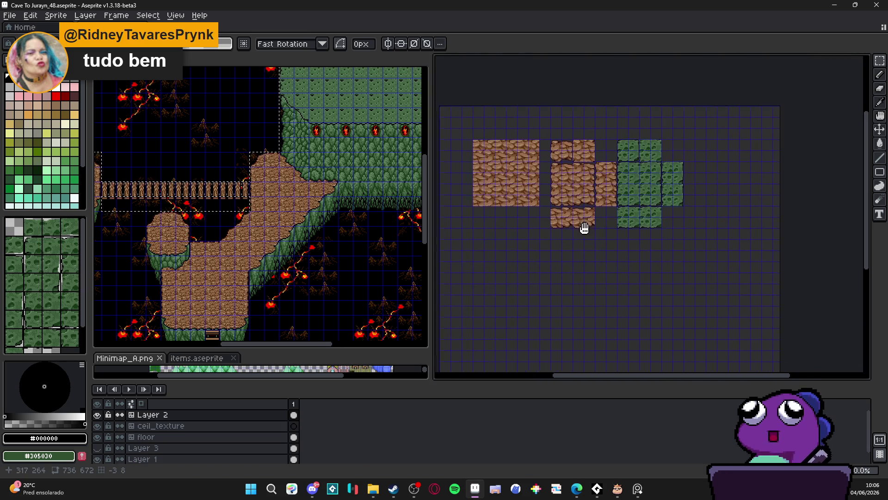
left_click(375, 488)
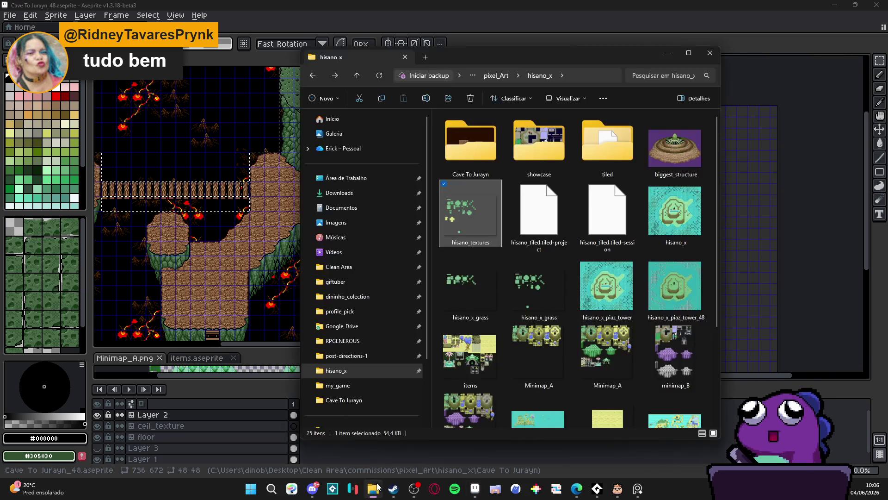
double_click(476, 223)
scroll(540, 133, "up", 5)
scroll(604, 209, "left", 5)
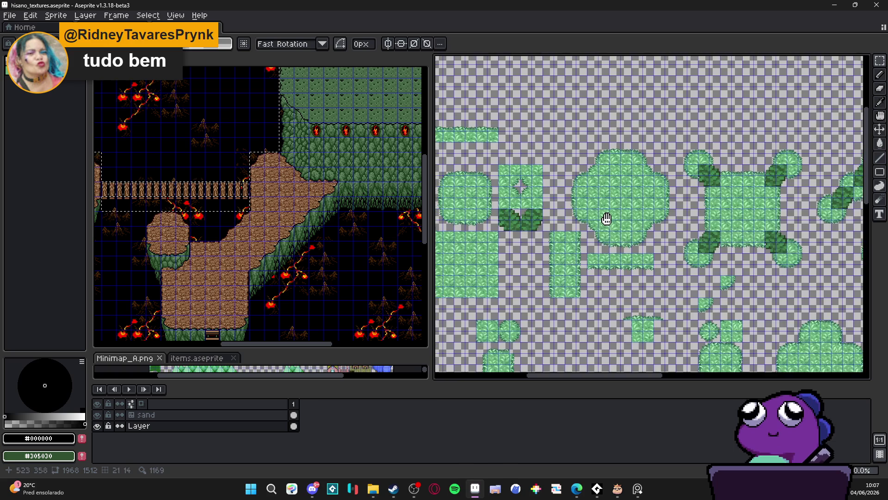
scroll(604, 209, "down", 5)
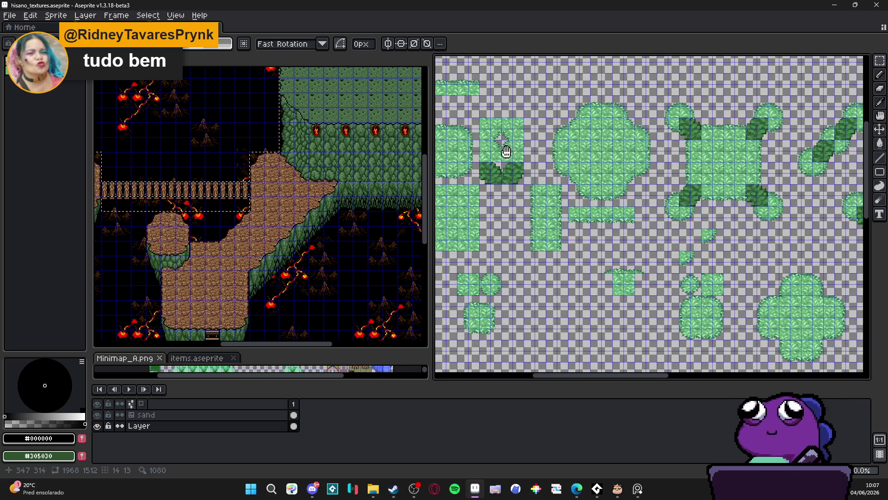
scroll(604, 208, "left", 5)
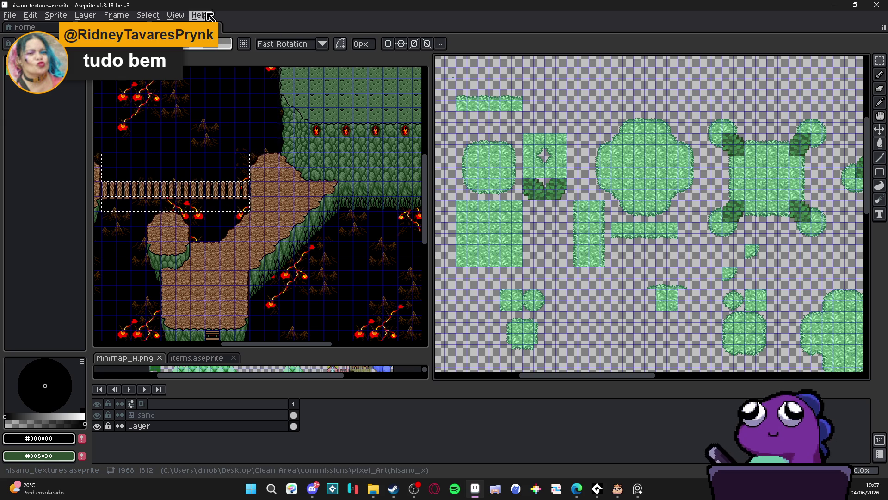
Set the grid size to 48 × 48 pixels in Grid Settings.
left_click(175, 15)
mouse_move(277, 87)
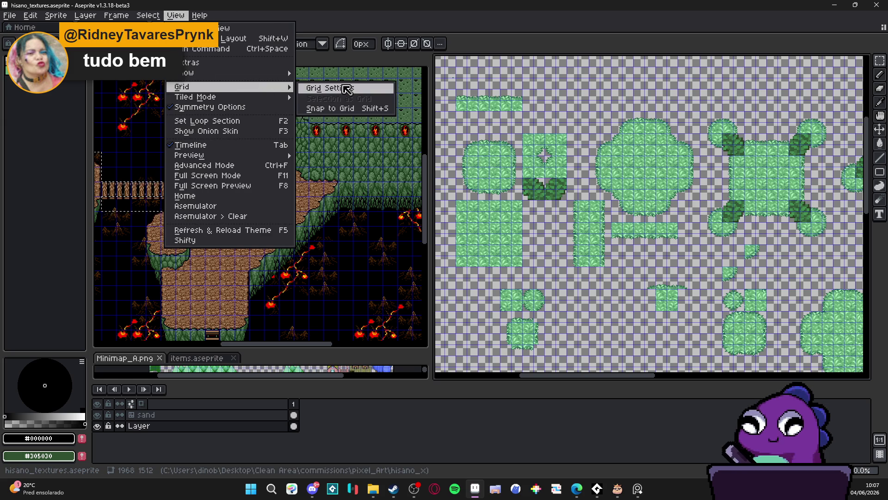
left_click(345, 88)
key("Tab")
type("48")
key("Tab")
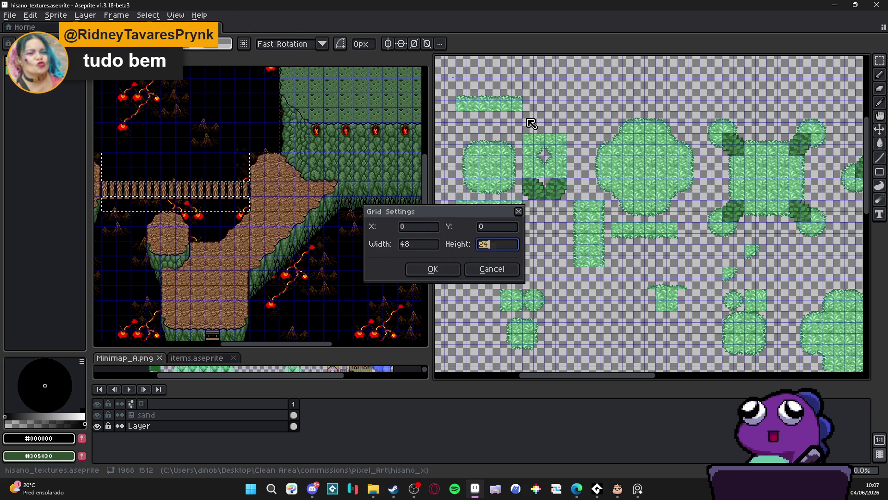
type("48")
key("Tab")
key("Return")
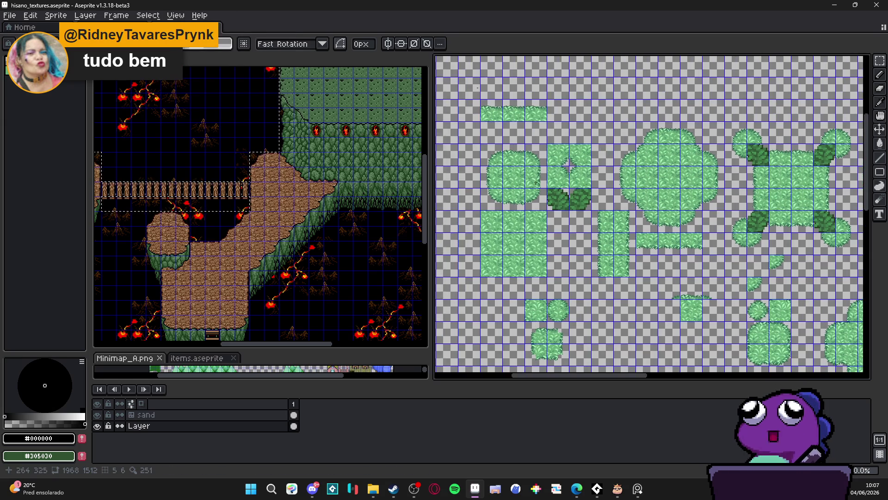
scroll(519, 189, "down", 2)
scroll(521, 189, "up", 2)
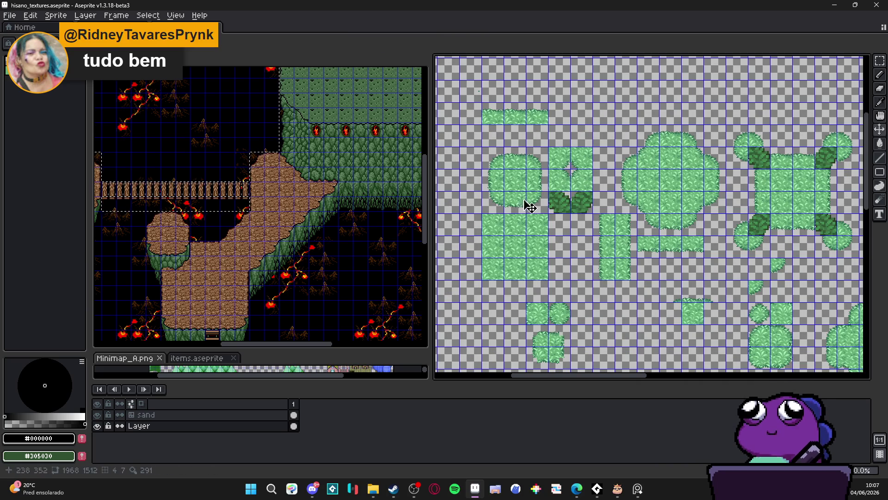
scroll(617, 223, "down", 2)
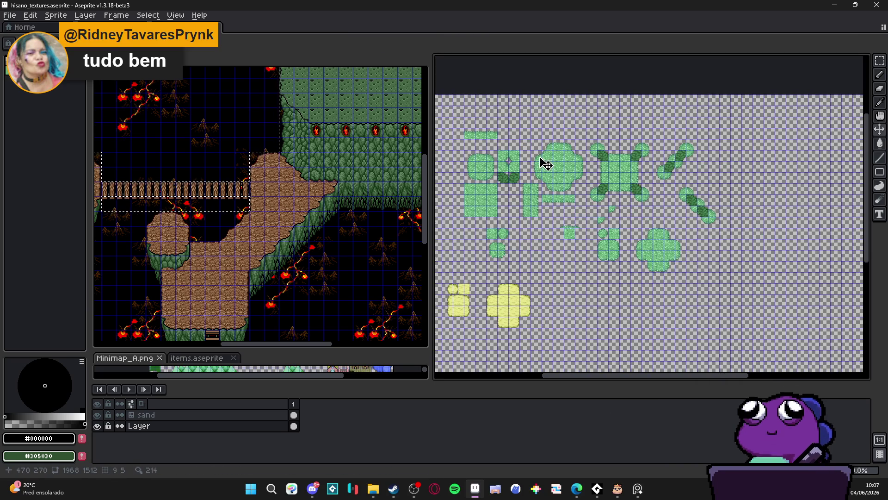
scroll(575, 185, "up", 2)
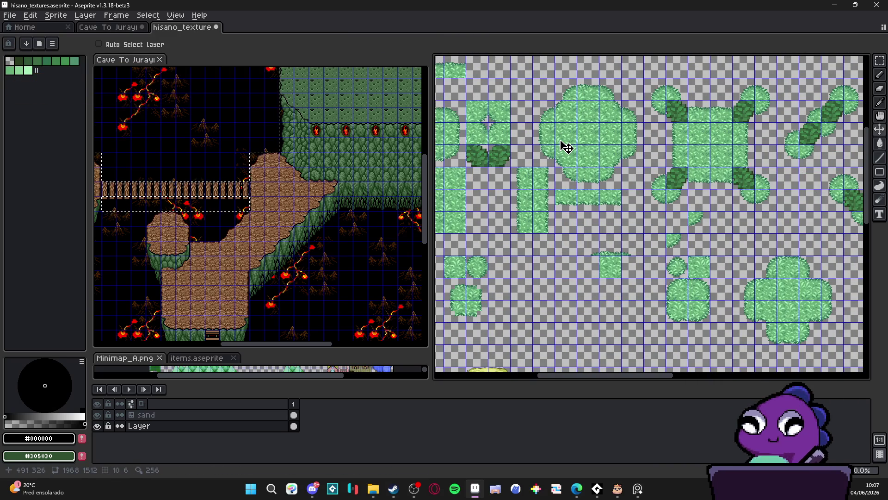
Pan and zoom across the hisano_textures grass tiles, then switch to the browser window.
left_click_drag(567, 147, 602, 202)
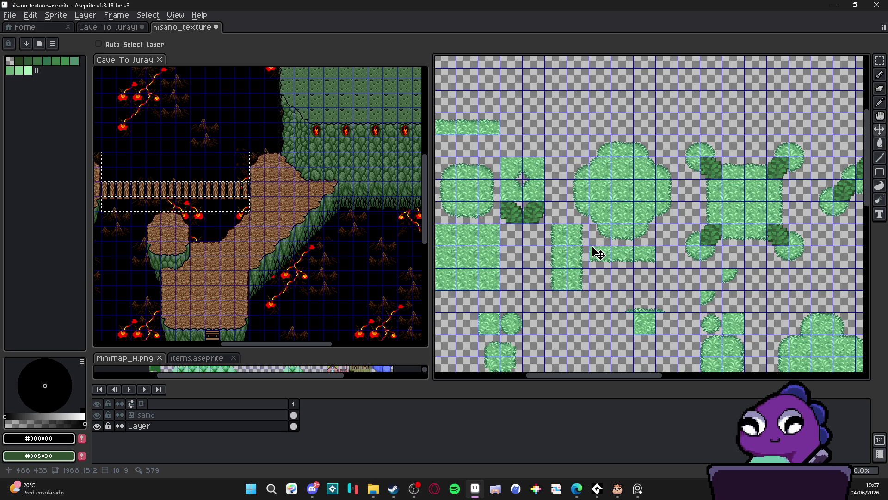
left_click_drag(599, 251, 535, 176)
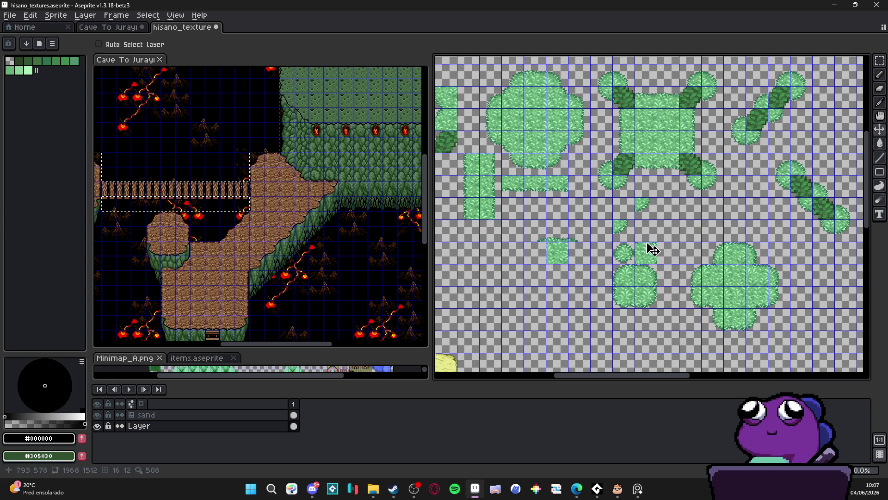
scroll(636, 260, "up", 2)
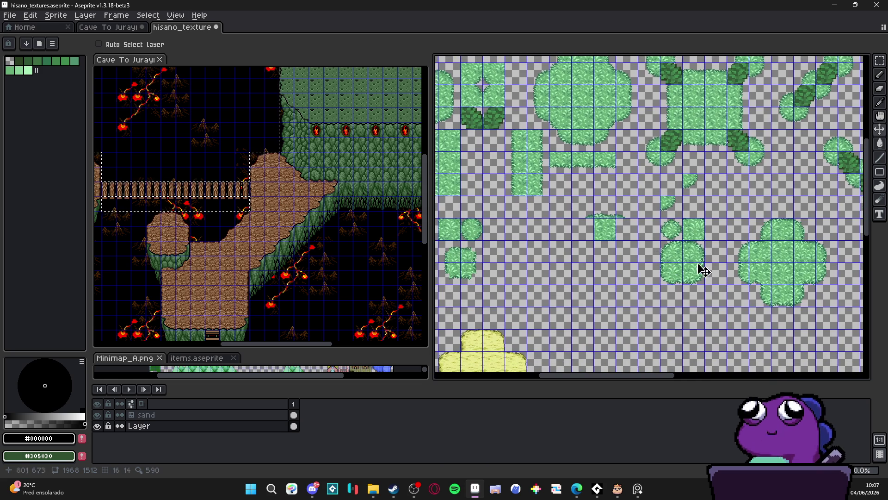
scroll(697, 268, "up", 1)
scroll(683, 256, "down", 3)
scroll(683, 256, "up", 2)
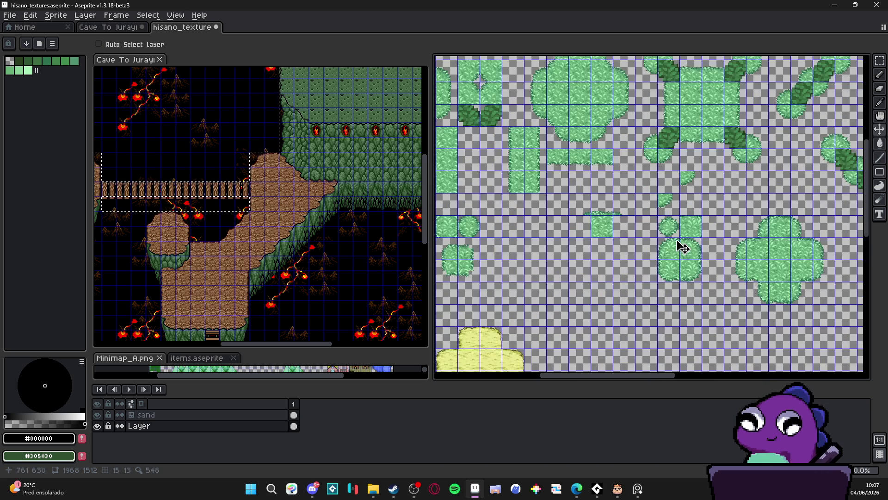
scroll(680, 245, "down", 2)
scroll(677, 246, "up", 2)
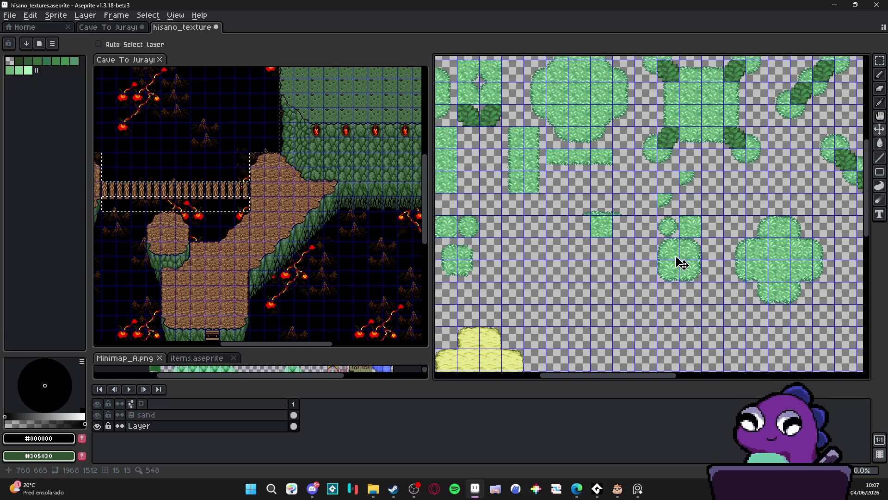
scroll(679, 260, "down", 2)
scroll(666, 248, "up", 2)
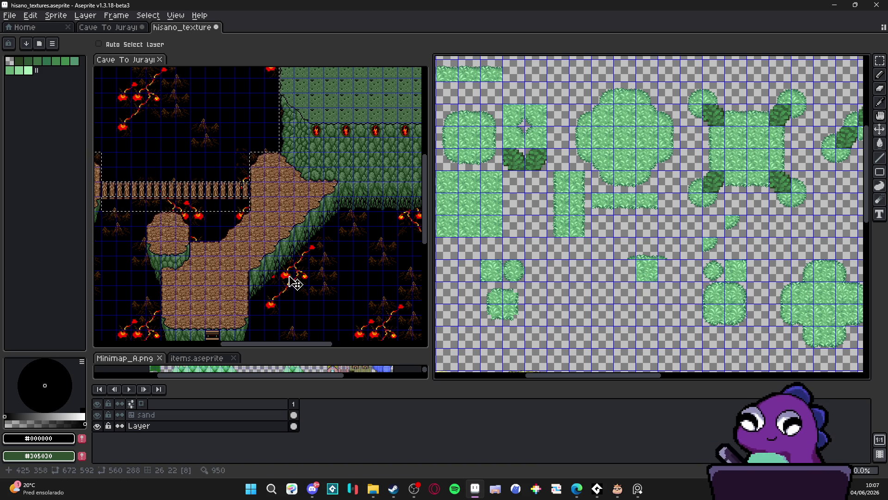
mouse_move(577, 489)
left_click(587, 456)
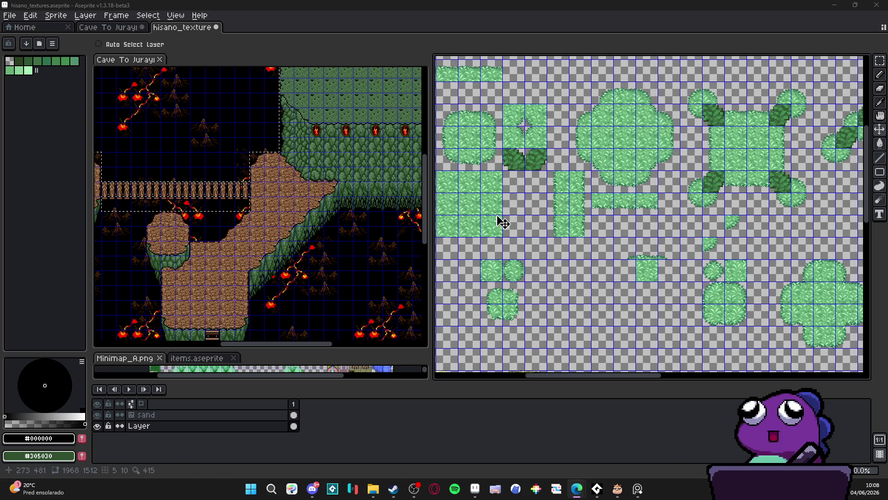
Compare the Cave To Jurayn and hisano_texture tabs, ending on the grass tileset in Aseprite.
left_click(117, 29)
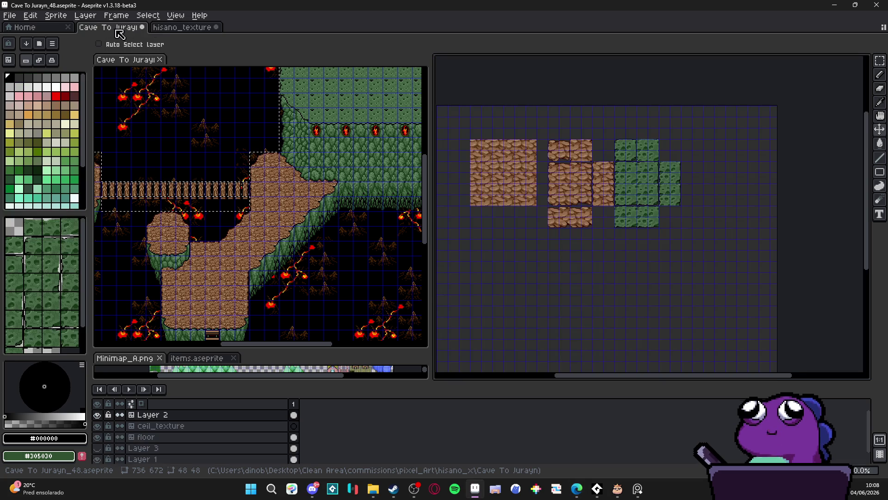
left_click(176, 27)
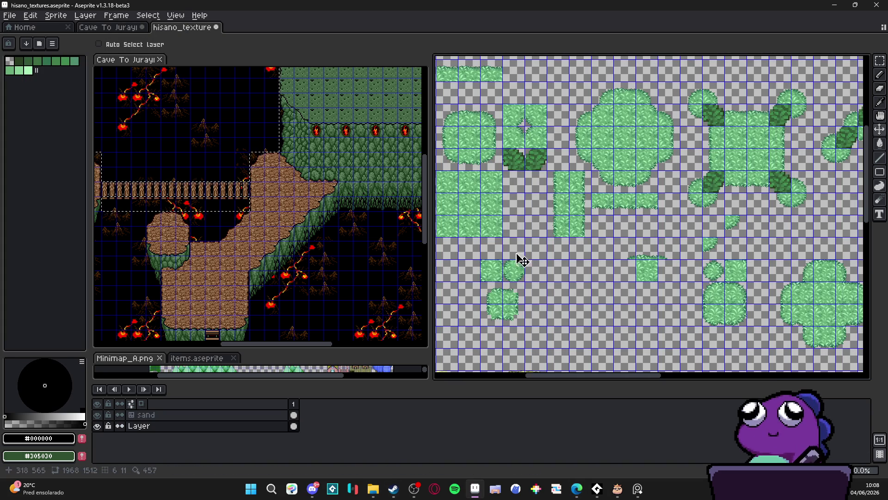
scroll(512, 231, "left", 2)
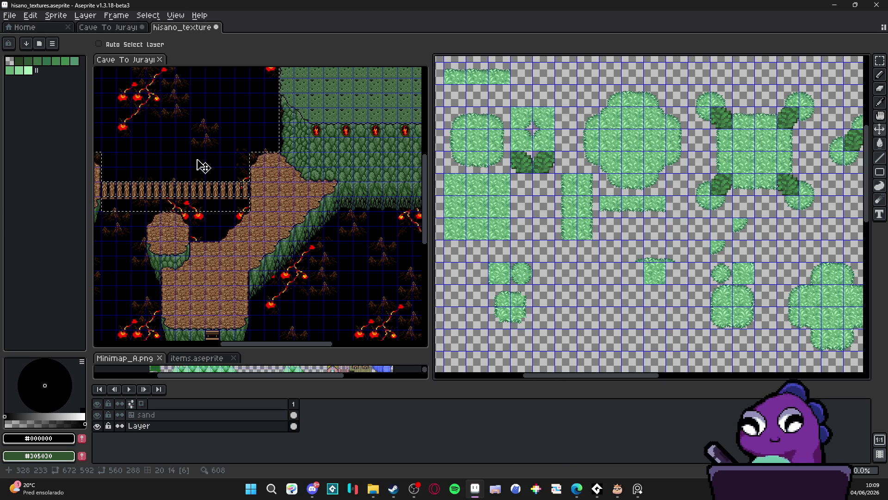
left_click(109, 27)
left_click(178, 28)
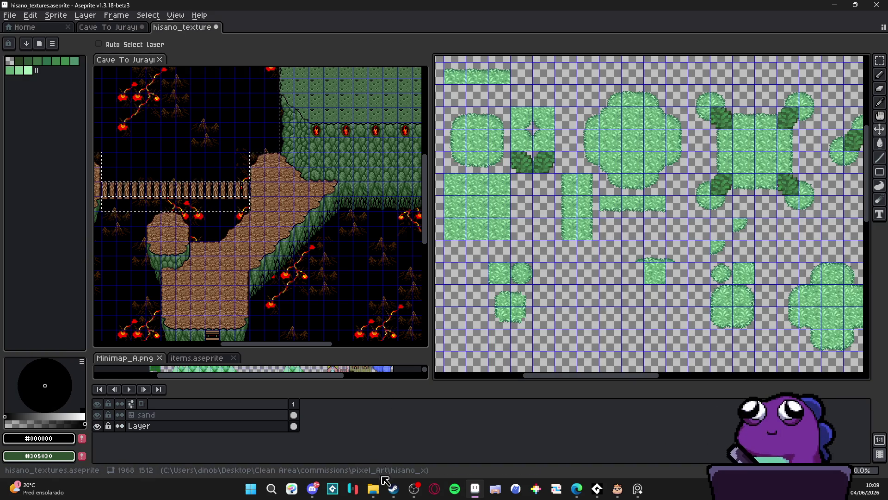
left_click(373, 488)
left_click(218, 306)
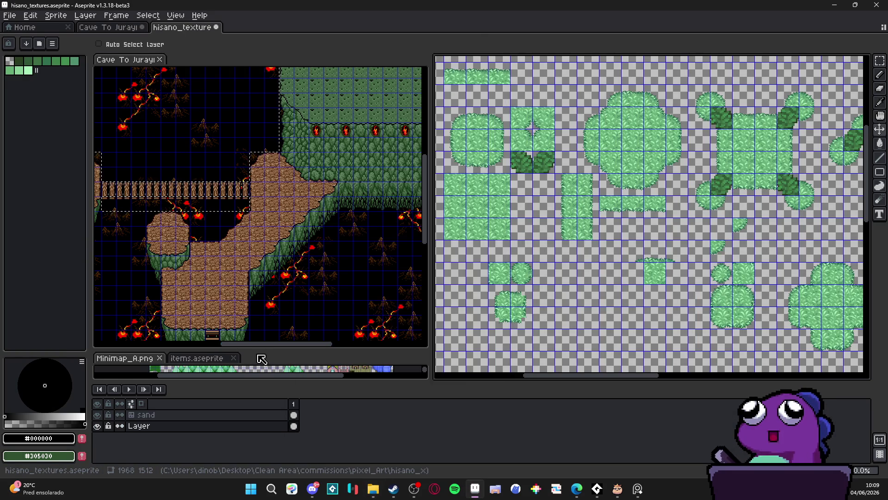
Enlarge the Minimap_A.png pane, zoom in and pan to its rock mounds.
left_click_drag(283, 351, 276, 146)
scroll(169, 352, "up", 3)
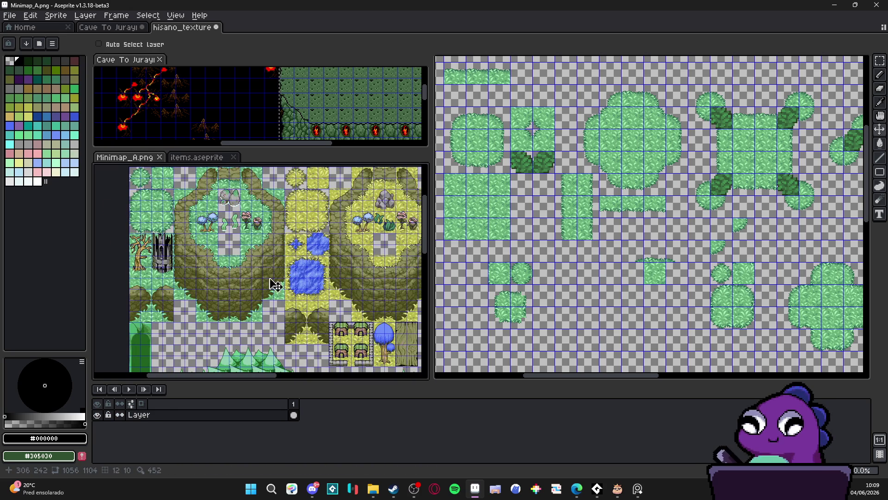
left_click_drag(307, 282, 238, 278)
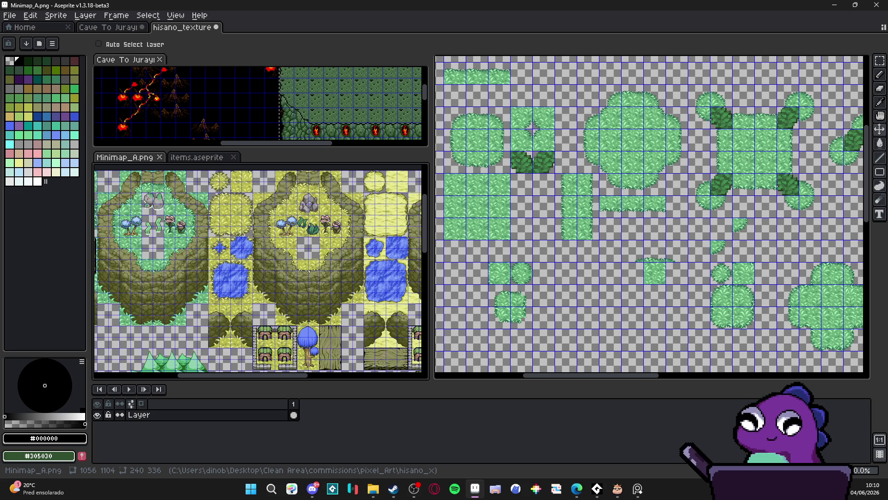
Add RPG Maker MZ to the Steam wishlist ('Lista de desejos'), then minimize Steam.
left_click(394, 489)
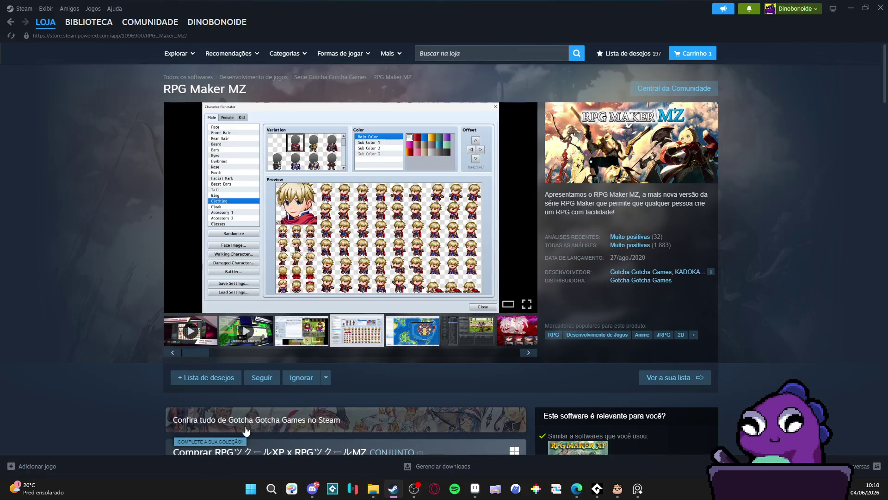
left_click(205, 383)
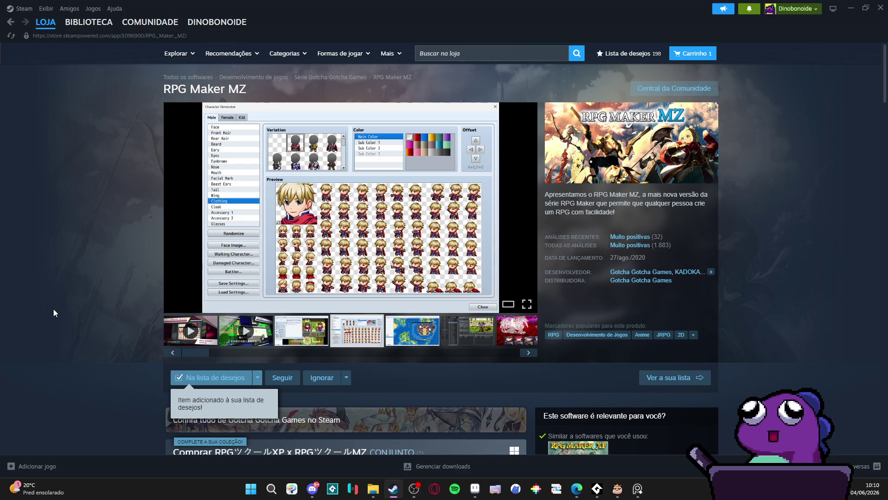
scroll(53, 309, "down", 5)
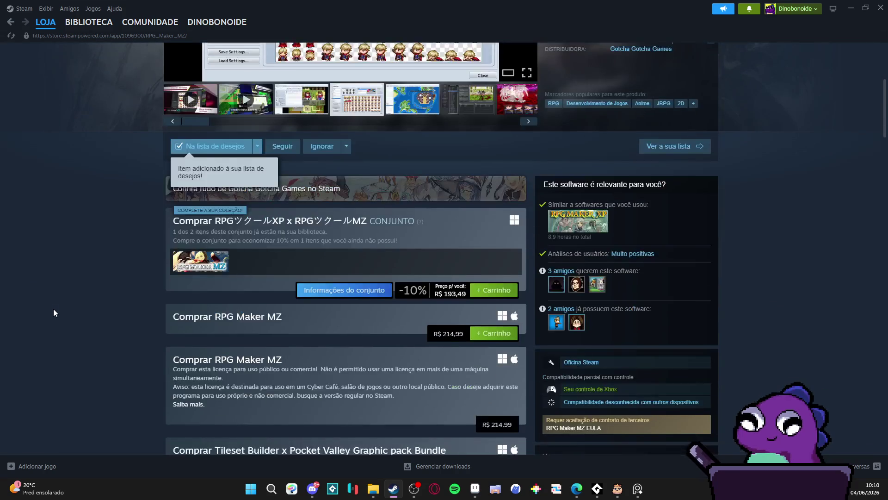
scroll(53, 309, "up", 4)
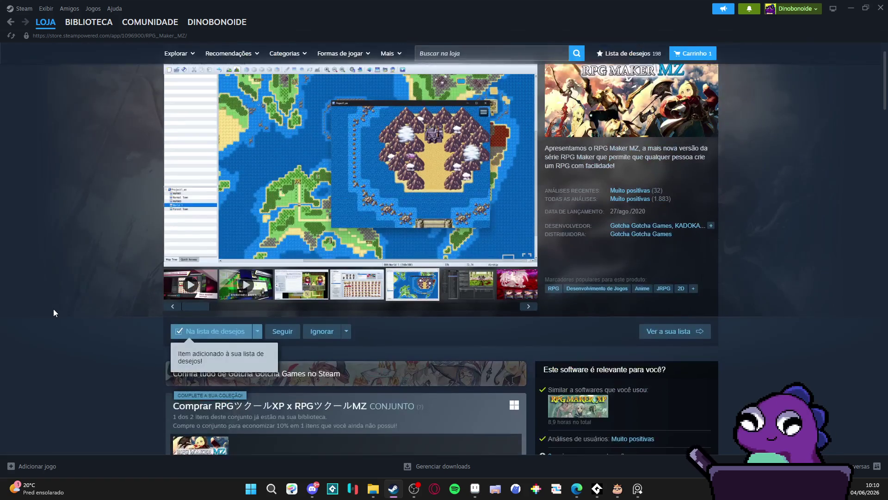
scroll(53, 309, "up", 1)
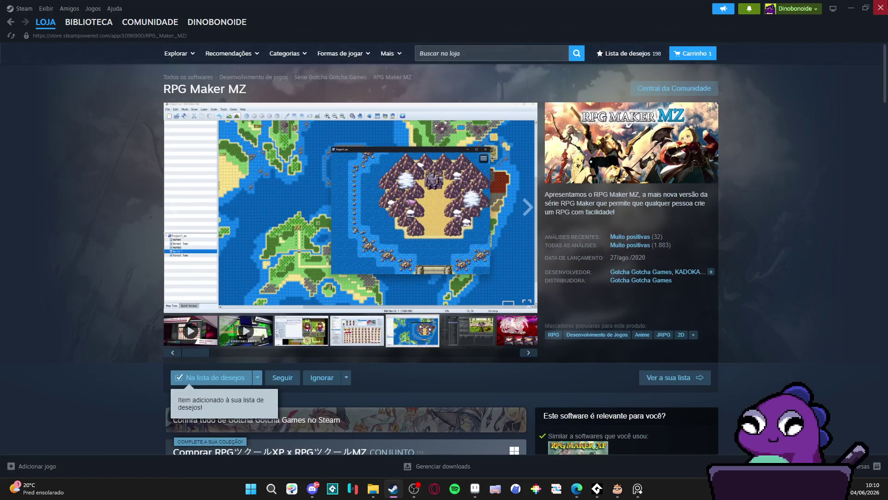
left_click(851, 5)
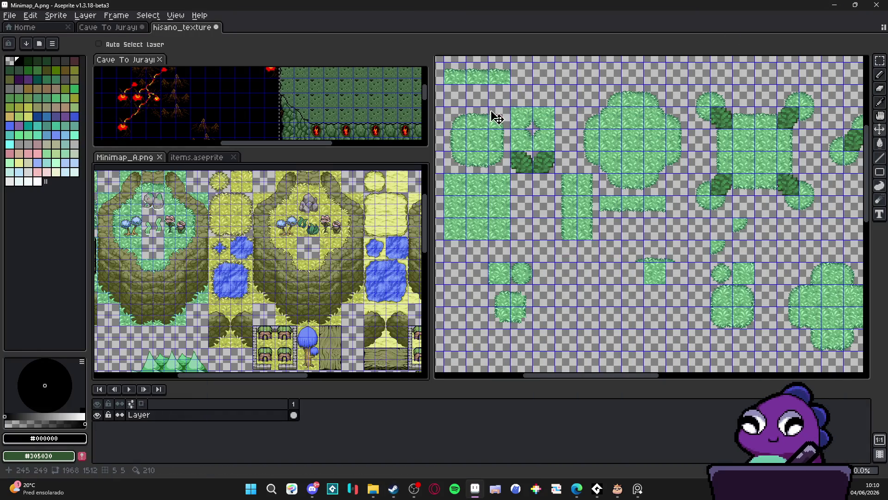
scroll(505, 200, "down", 2)
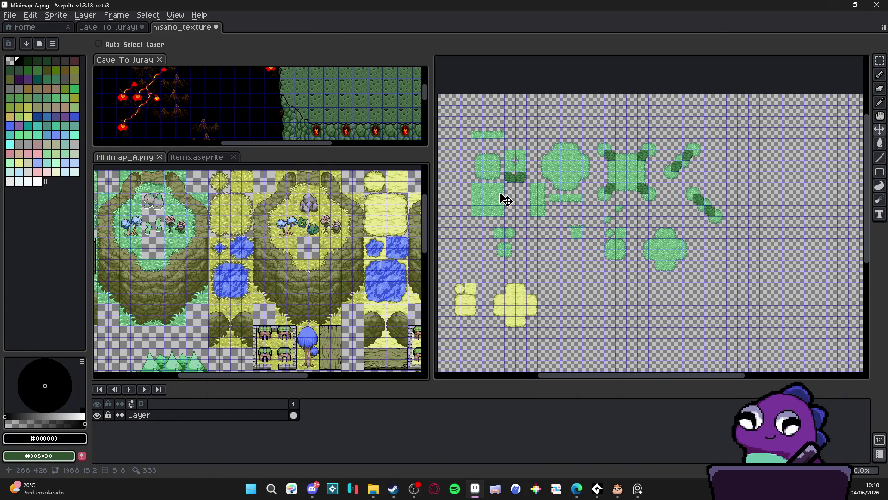
Open the Steam library (BIBLIOTECA) showing ShaderGlass, then minimize Steam.
left_click(393, 489)
left_click(88, 22)
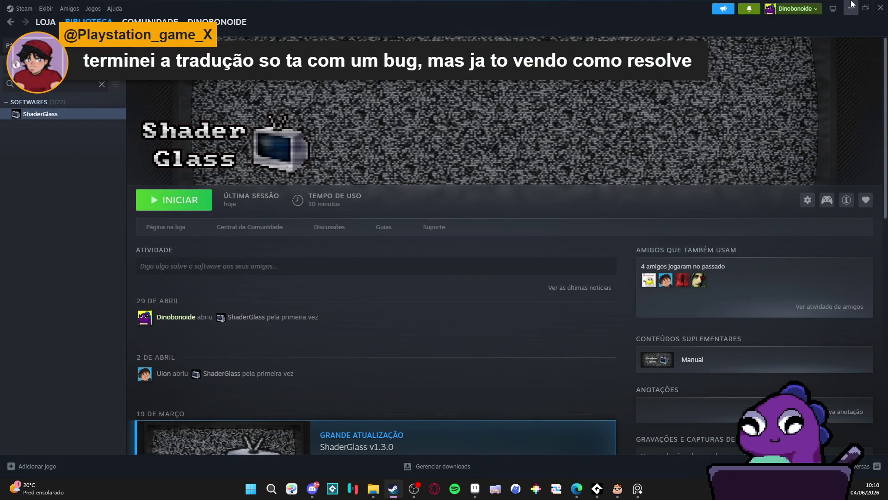
left_click(851, 6)
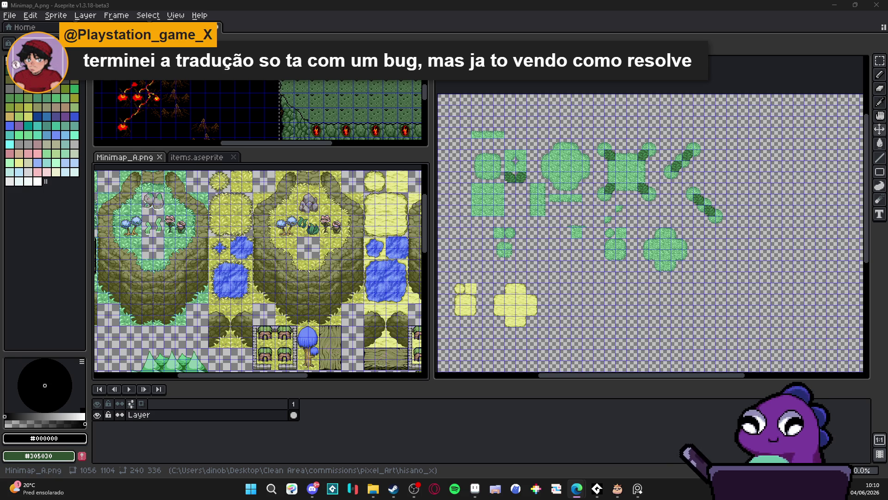
Enlarge the cave view, pan the Cave To Jurayn_ref map, then switch to Cave To Jurayn_48.
left_click_drag(250, 149, 251, 289)
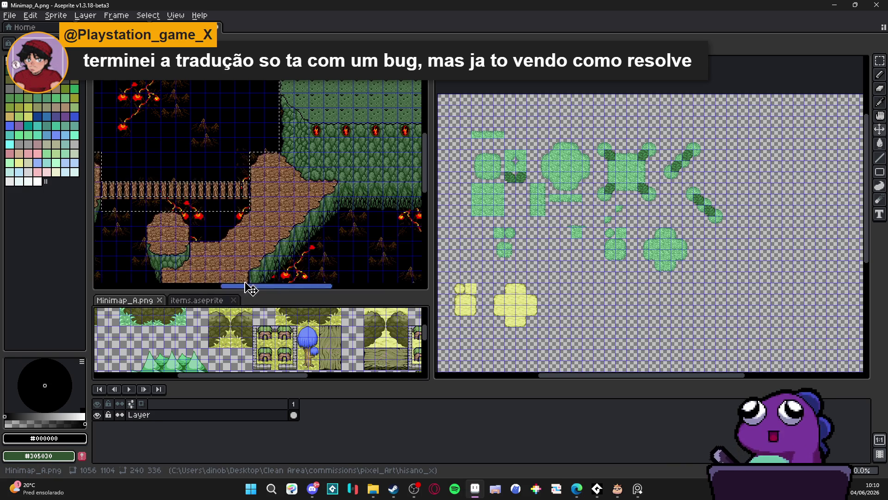
key("ctrl+Tab")
mouse_move(273, 123)
left_mouse_down()
mouse_move(263, 149)
mouse_move(206, 182)
left_mouse_up()
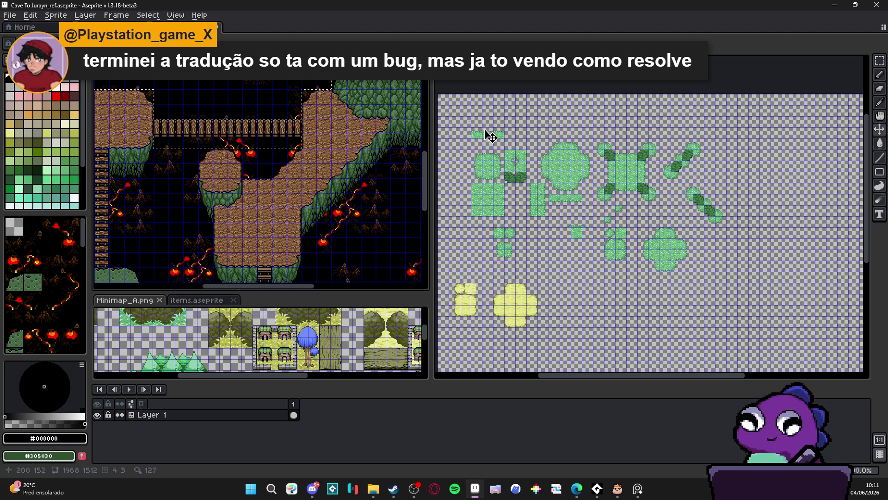
key("ctrl+Tab")
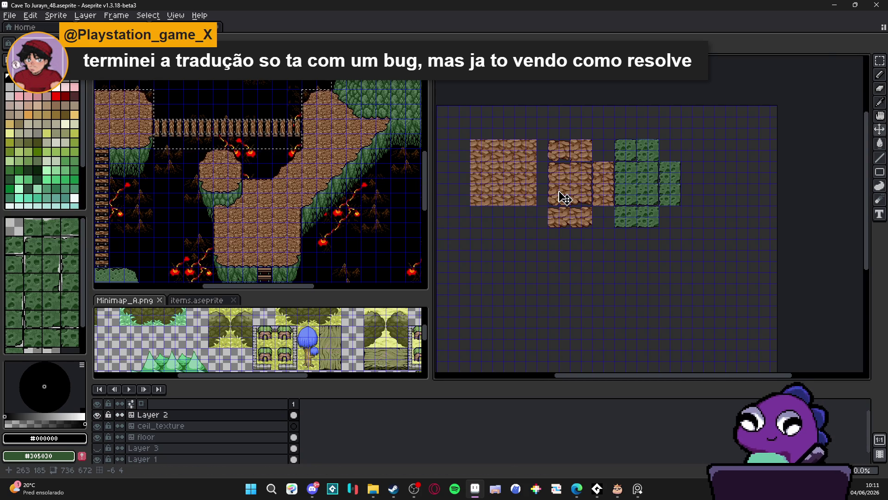
scroll(565, 198, "up", 3)
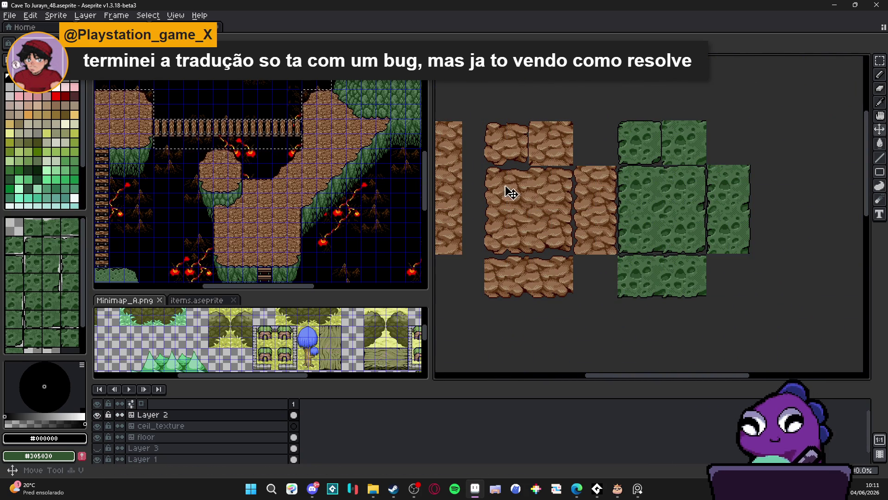
left_click(502, 185)
key("m")
left_click_drag(485, 123, 684, 231)
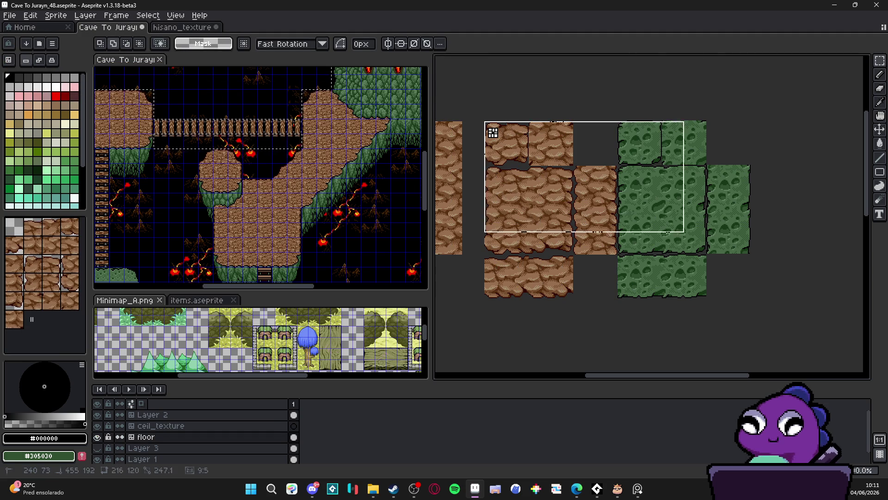
key("ctrl+d")
scroll(522, 95, "up", 2)
key("b")
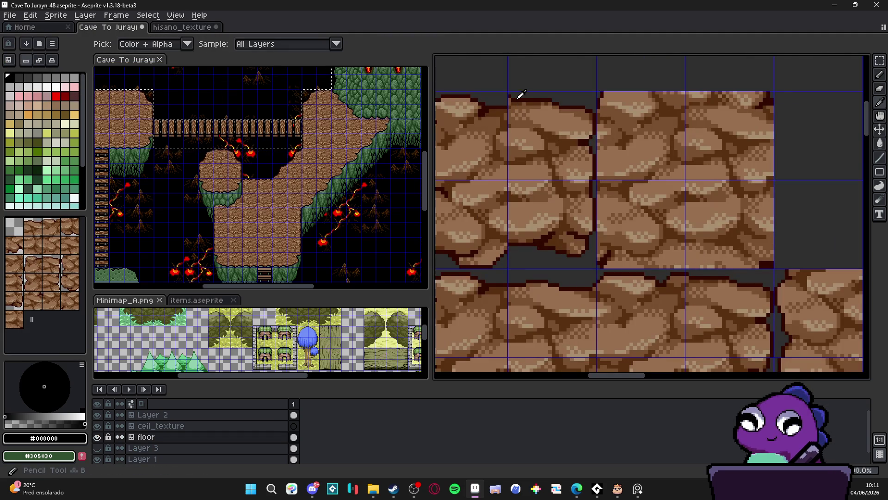
left_click(518, 97, "alt")
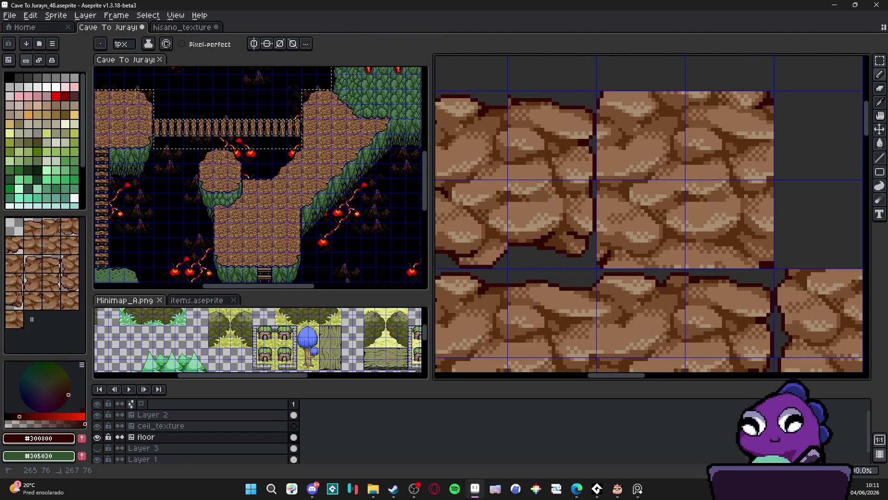
key("e")
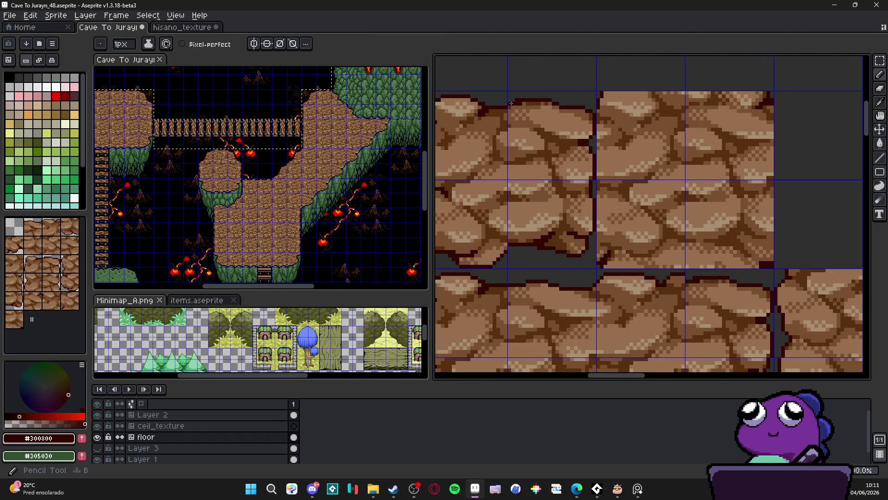
scroll(532, 117, "down", 3)
scroll(569, 127, "down", 1)
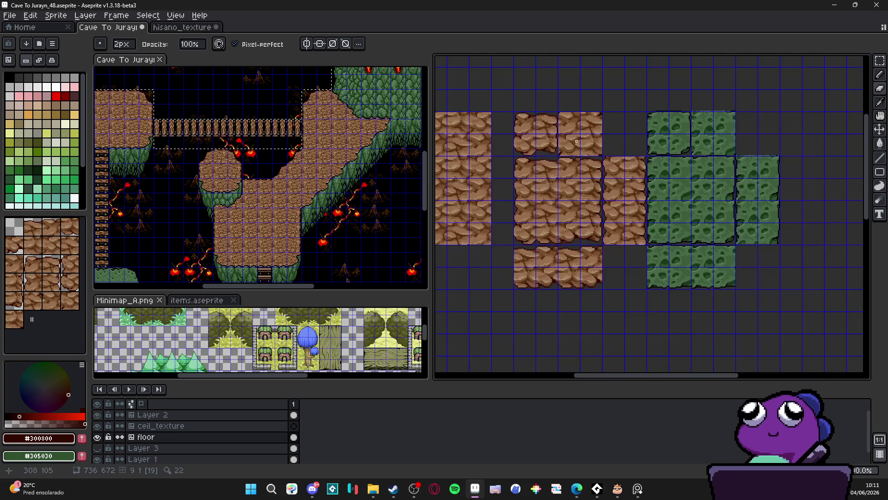
key("v")
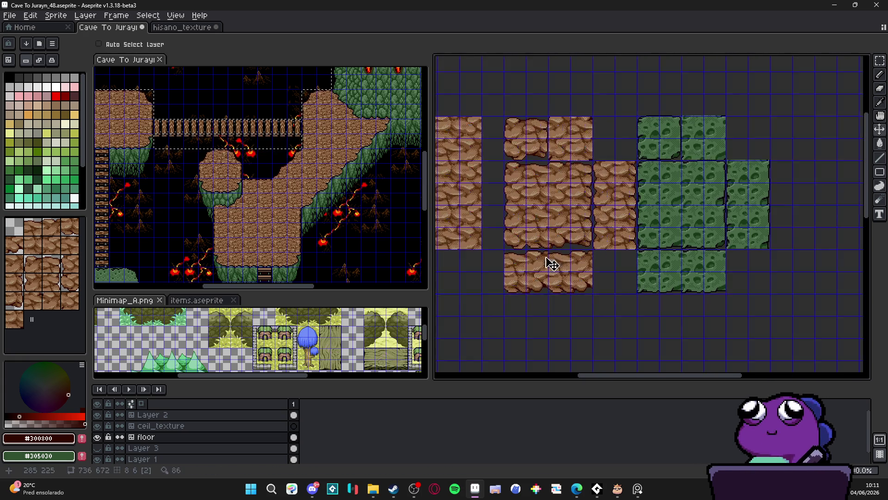
scroll(555, 252, "up", 3)
key("b")
key("alt")
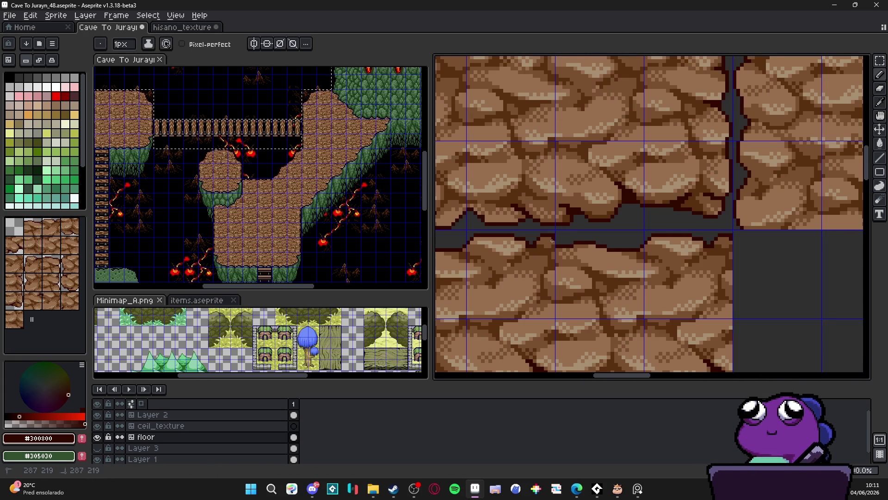
key("e")
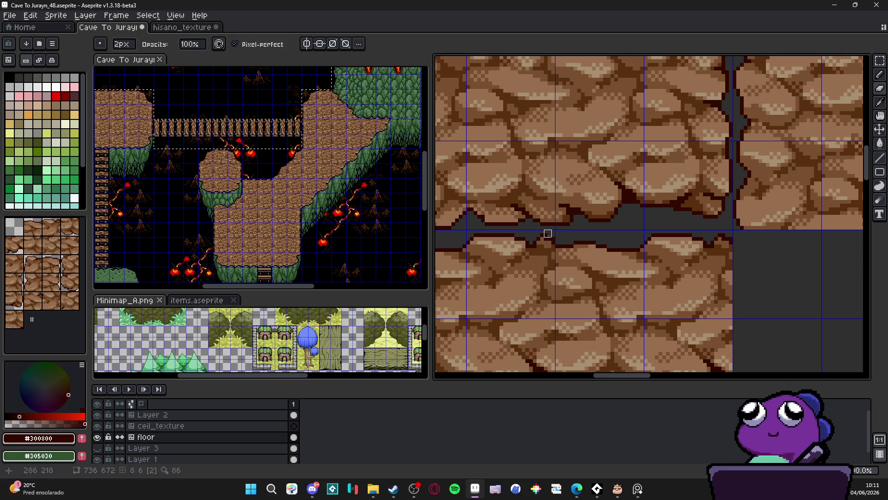
key("b")
key("e")
key("b")
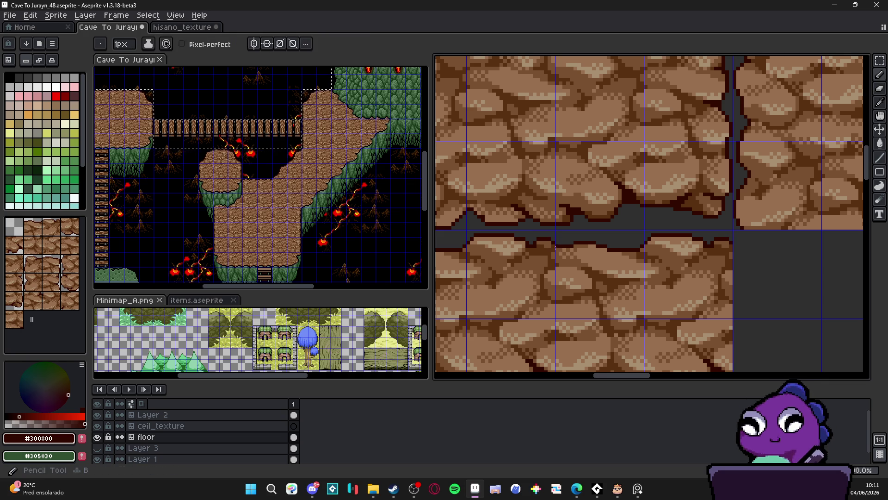
scroll(554, 246, "down", 5)
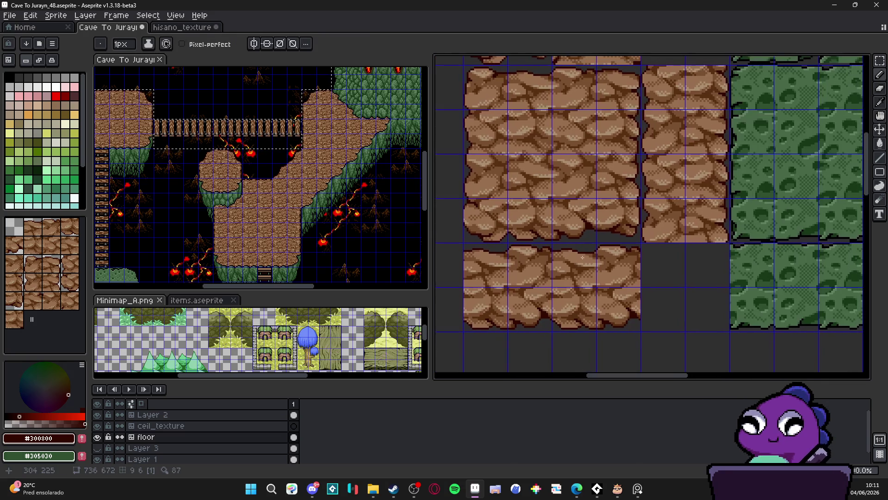
scroll(608, 250, "up", 1)
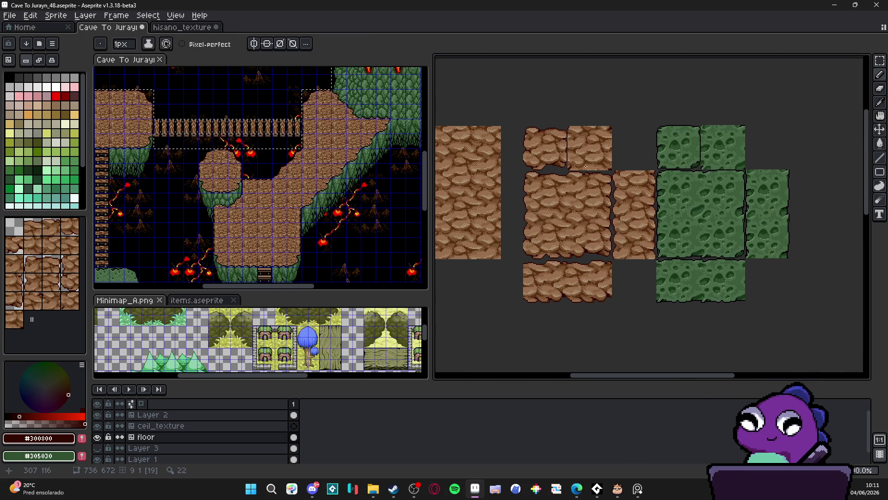
key("m")
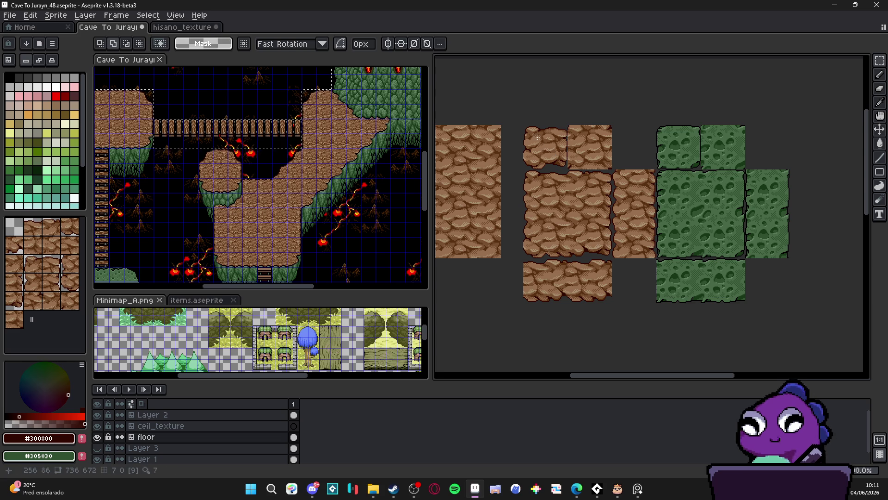
Copy the rock and moss tile blocks and paste them into a new 288×192 sprite.
left_click_drag(525, 126, 787, 302)
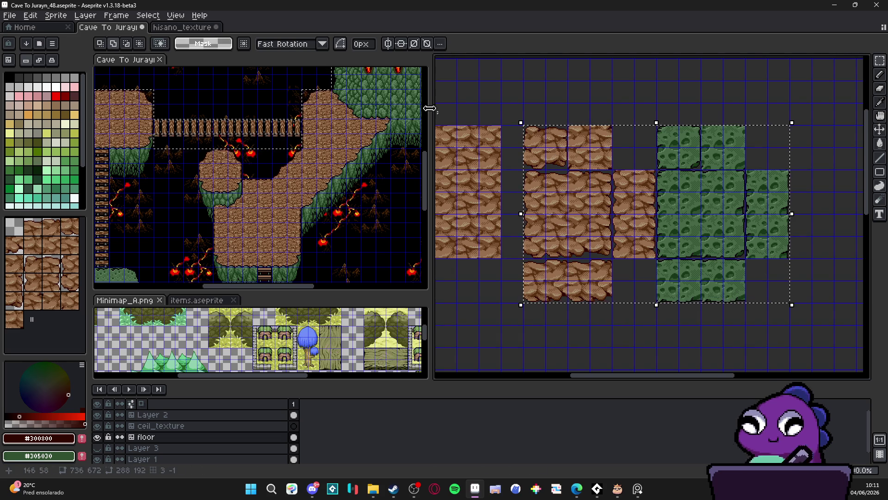
key("alt+f")
key("n")
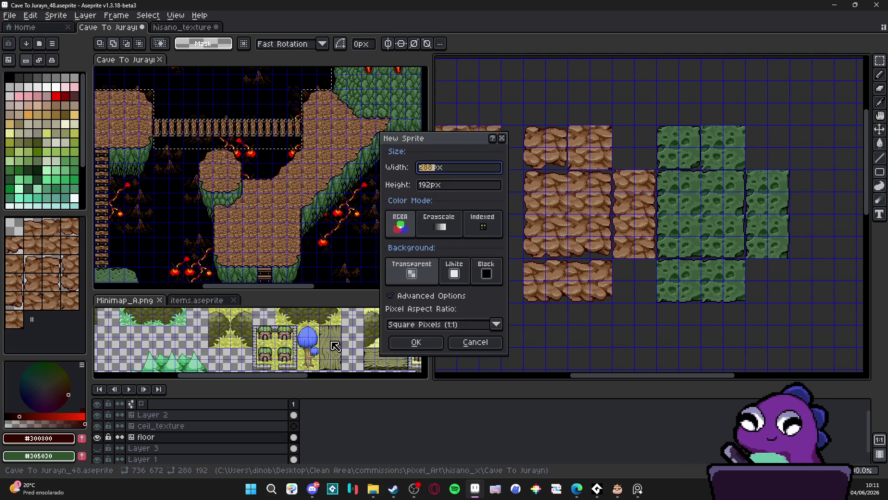
left_click(476, 342)
key("v")
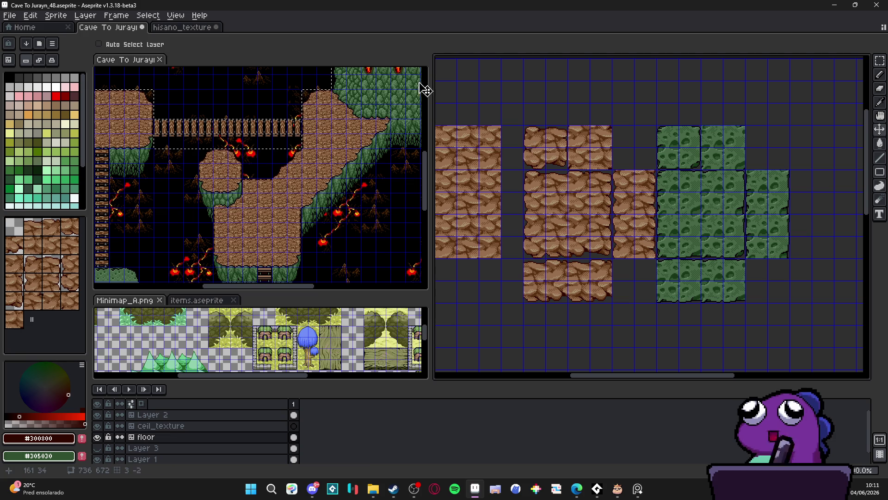
key("alt+f")
key("n")
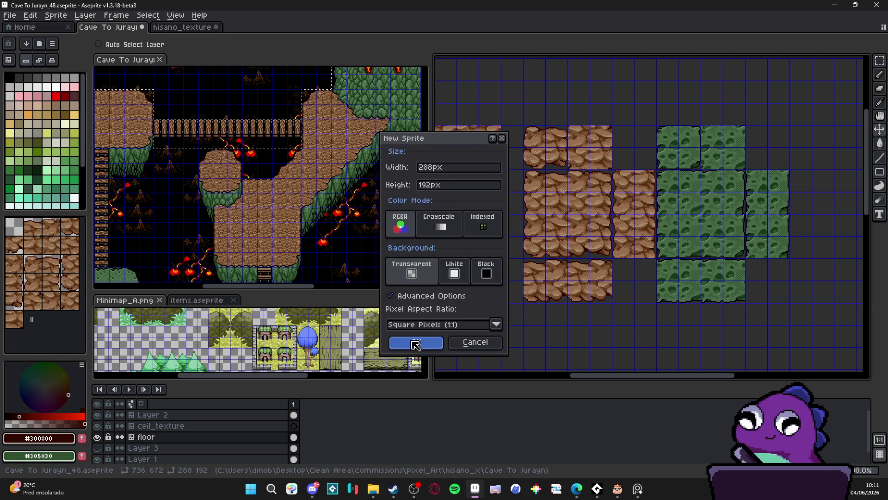
left_click(416, 342)
key("ctrl+v")
Trim the pasted tiles down to a single rock block, deleting the extra row and column.
key("v")
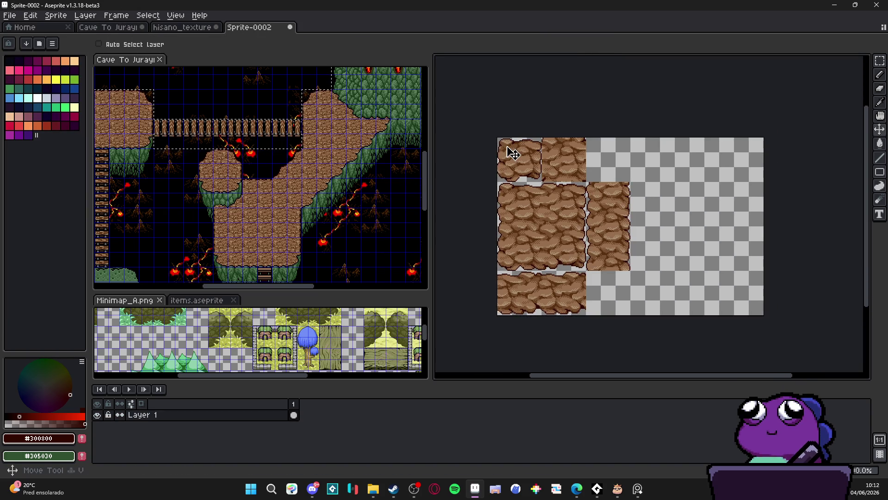
key("ctrl+apostrophe")
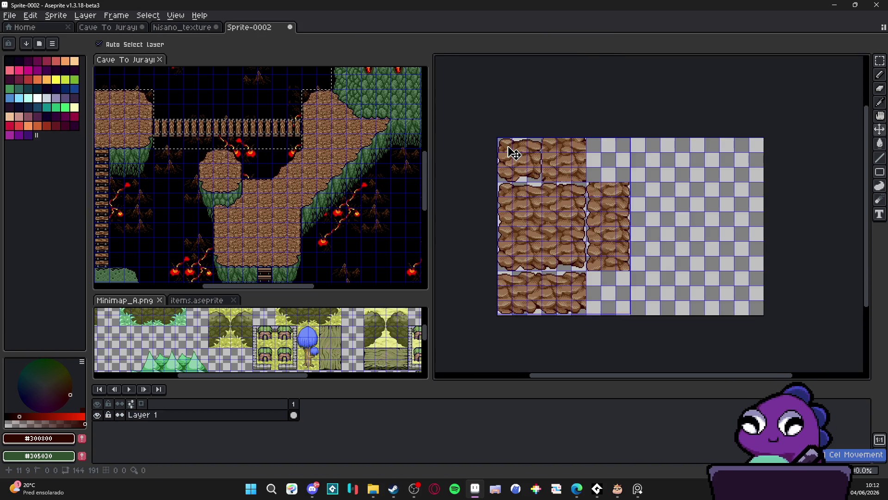
key("m")
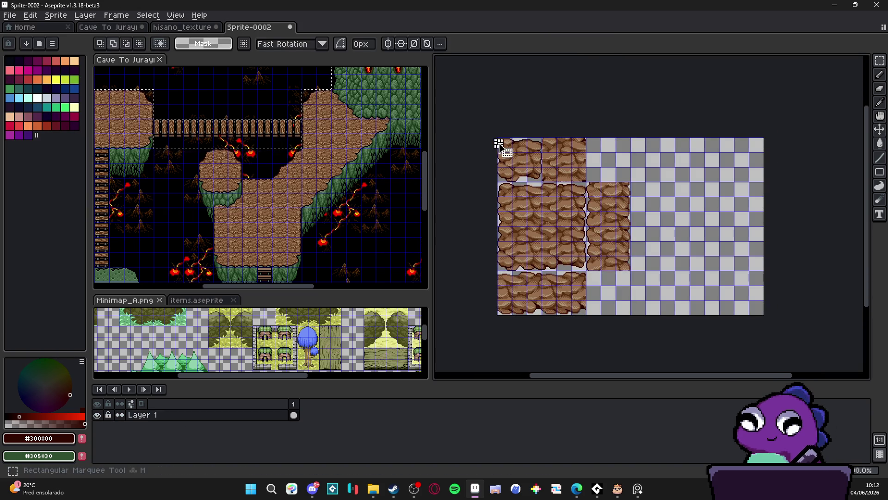
mouse_move(499, 143)
left_mouse_down()
mouse_move(586, 182)
mouse_move(629, 270)
left_mouse_up()
key("ctrl+x")
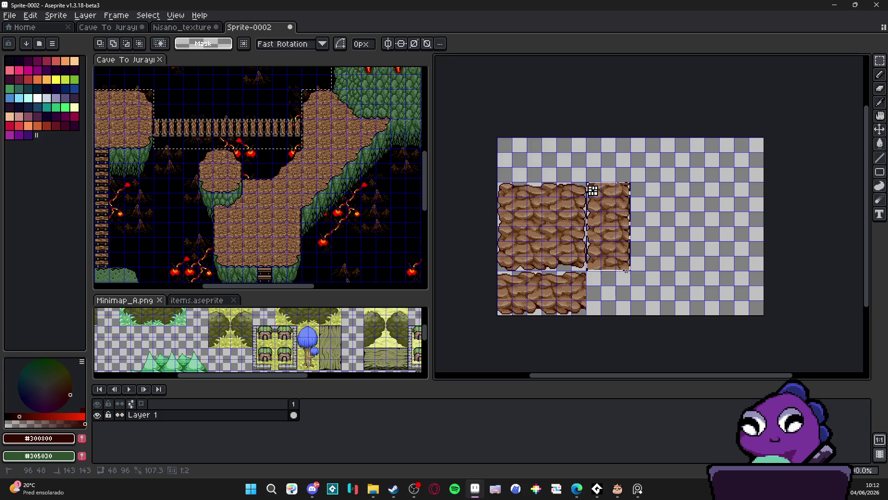
key("ctrl+x")
left_click_drag(581, 192, 504, 309)
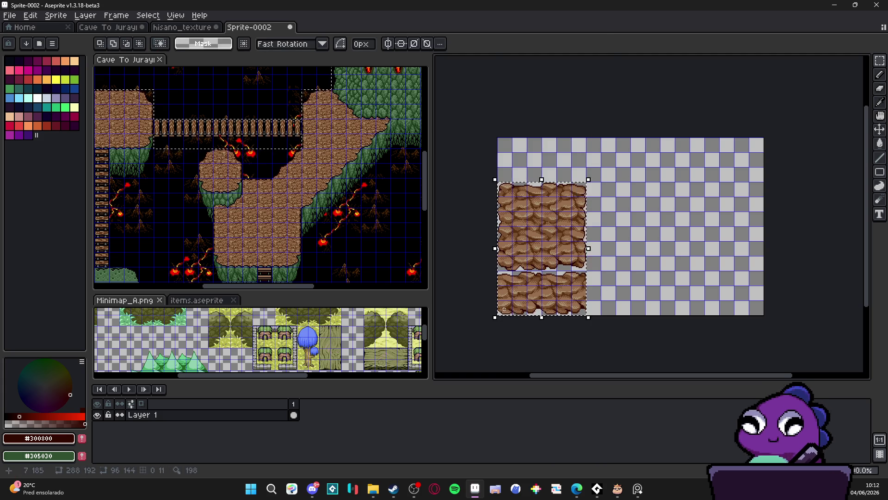
key("shift+Up")
key("shift+Up")
key("shift+Up")
key("Return")
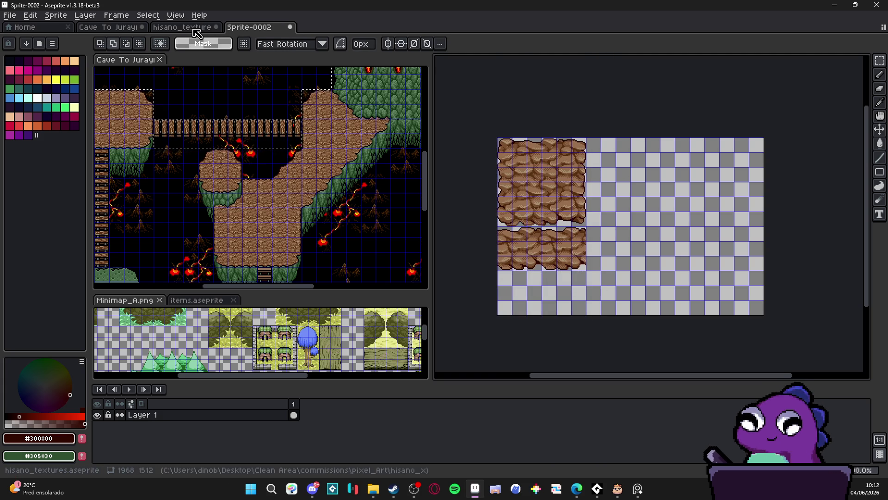
key("m")
key("ctrl+z")
key("ctrl+z")
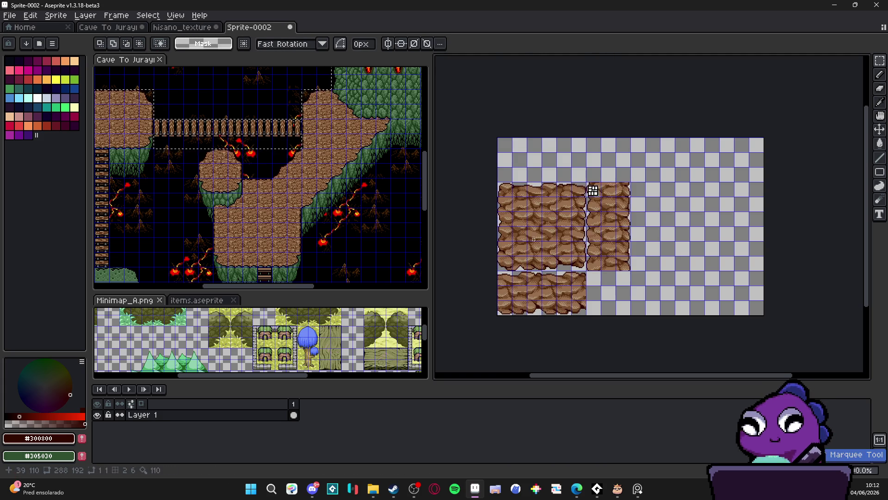
key("ctrl+z")
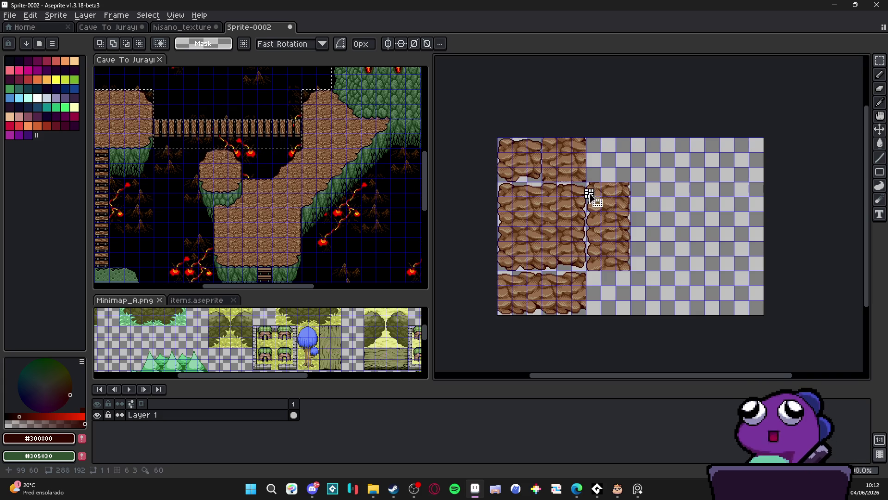
mouse_move(590, 193)
left_mouse_down()
mouse_move(626, 283)
mouse_move(579, 280)
mouse_move(499, 313)
left_mouse_up()
key("Delete")
key("Delete")
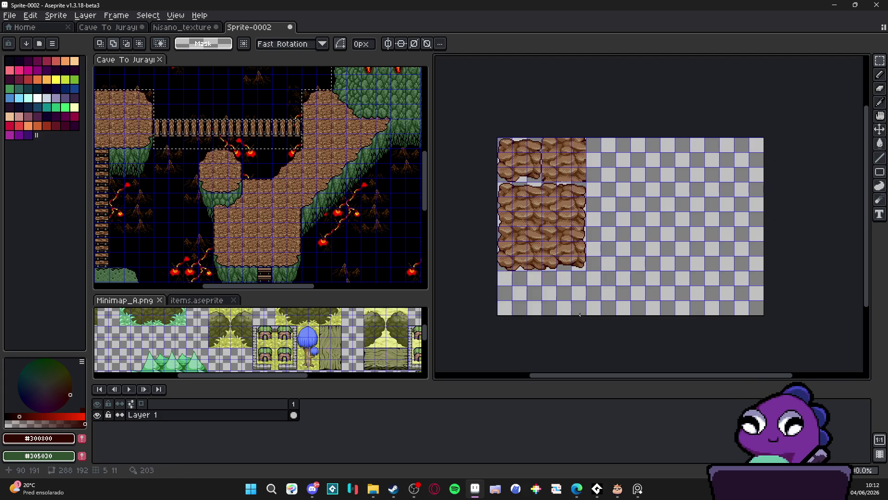
Copy the green moss tile blocks from Cave To Jurayn's tile layer.
left_click(185, 28)
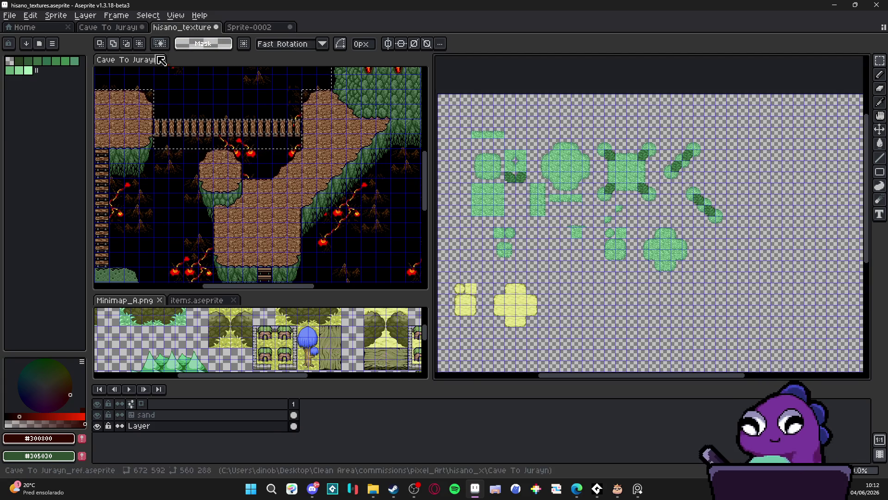
left_click(130, 28)
scroll(554, 119, "up", 1)
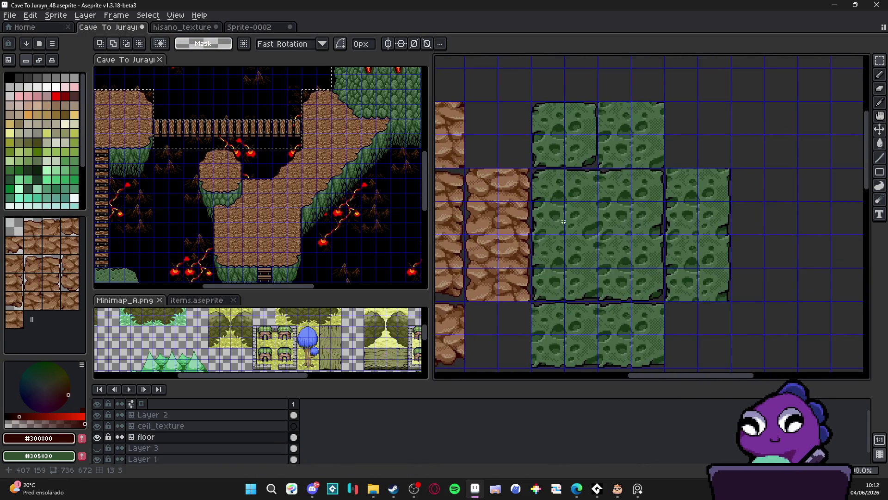
left_click(554, 119, "ctrl")
key("m")
left_click_drag(554, 119, 657, 296)
key("ctrl+c")
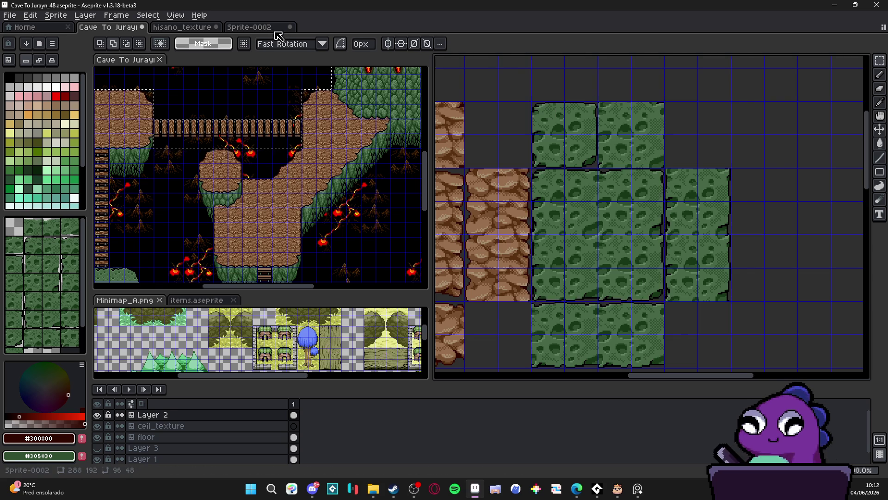
Paste the moss tiles beside the rock block in Sprite-0002 and narrow the canvas to 192 px.
left_click(276, 29)
key("ctrl+v")
scroll(737, 290, "up", 1)
mouse_move(738, 290)
left_mouse_down()
mouse_move(511, 222)
mouse_move(721, 306)
mouse_move(675, 242)
mouse_move(660, 232)
mouse_move(609, 240)
mouse_move(615, 222)
left_mouse_up()
scroll(674, 242, "up", 1)
scroll(660, 232, "up", 1)
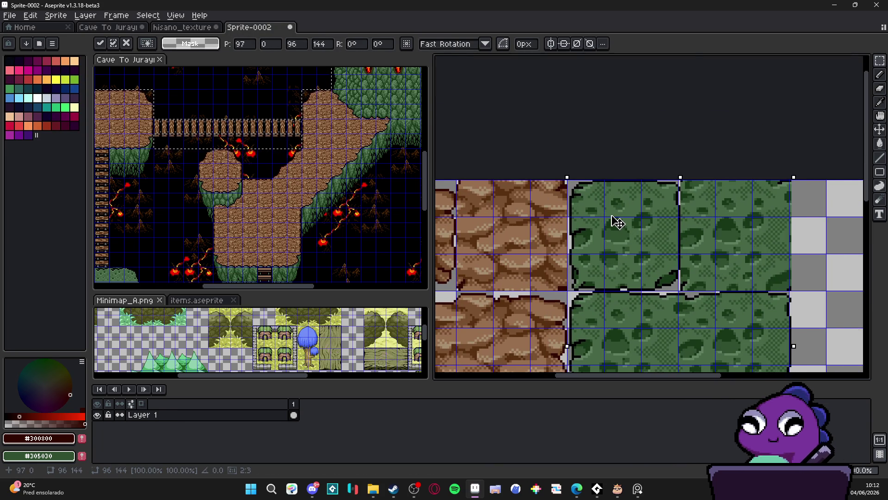
scroll(616, 223, "down", 2)
key("Return")
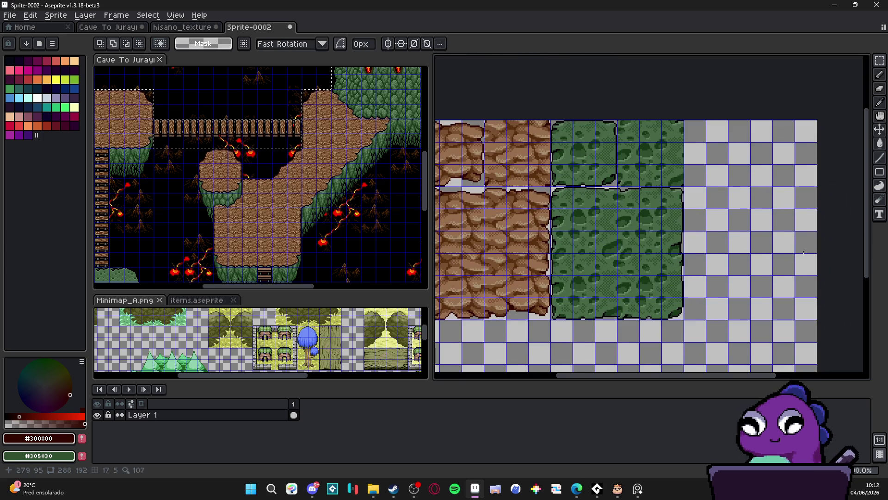
key("ctrl+alt+c")
left_click_drag(817, 292, 687, 296)
Finish resizing the canvas to 192×144 px.
scroll(689, 324, "down", 2)
scroll(690, 340, "up", 4)
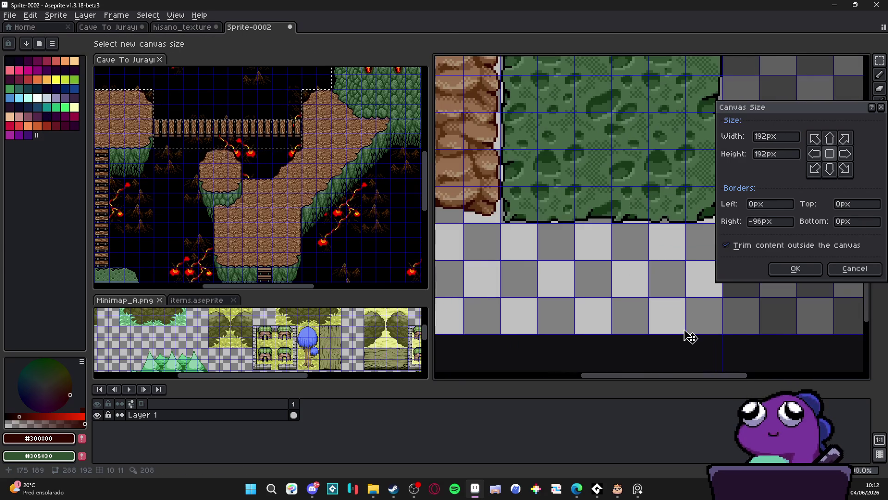
left_click_drag(690, 337, 699, 223)
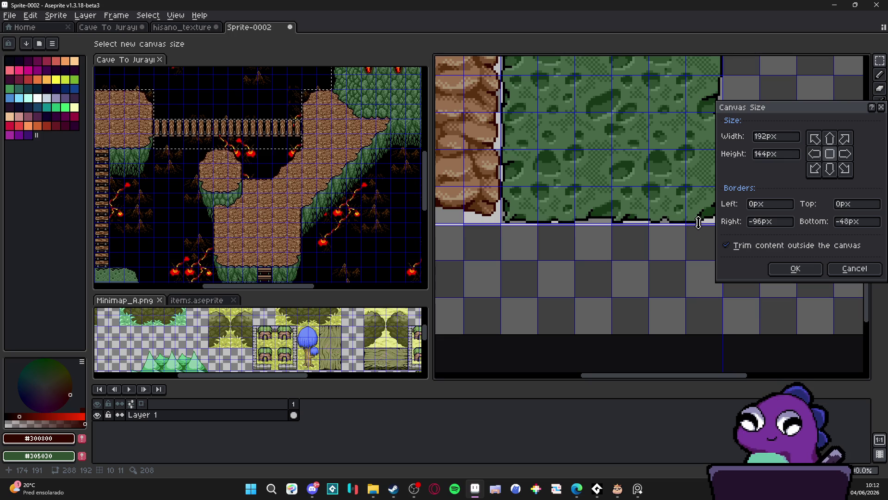
left_click(796, 268)
scroll(600, 285, "down", 3)
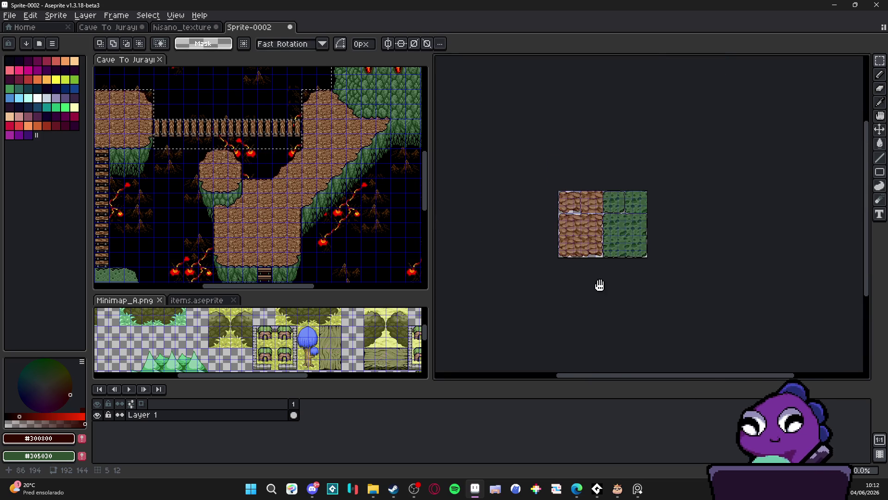
scroll(602, 231, "up", 2)
Save the sprite as textures_test.png in the Cave To Jurayn folder.
left_click(11, 17)
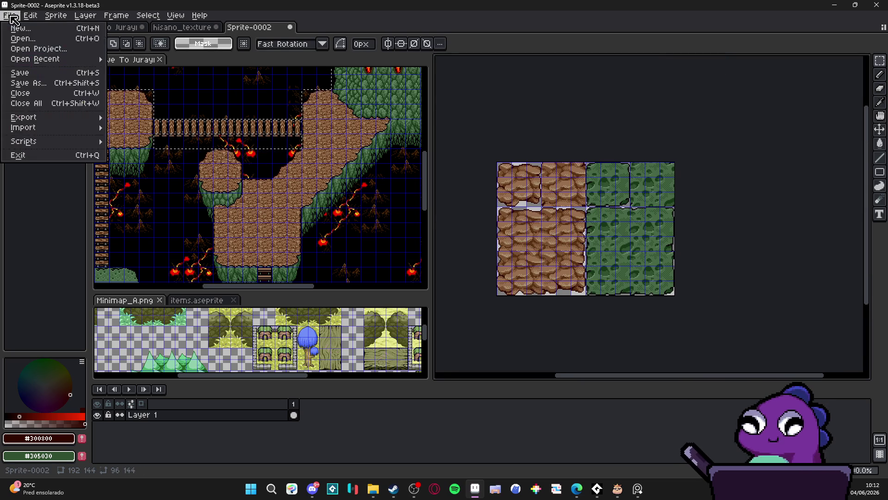
left_click(28, 82)
left_click(130, 423)
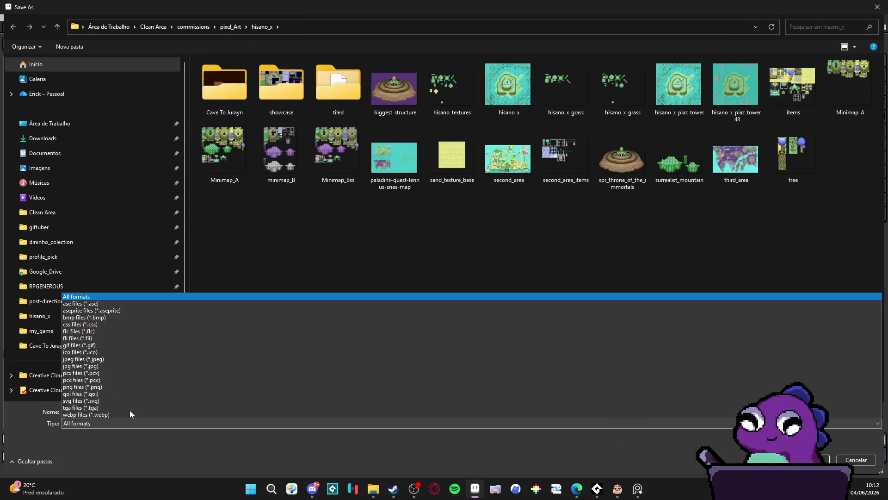
left_click(129, 386)
left_click(142, 412)
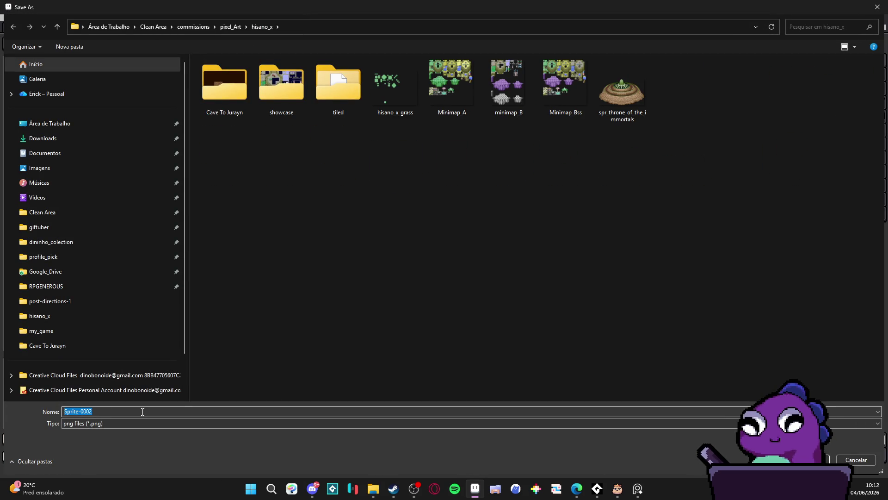
type("texture_")
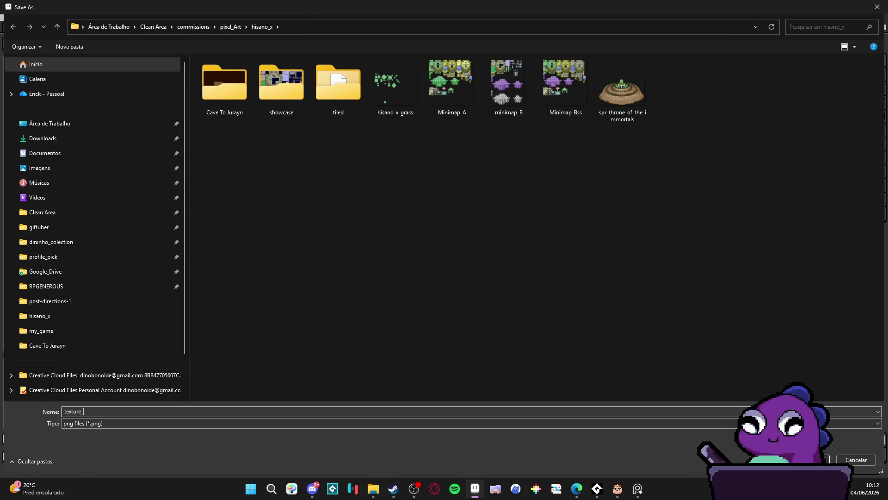
key("BackSpace")
type("s_test")
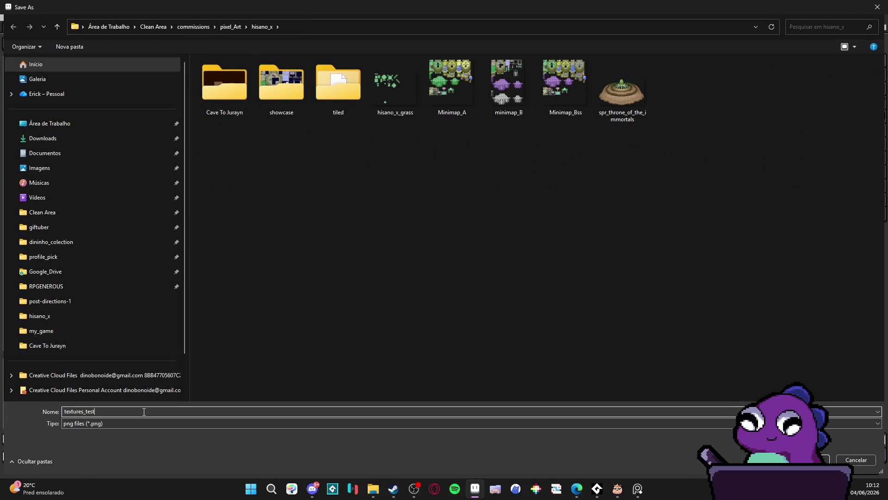
double_click(224, 86)
key("Return")
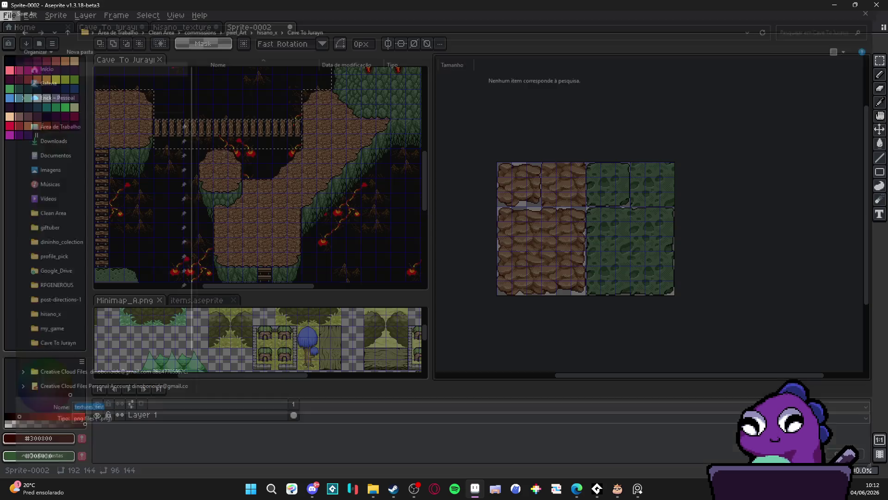
left_click(372, 488)
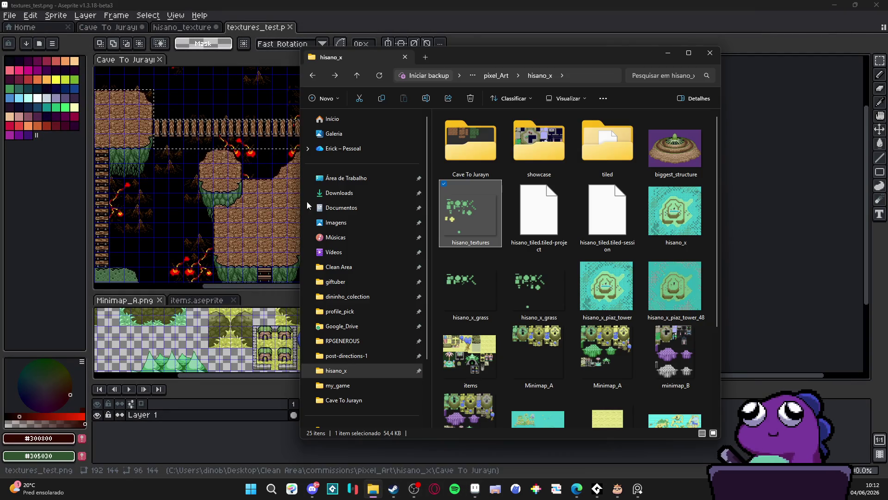
Inside the Cave To Jurayn folder, compress textures_test into a textures_test.zip archive with 7-Zip.
double_click(467, 160)
left_click(502, 156)
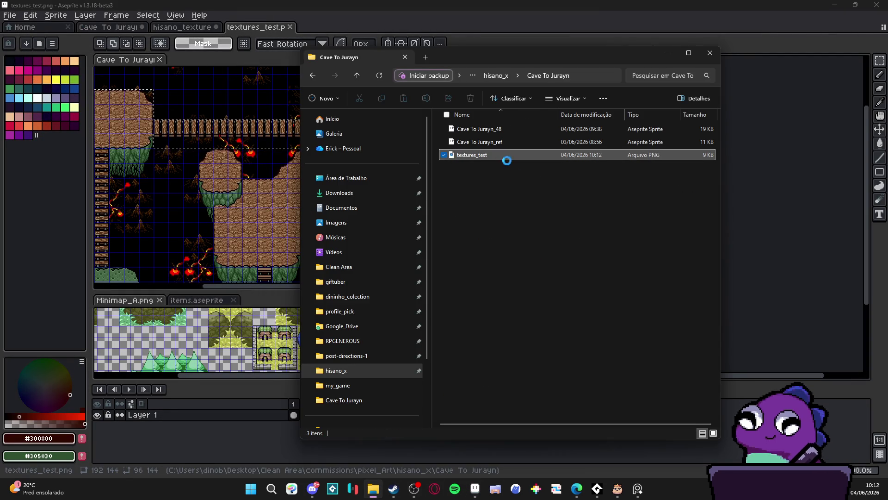
right_click(503, 156)
mouse_move(567, 304)
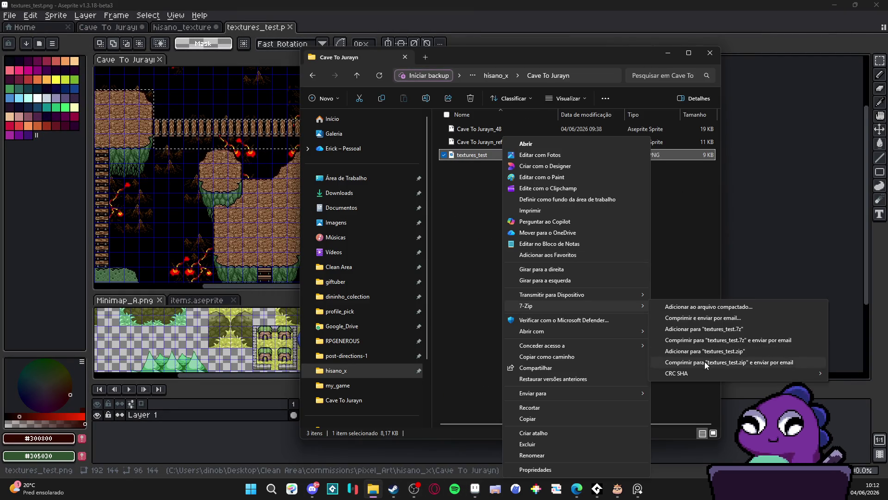
left_click(719, 351)
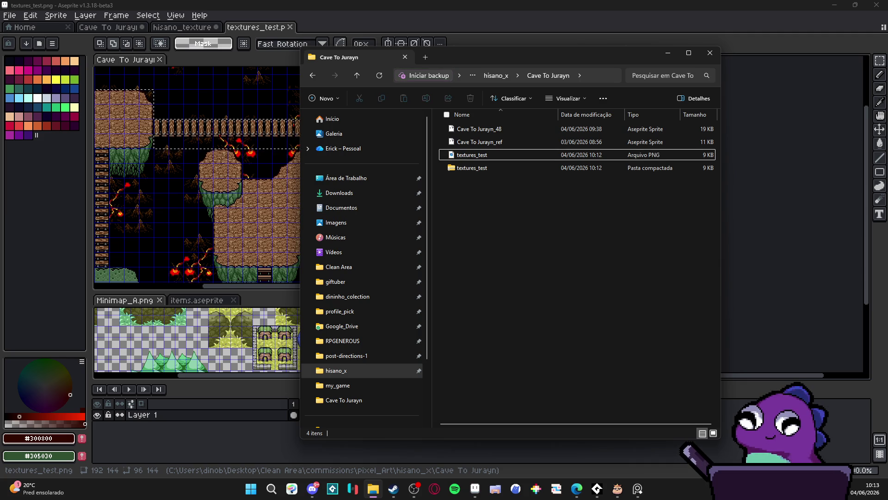
key("alt+Tab")
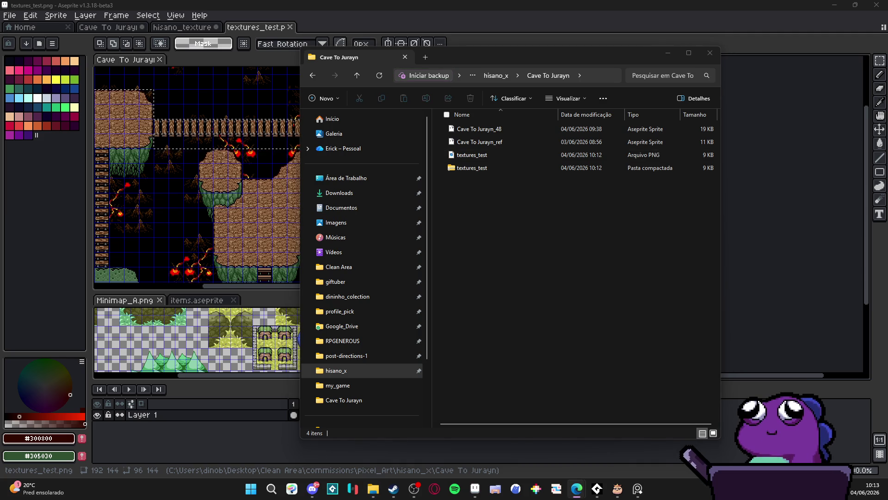
left_click(509, 169)
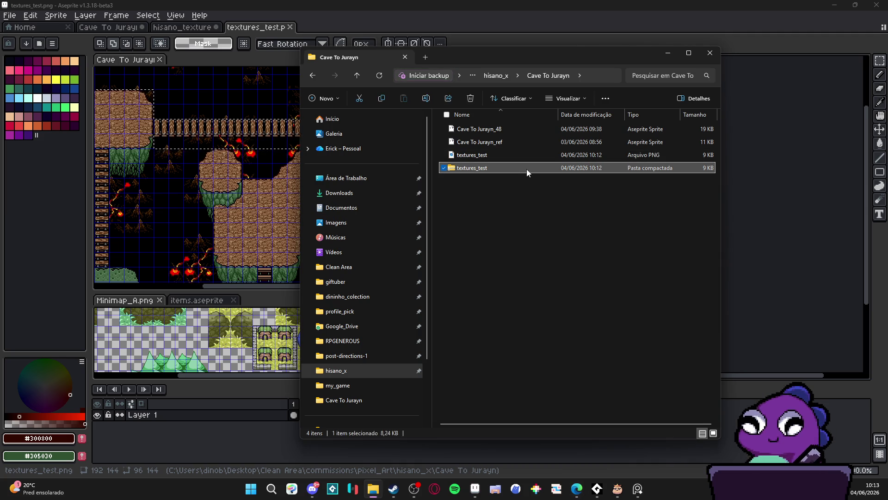
key("alt+Tab")
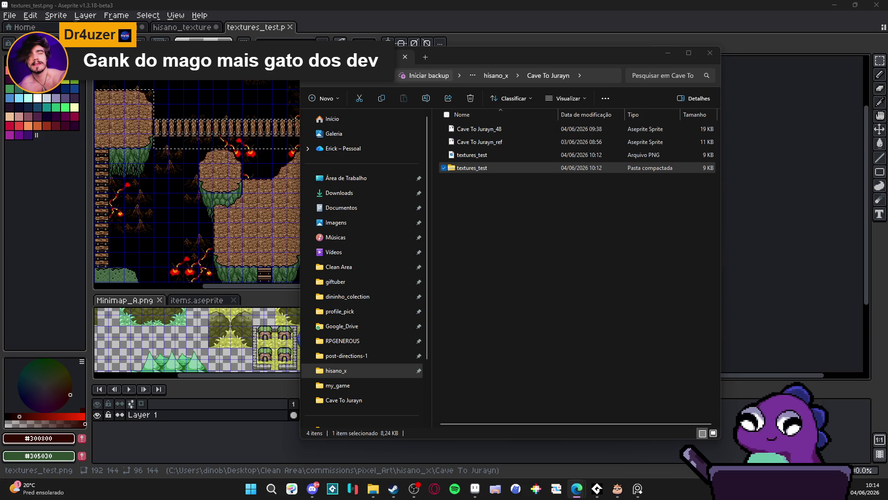
Switch Aseprite to Cave To Jurayn_48, resize its panels to enlarge the rock and moss tiles, then show Steam.
left_click(241, 25)
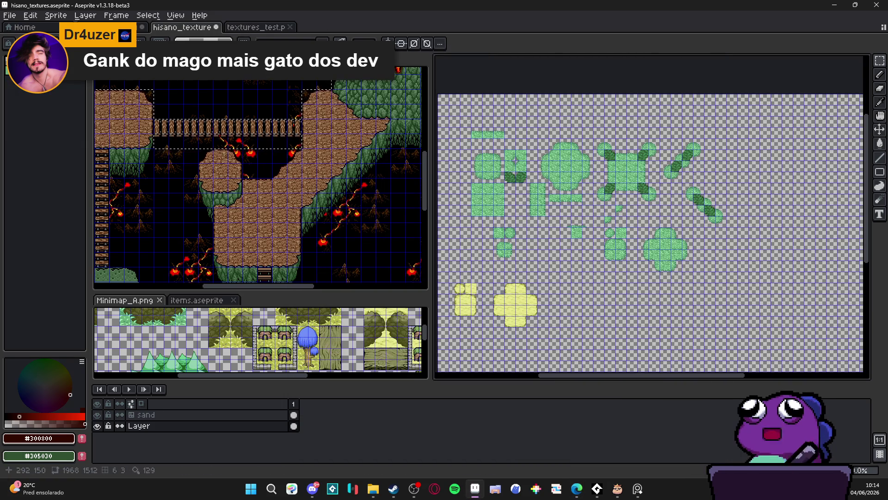
left_click(231, 92)
left_click_drag(573, 245, 676, 221)
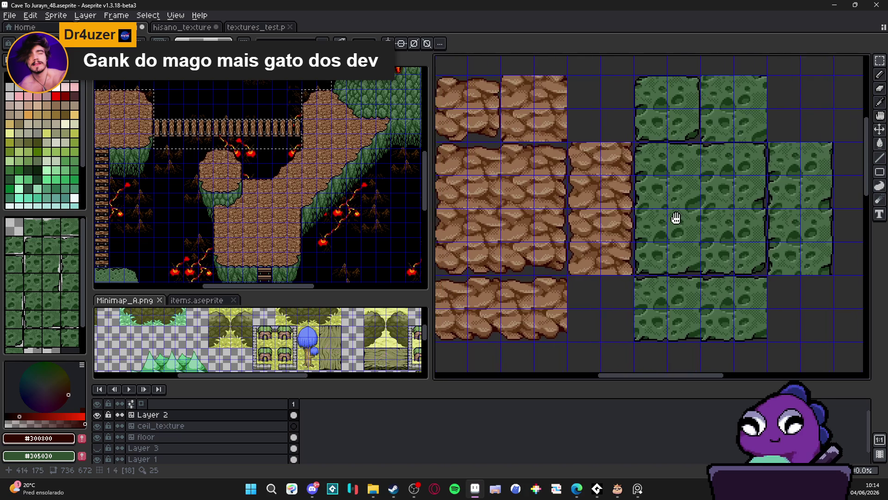
left_click_drag(430, 232, 218, 231)
scroll(381, 227, "down", 1)
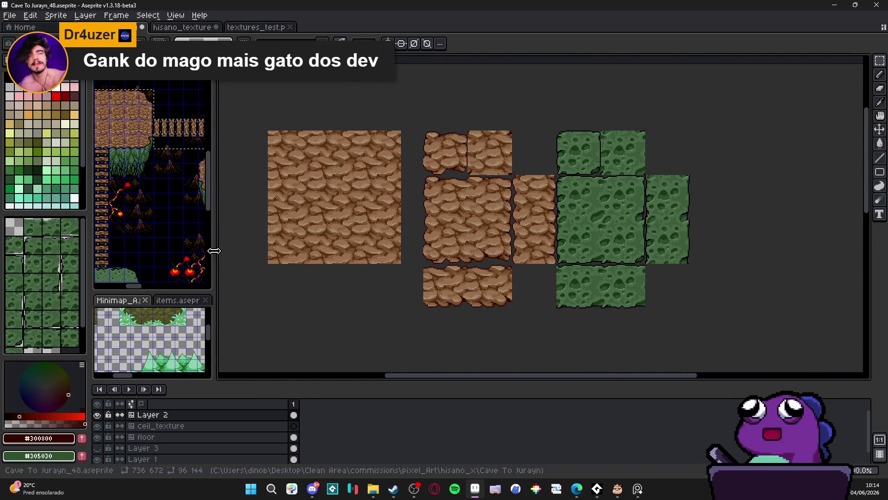
left_click_drag(214, 250, 244, 250)
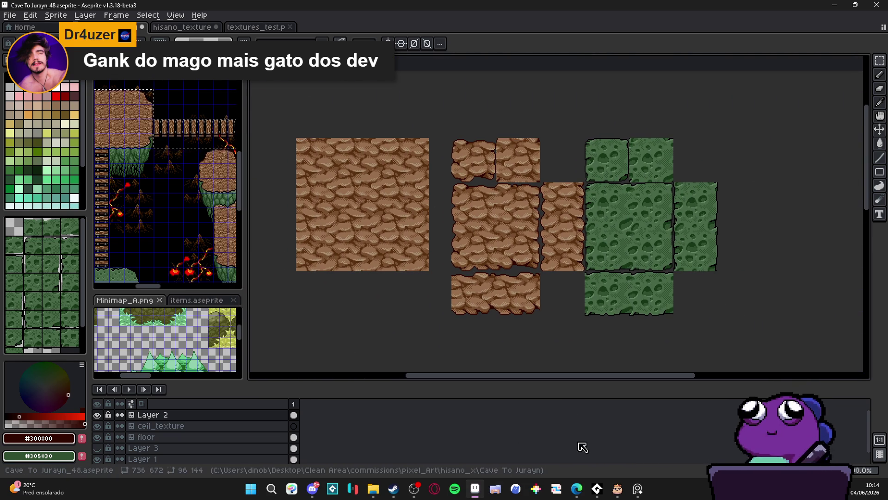
left_click(392, 490)
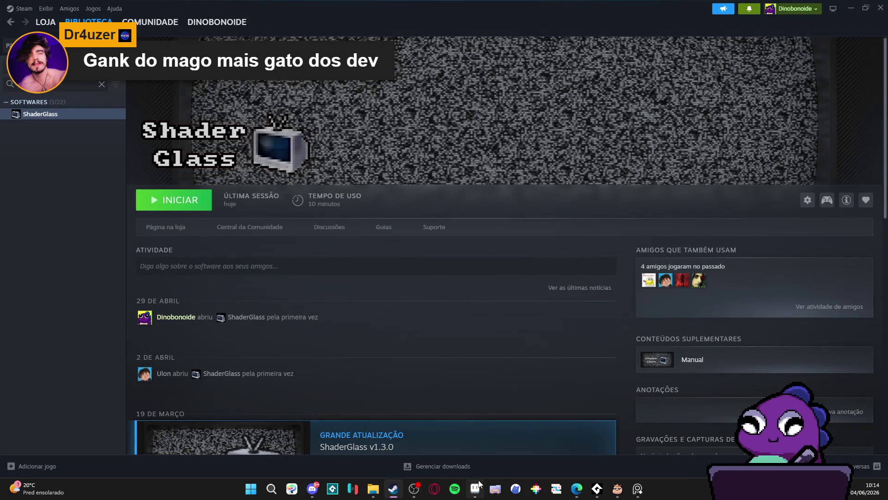
Launch GitHub Desktop from Start search and fetch origin for the game-spiritalis repository.
left_click(250, 489)
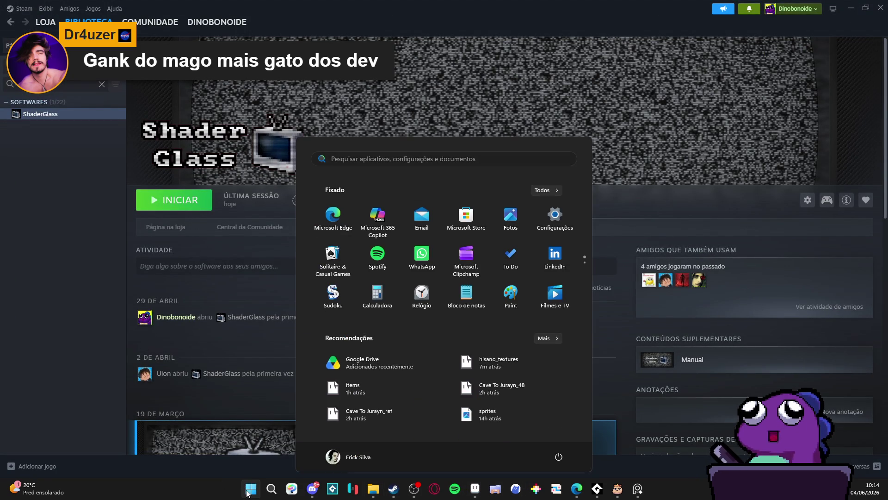
type("hitgit")
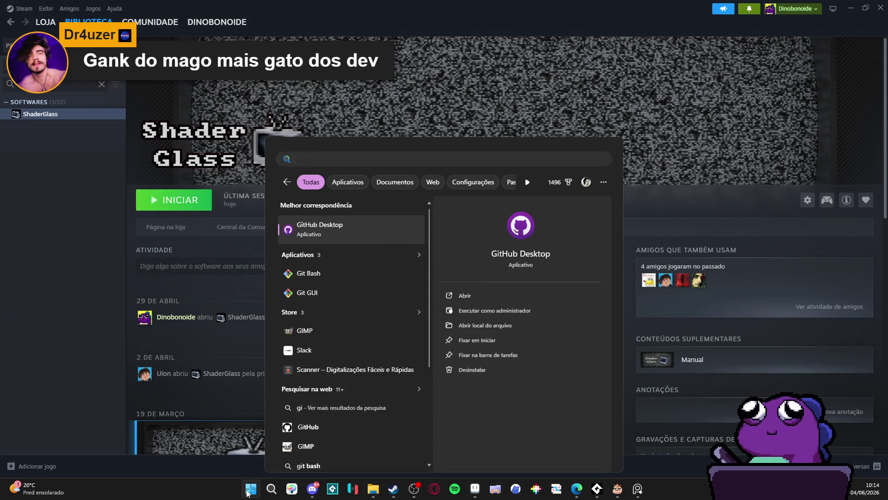
key("Return")
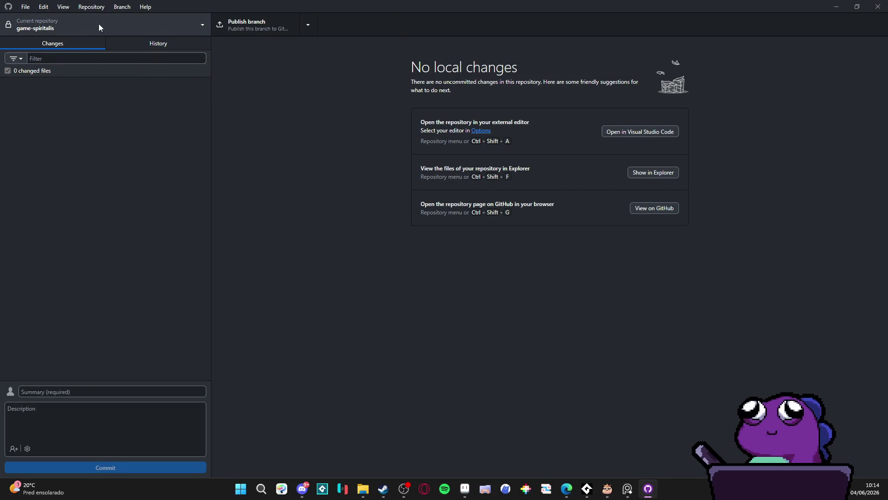
left_click(356, 26)
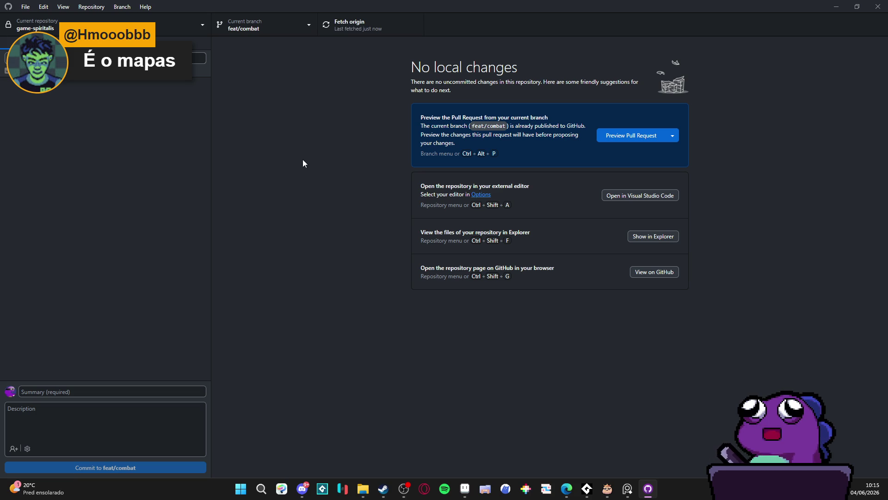
Launch Tiled from the Start search.
left_click(242, 490)
type("tiled")
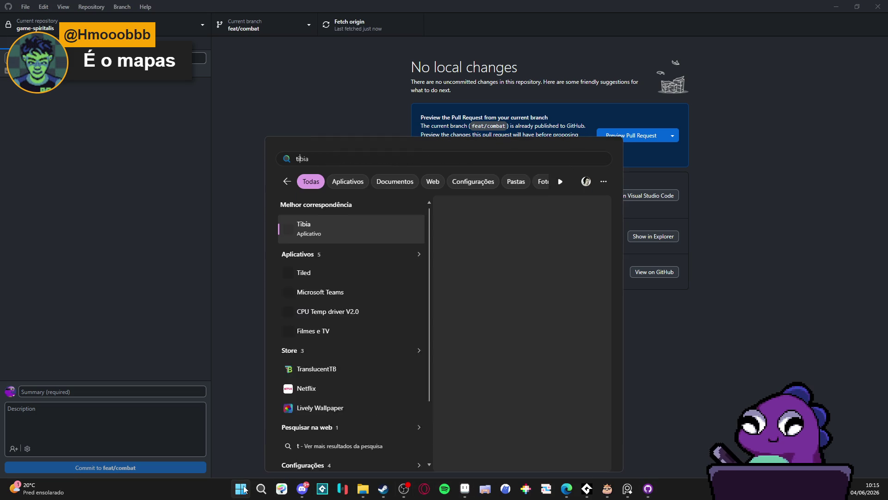
key("Return")
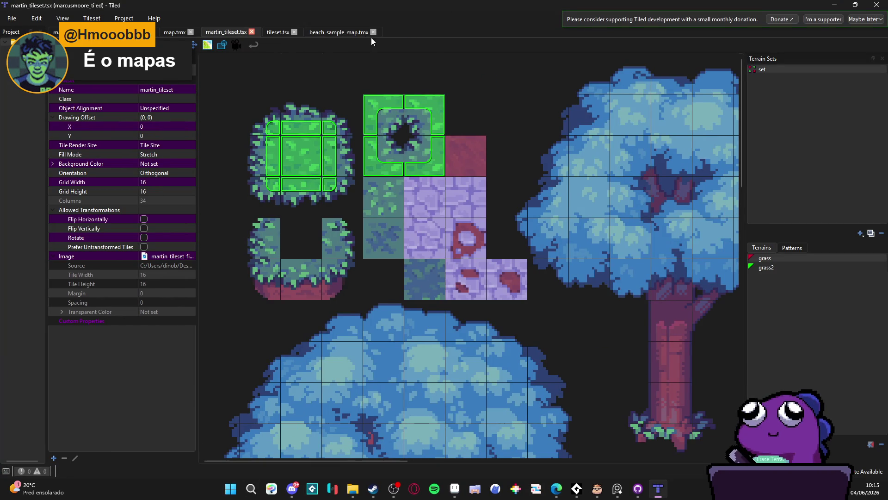
Close beach_sample_map.tmx, tileset.tsx, martin_tileset.tsx, map.tmx and the other open maps in Tiled.
left_click(373, 32)
left_click(295, 32)
left_click(252, 32)
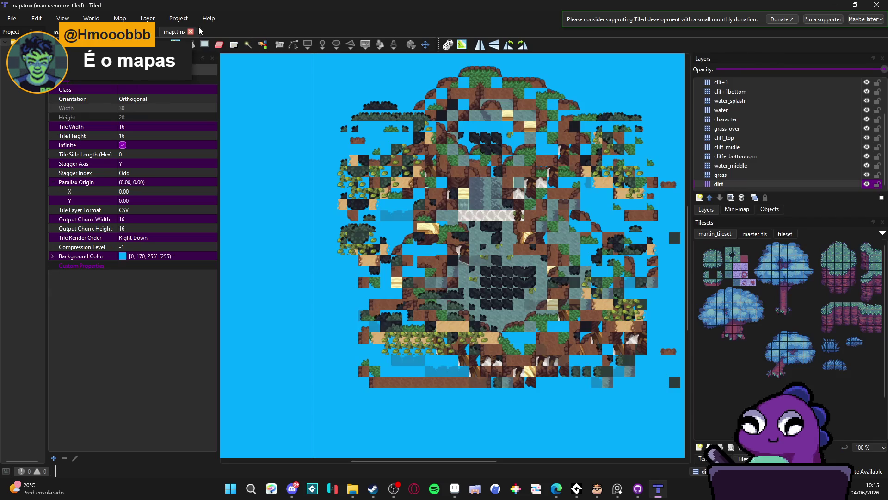
left_click(191, 32)
key("ctrl+w")
key("ctrl+w")
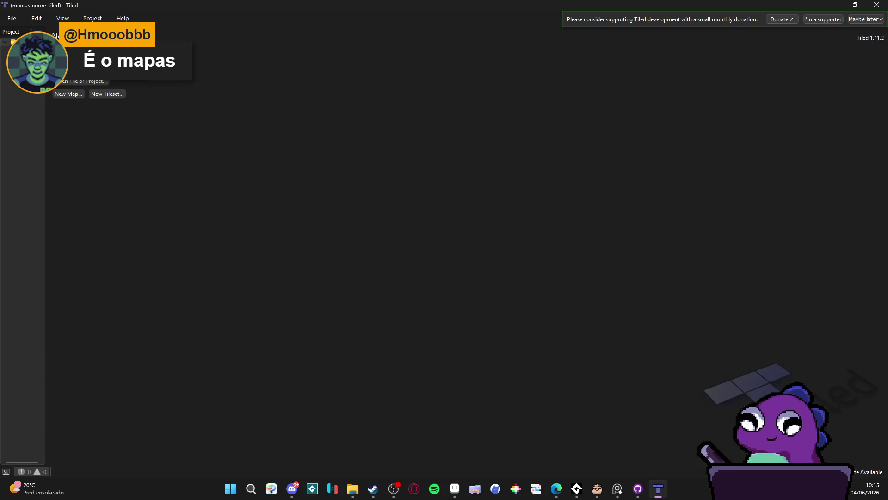
Open room_indolence in Tiled from RPGENEROUS > tilesets > indolencia > tiled.
left_click(353, 489)
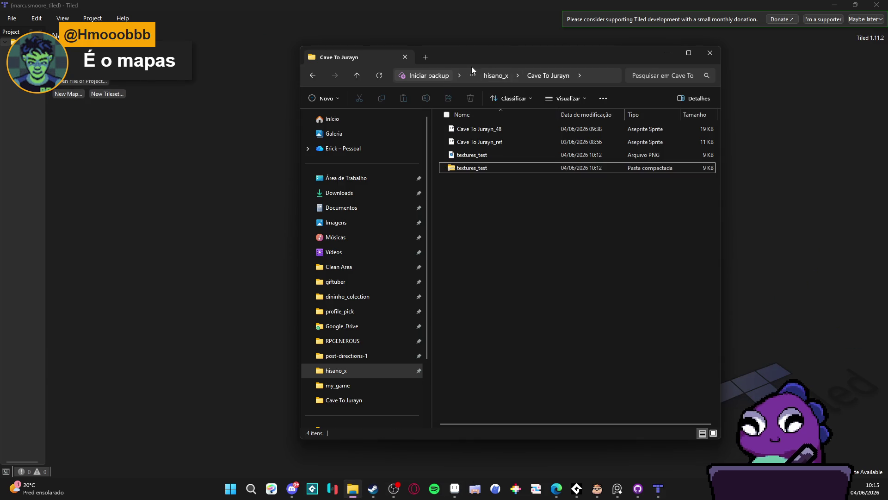
left_click(342, 341)
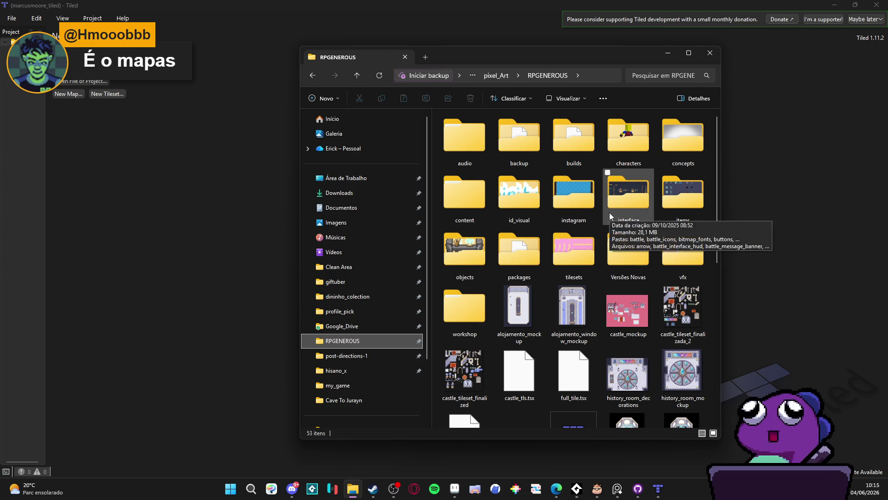
double_click(573, 252)
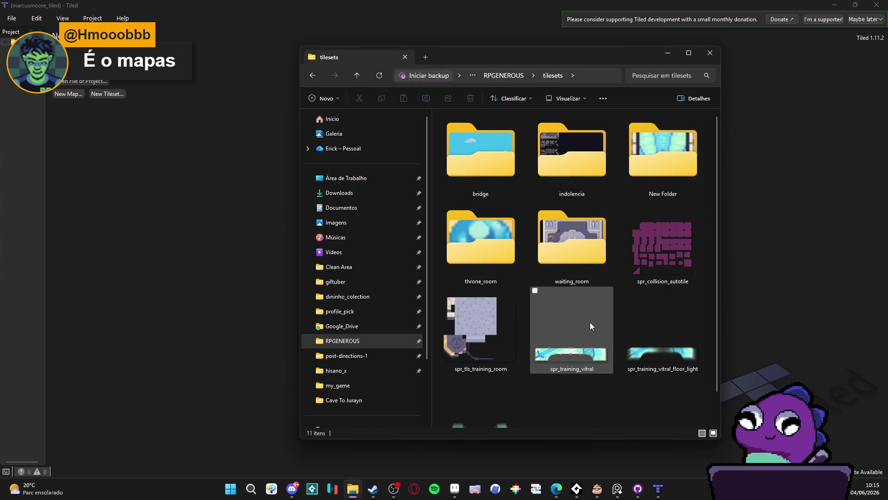
double_click(573, 174)
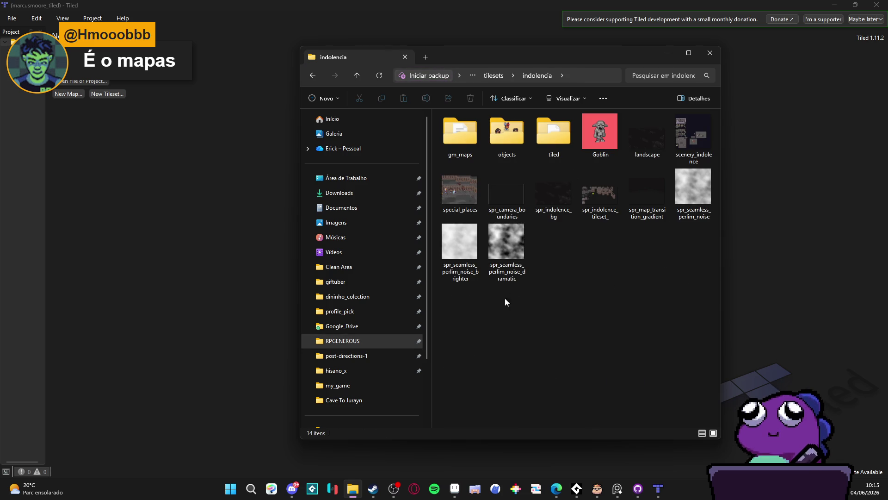
left_click(558, 122)
double_click(558, 122)
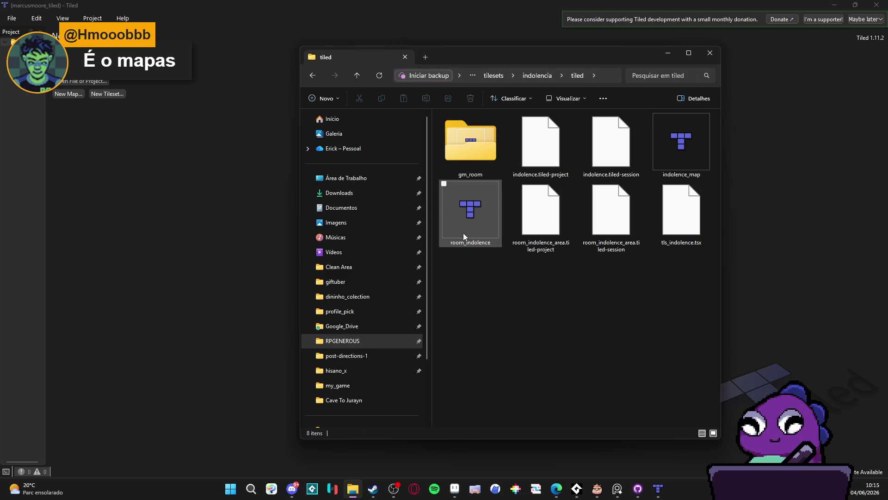
double_click(458, 212)
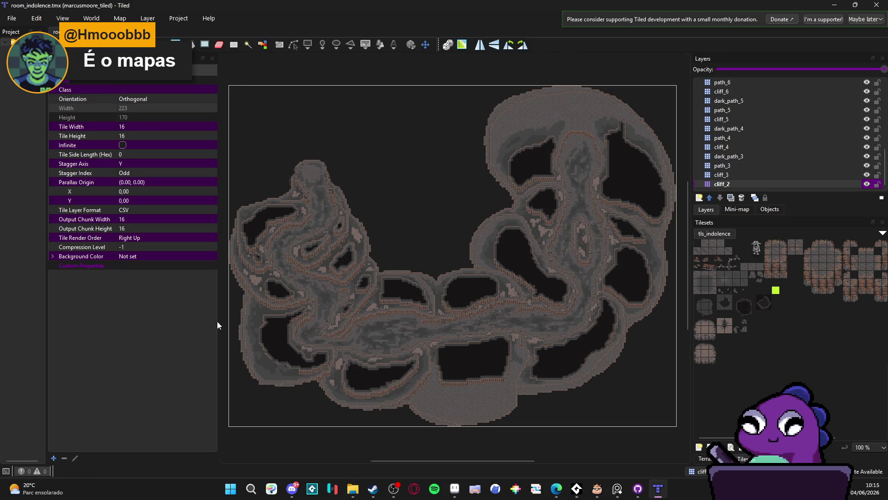
Narrow the Properties panel, shift the tileset preview, then minimize Tiled.
left_click_drag(214, 321, 108, 321)
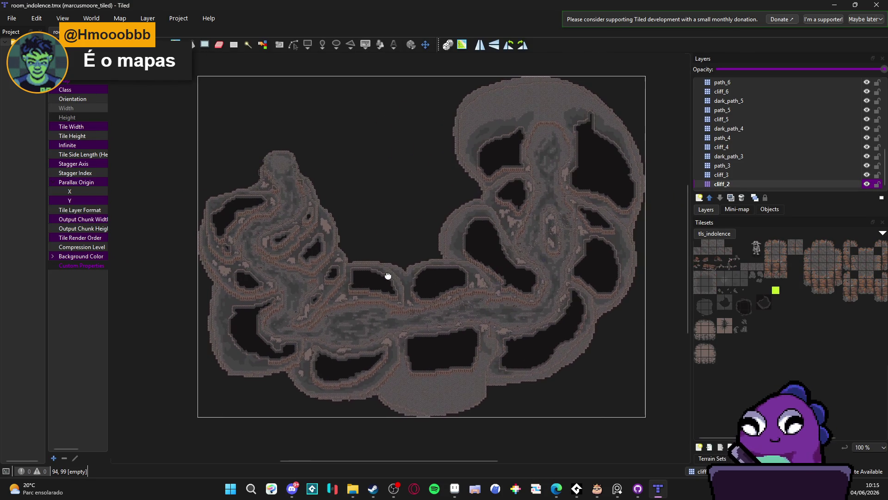
mouse_move(789, 286)
left_mouse_down()
mouse_move(723, 286)
mouse_move(774, 296)
left_mouse_up()
left_click(352, 489)
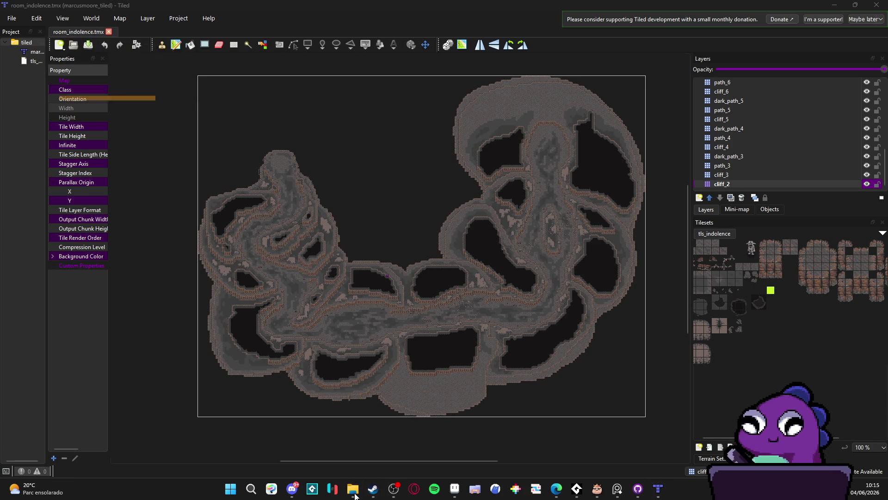
right_click(355, 490)
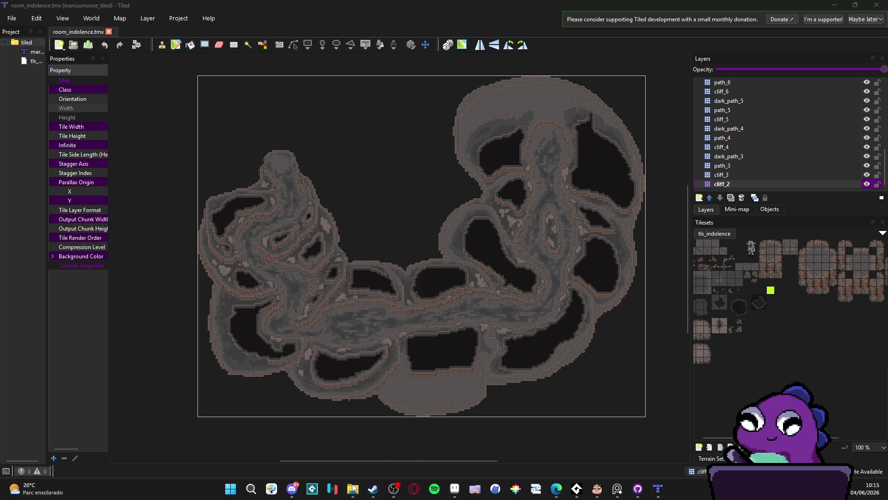
right_click(353, 489)
right_click(352, 489)
right_click(352, 490)
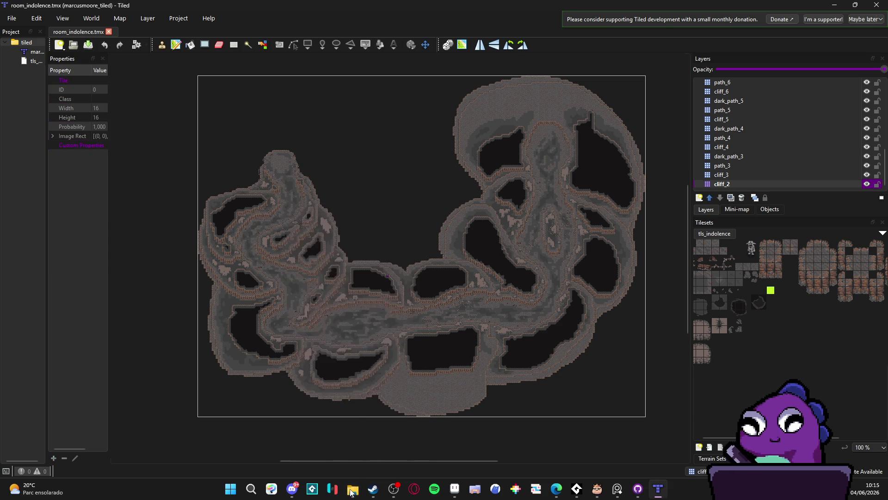
key("super+Down")
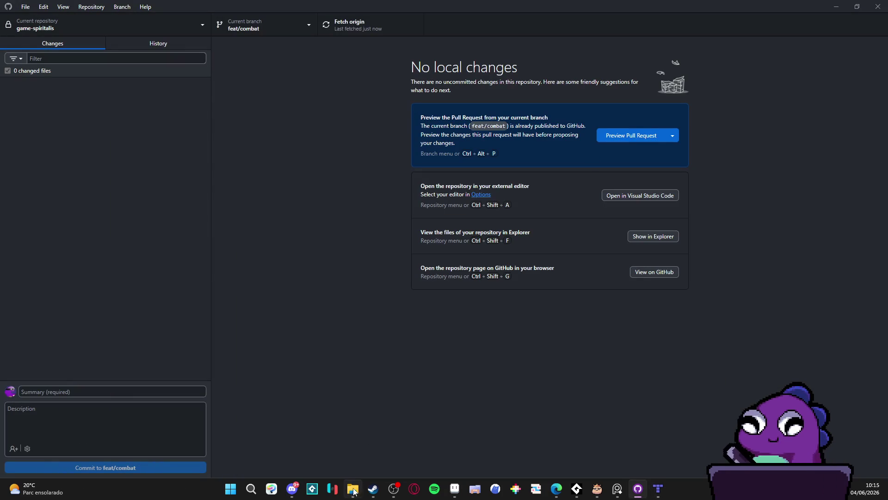
Minimize GitHub Desktop and Steam and make the Cave To Jurayn_ref sprite active in Aseprite.
left_click(836, 7)
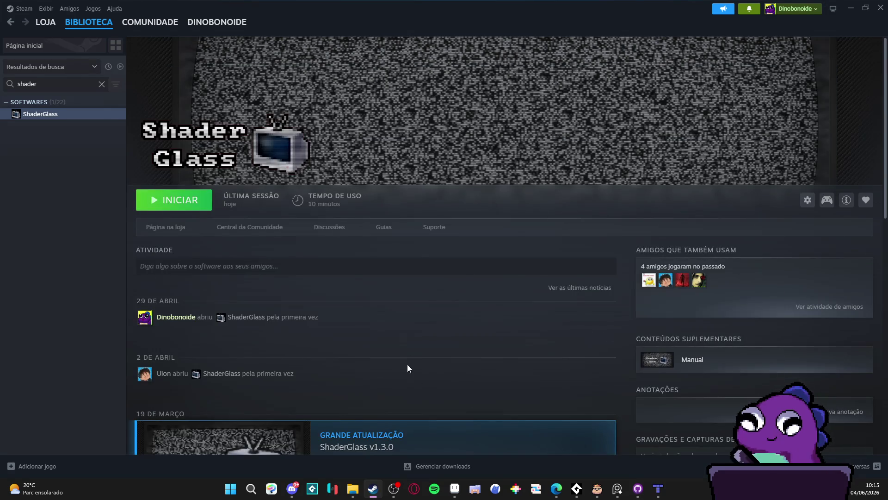
key("super+Down")
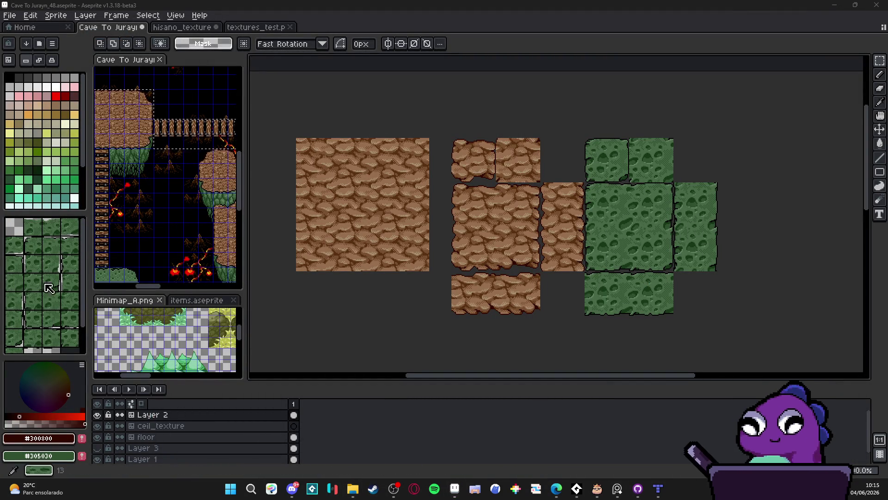
left_click(218, 149)
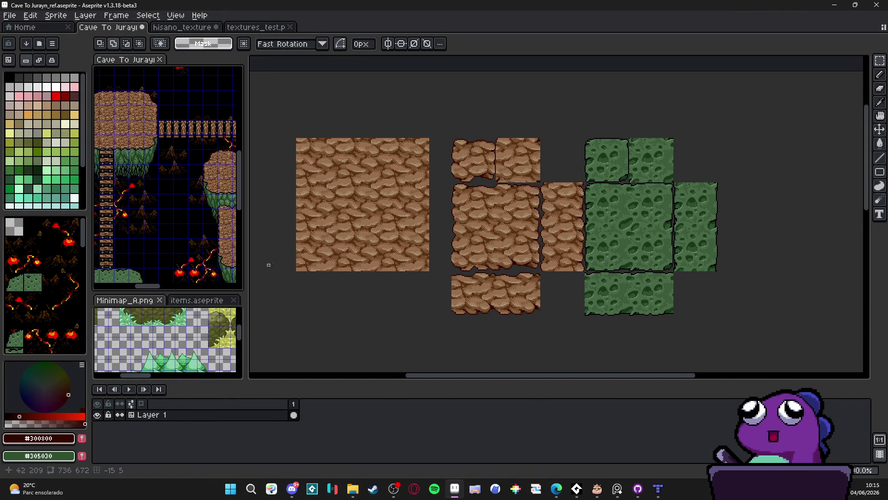
key("alt+Tab")
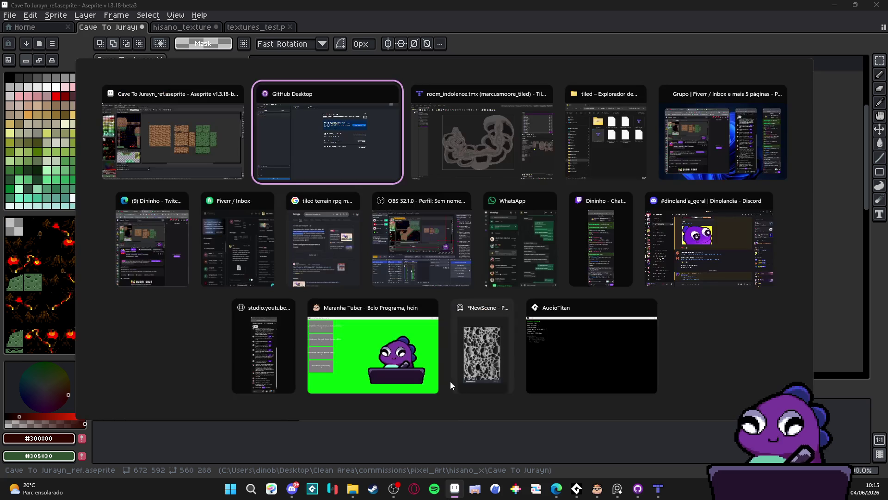
key("Escape")
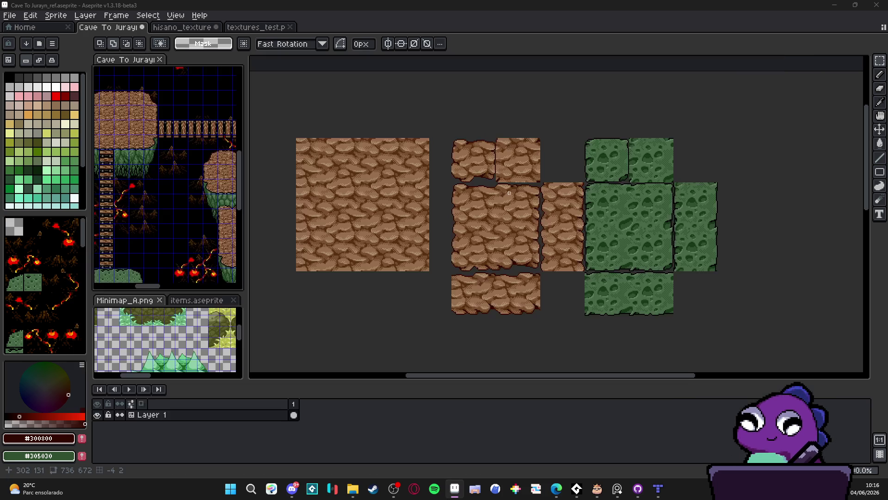
Return to the indolencia folder and drag spr_indolence_tileset onto Aseprite to open it.
key("alt+Tab")
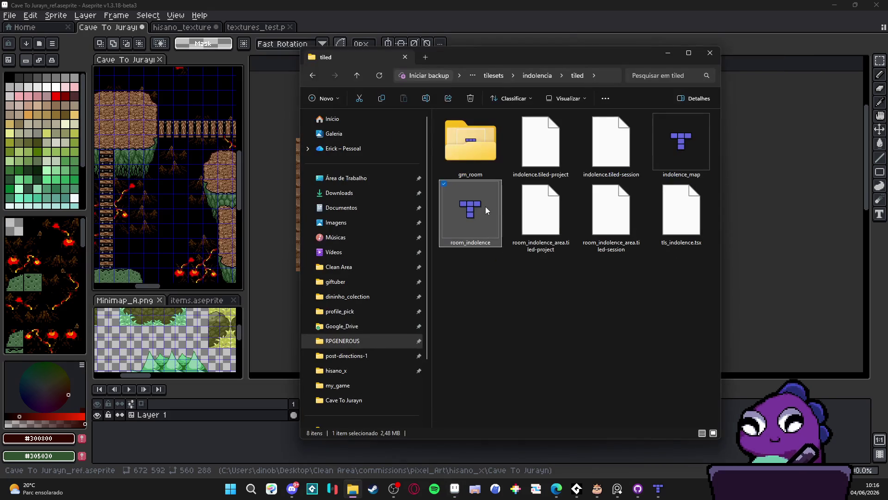
key("super")
left_click(576, 56)
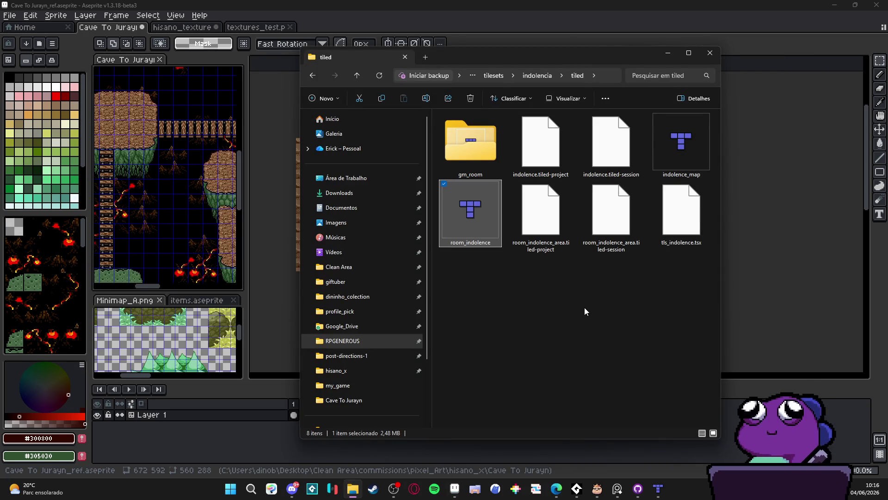
left_click(553, 277)
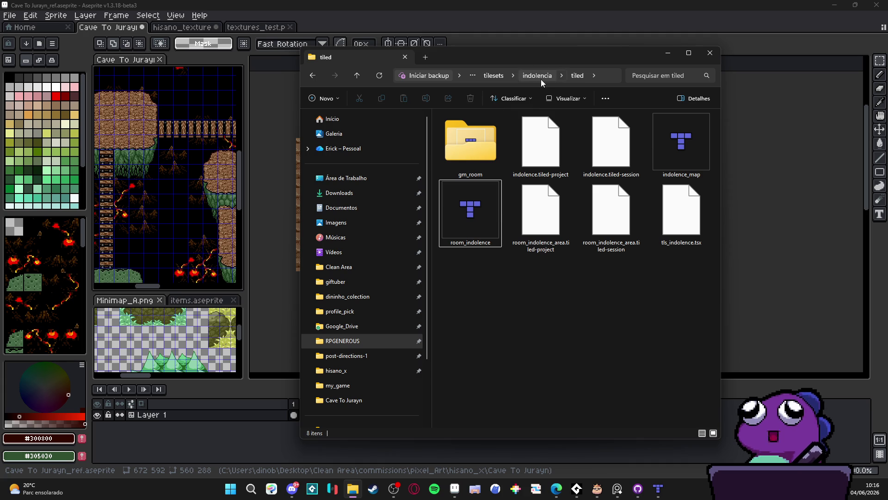
double_click(481, 147)
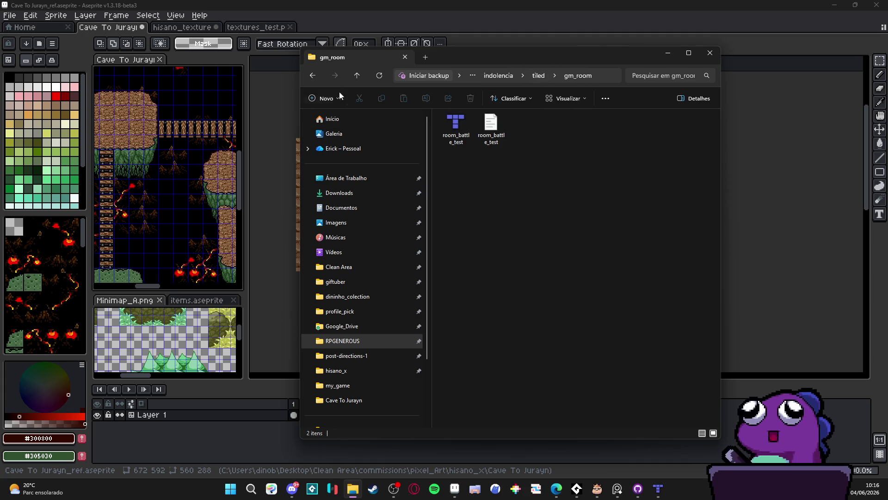
left_click(314, 79)
left_click(314, 79)
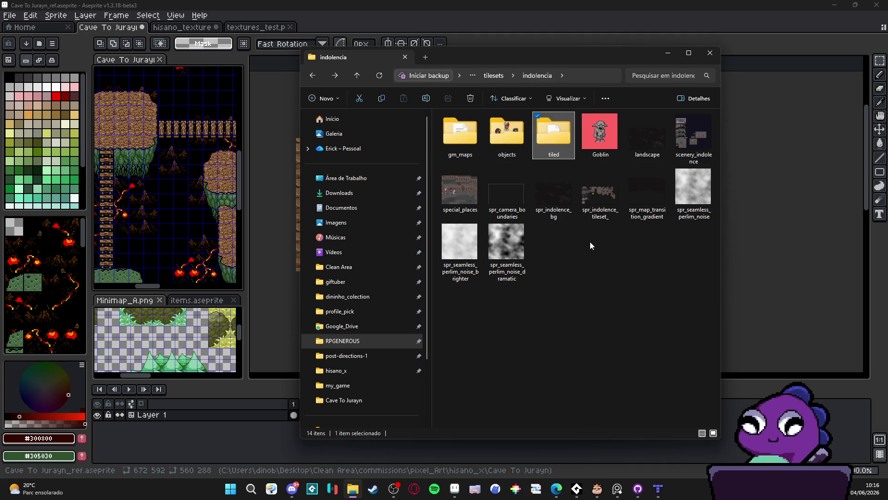
left_click(590, 185)
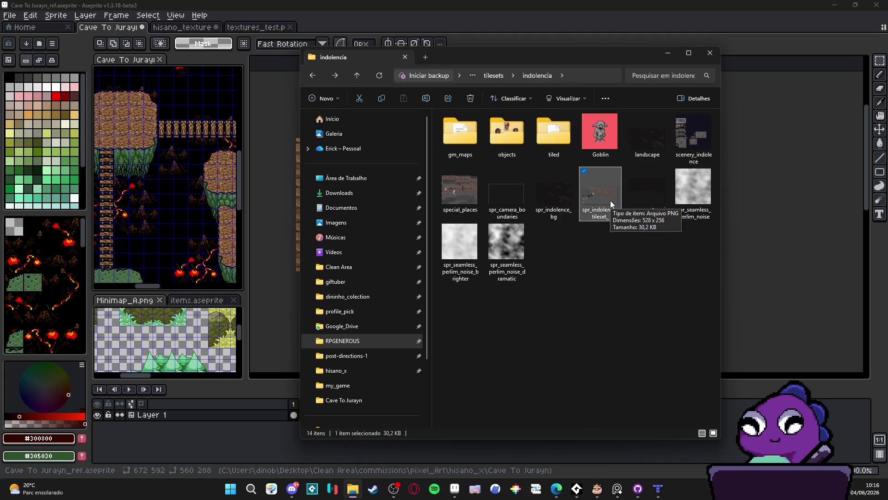
mouse_move(609, 199)
left_mouse_down()
mouse_move(495, 17)
mouse_move(543, 39)
left_mouse_up()
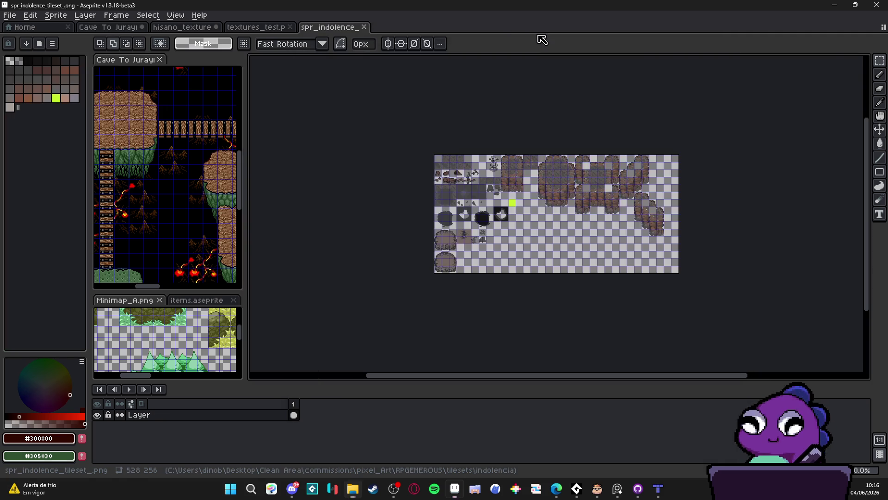
Zoom around the spr_indolence_tileset canvas, then switch through textures_test to hisano_textures.
scroll(502, 158, "up", 1)
scroll(573, 183, "down", 1)
scroll(534, 216, "up", 1)
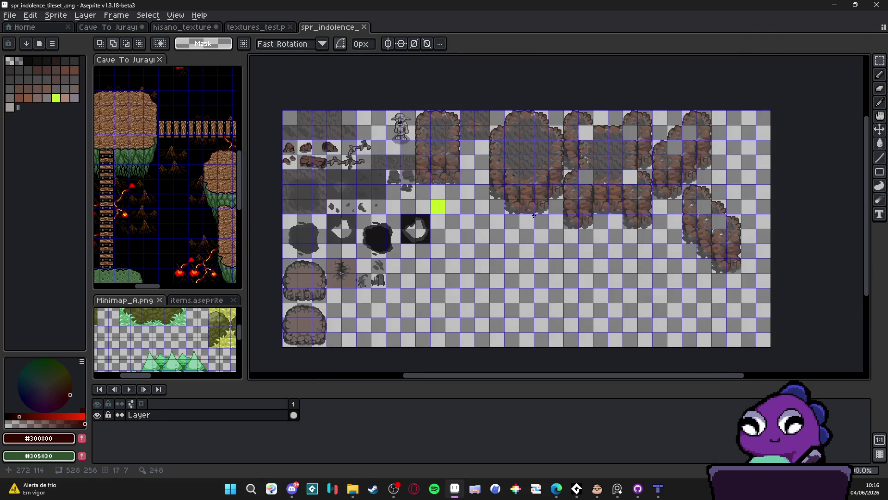
scroll(546, 220, "down", 1)
scroll(561, 227, "up", 1)
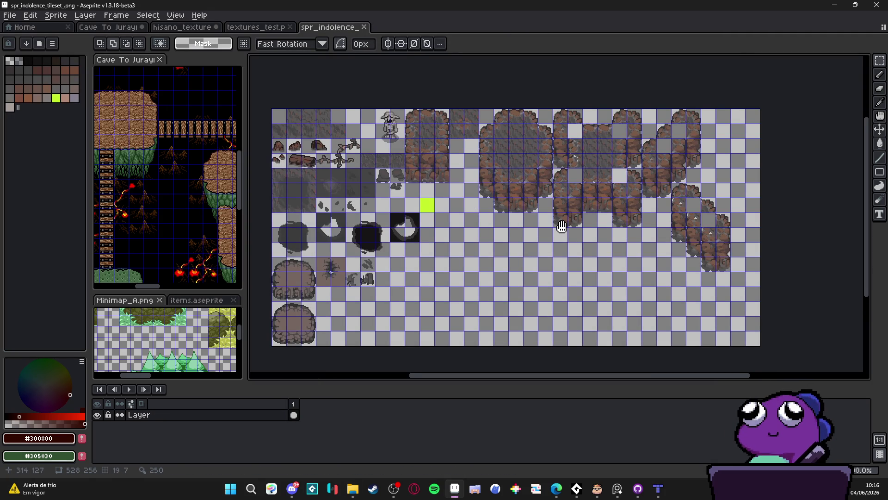
scroll(561, 226, "down", 1)
scroll(540, 229, "up", 1)
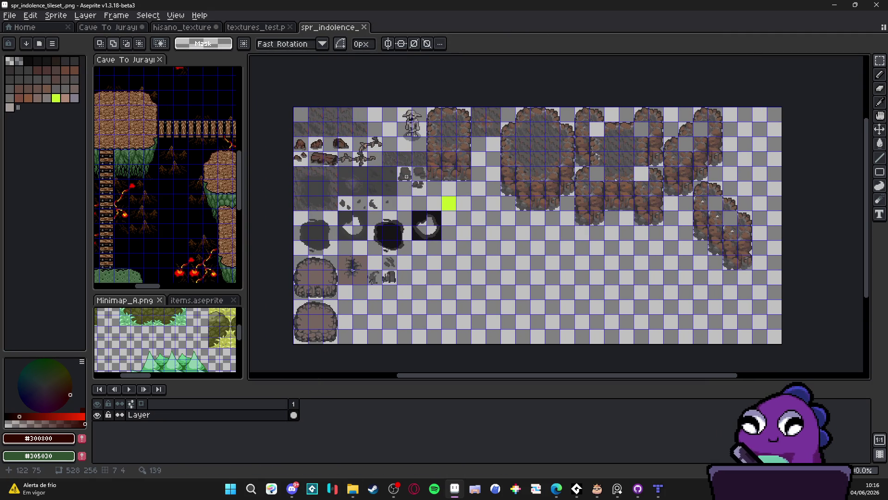
left_click(269, 31)
left_click(220, 28)
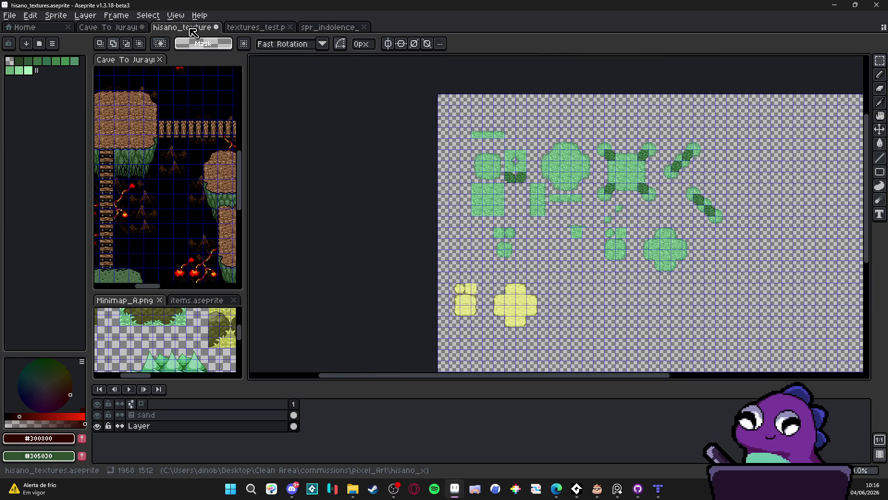
Close hisano_textures without saving, close textures_test, and close Cave To Jurayn after saving it.
left_click(216, 27)
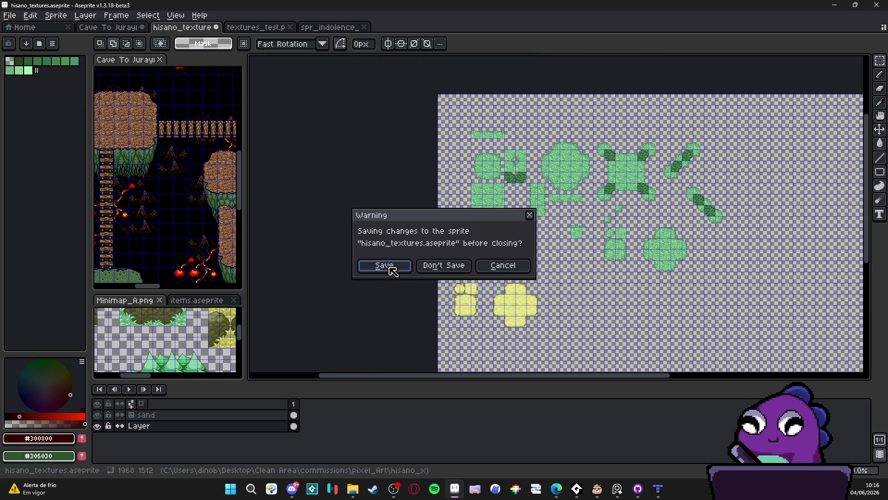
left_click(452, 267)
left_click(216, 27)
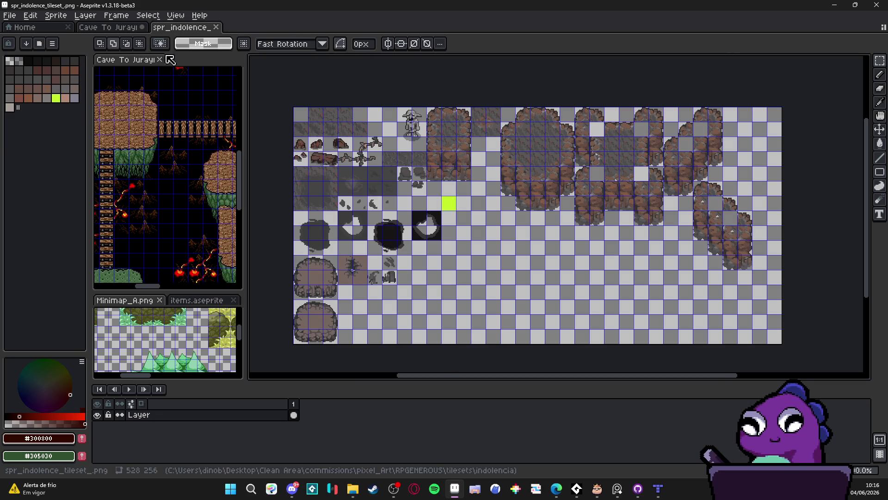
left_click(125, 27)
left_click(142, 27)
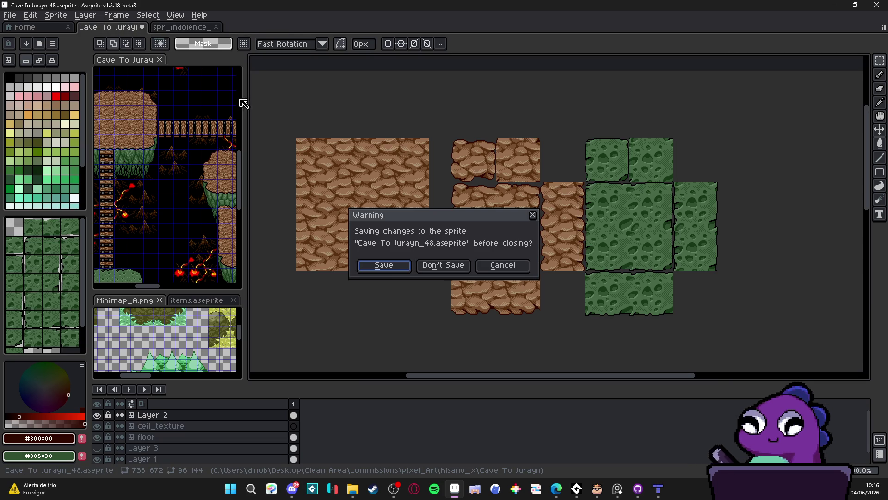
left_click(396, 270)
Close the Cave To Jurayn, Minimap_A.png and items.aseprite previews, go Home, and show indolencia in Explorer.
left_click(160, 60)
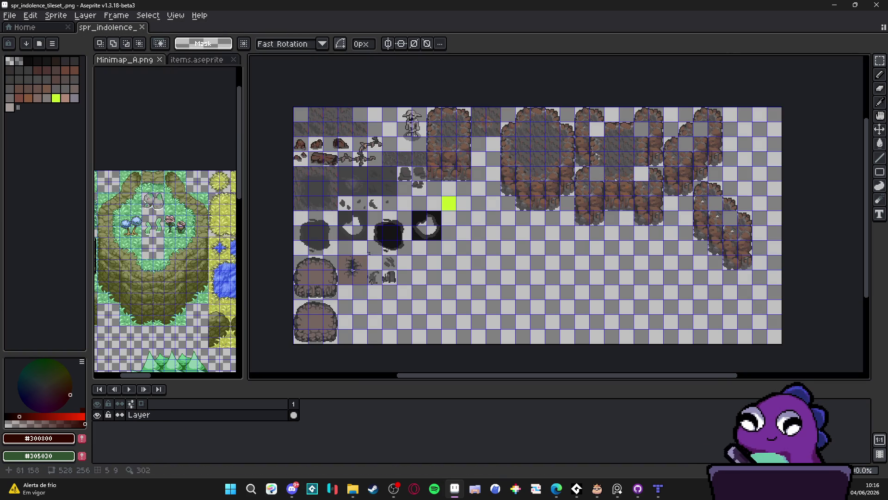
left_click(160, 59)
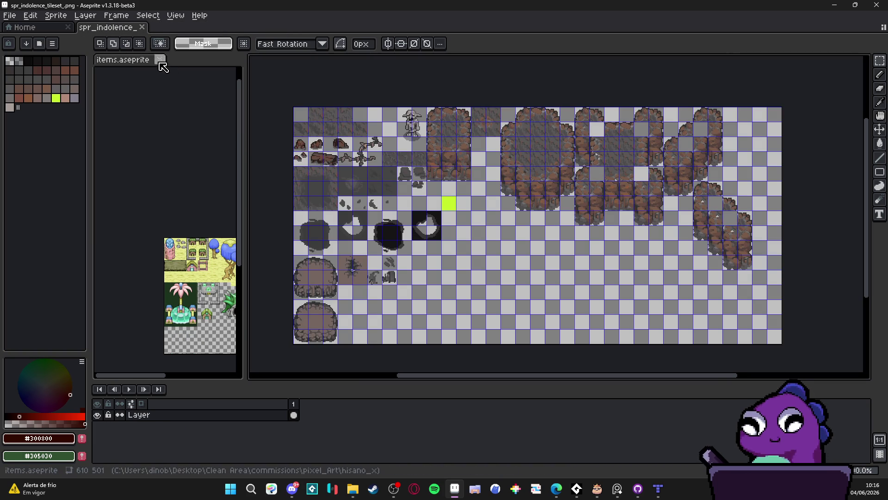
left_click(160, 59)
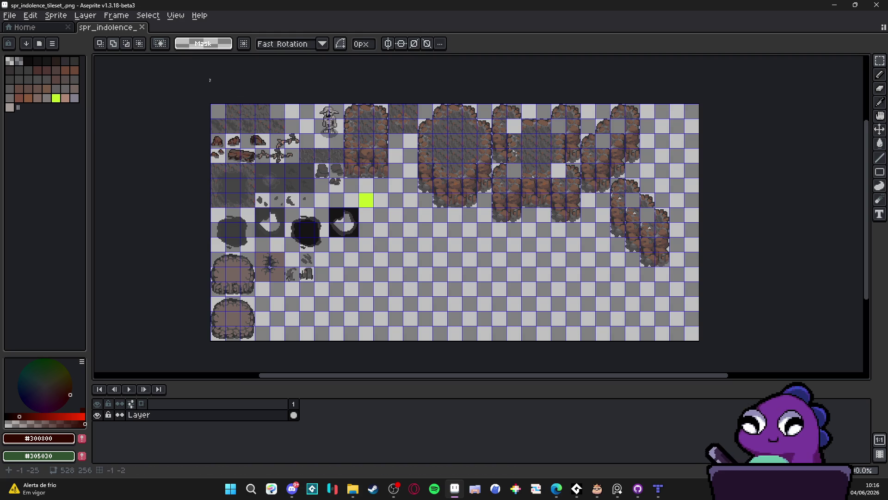
left_click(47, 27)
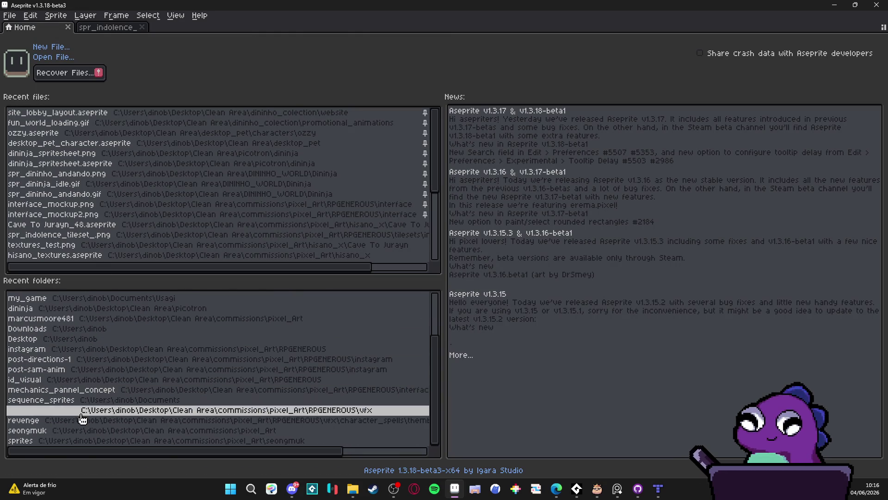
left_click(352, 488)
left_click(537, 117)
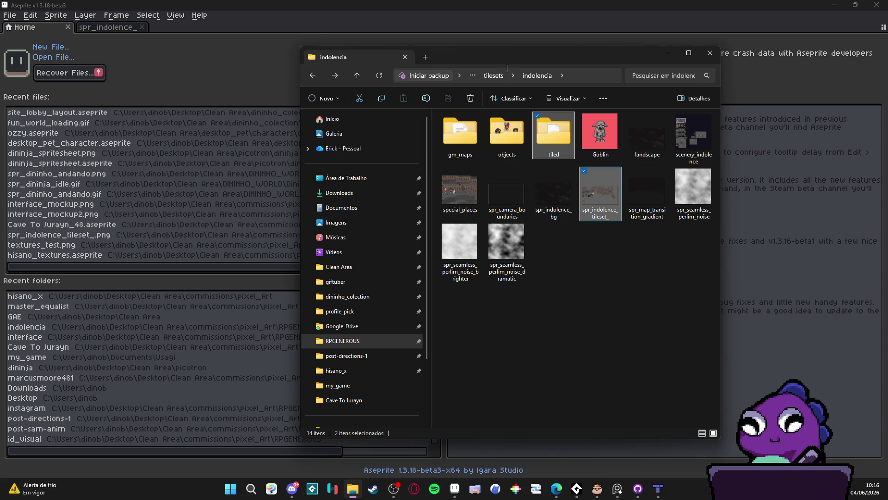
In a new Explorer tab, browse Desktop > RPGENEROUS > tilesets > indolencia and open scenery_indolence.
left_click(426, 57)
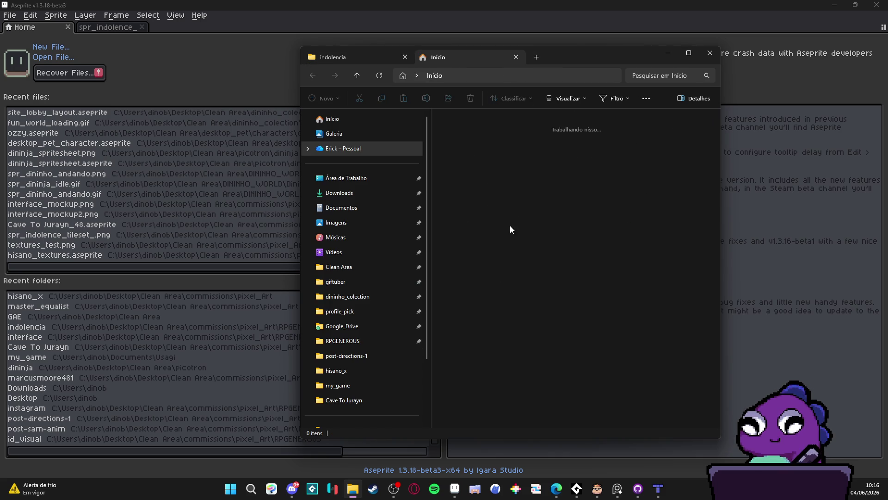
left_click(346, 178)
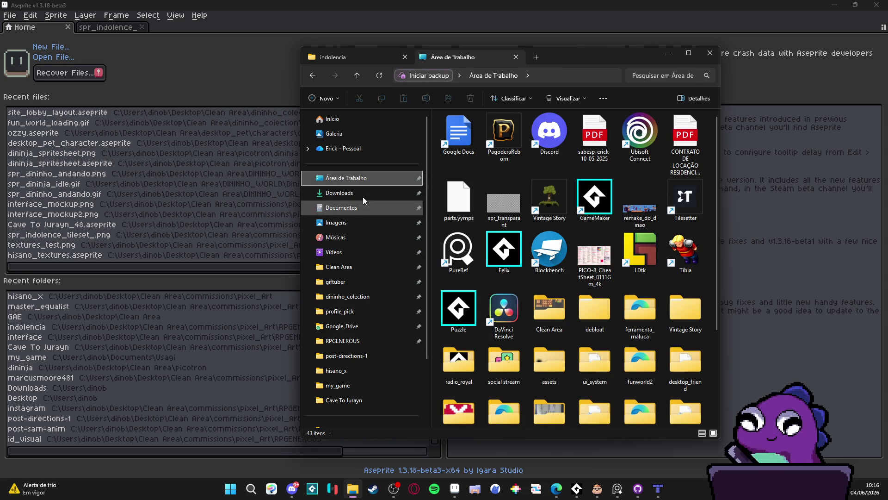
left_click(384, 345)
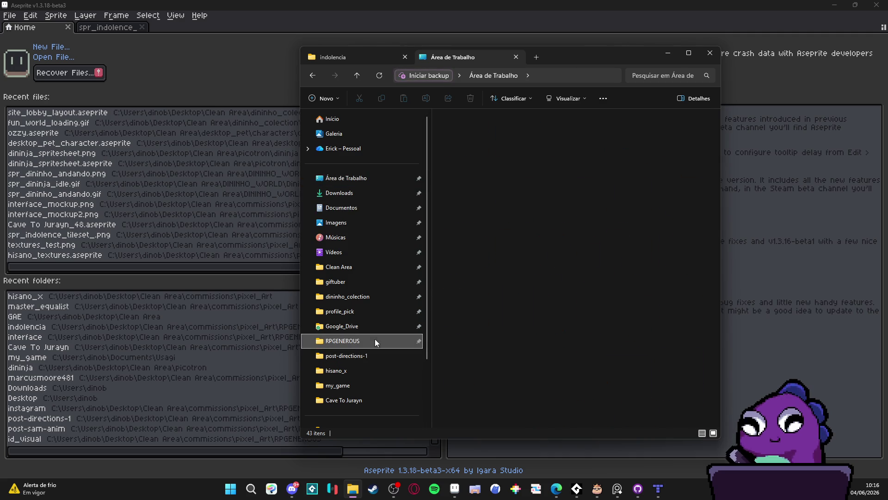
scroll(625, 240, "down", 3)
scroll(625, 238, "down", 3)
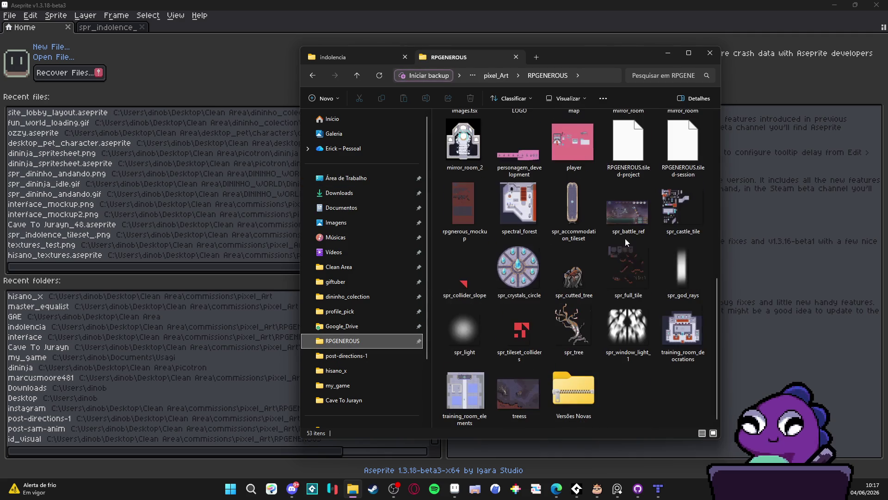
scroll(607, 252, "up", 6)
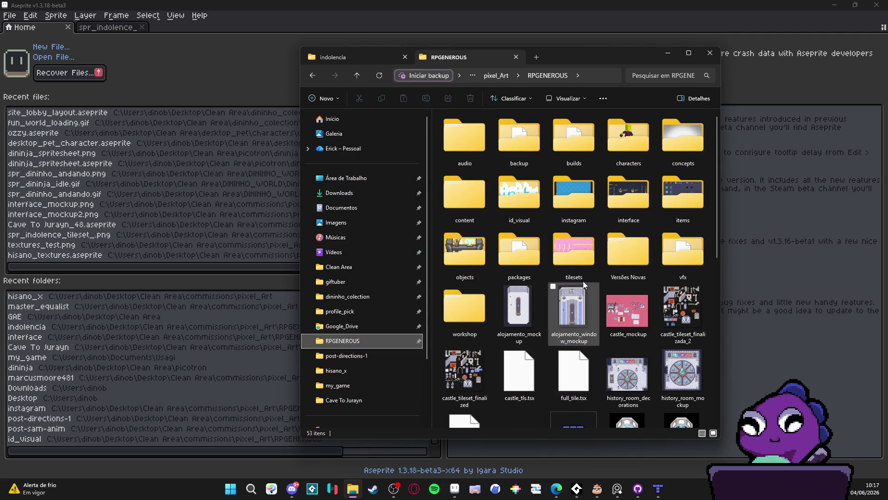
scroll(625, 280, "down", 3)
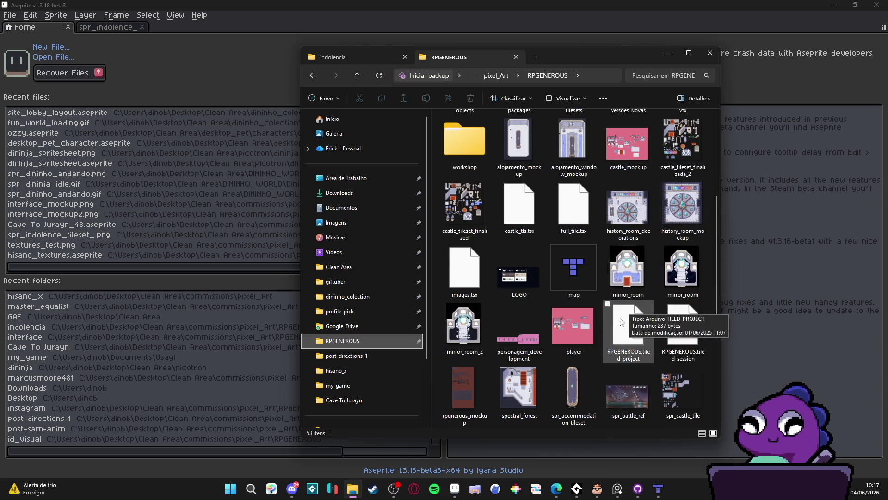
scroll(622, 314, "down", 3)
scroll(620, 320, "up", 6)
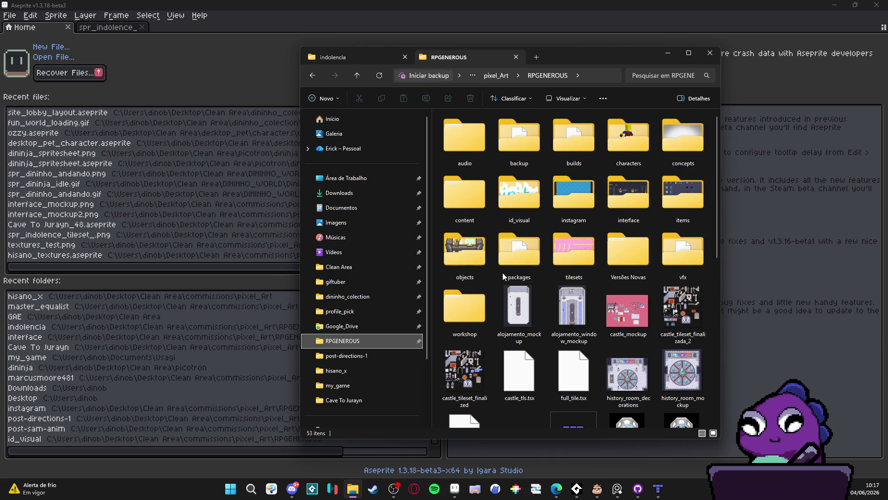
double_click(570, 245)
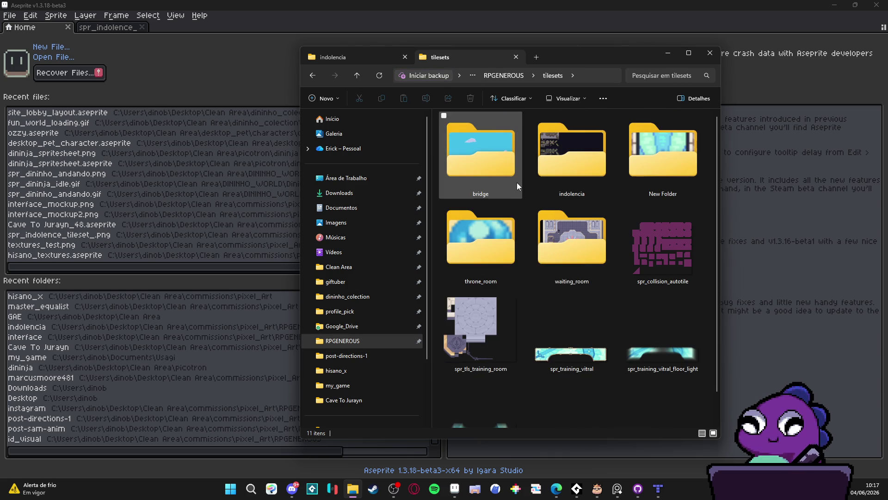
double_click(569, 158)
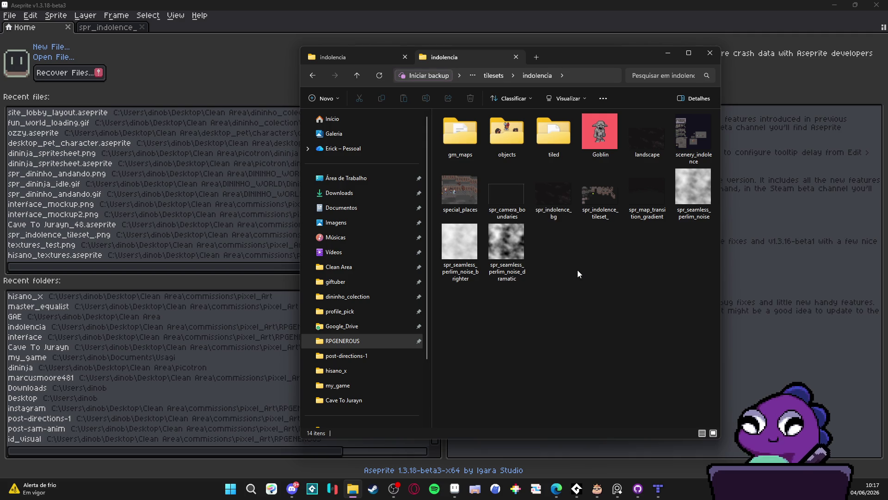
double_click(693, 143)
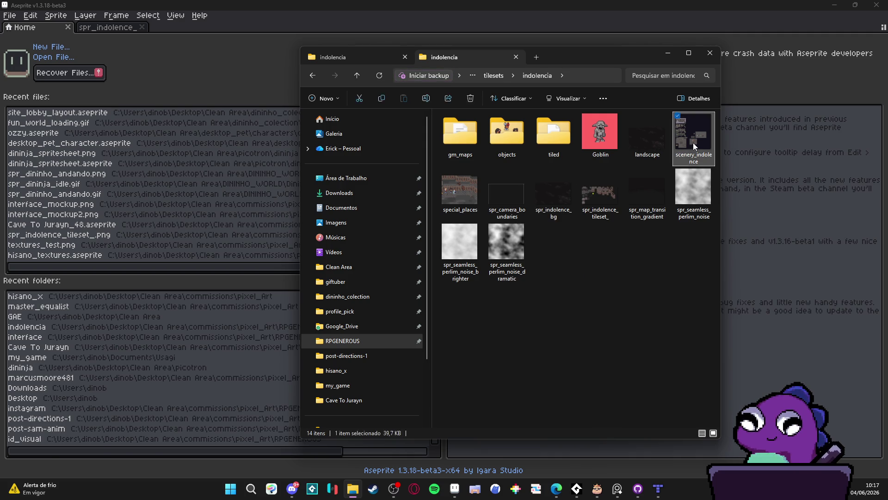
Create a new Pixel Projects project named Indolence from File > Open Project.
left_click(111, 27)
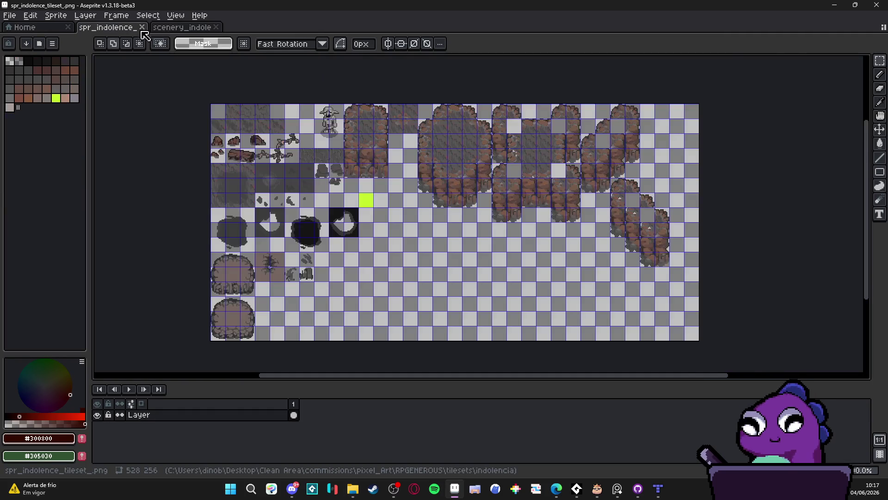
left_click(178, 28)
left_click(10, 17)
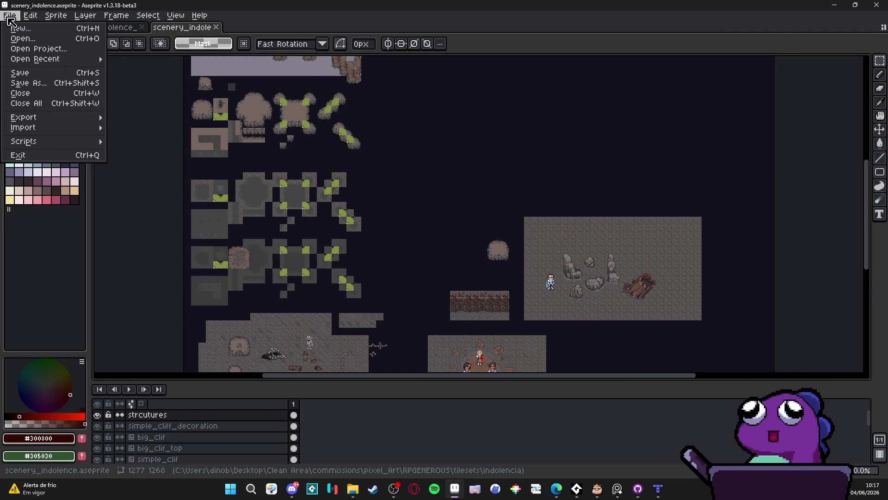
mouse_move(60, 59)
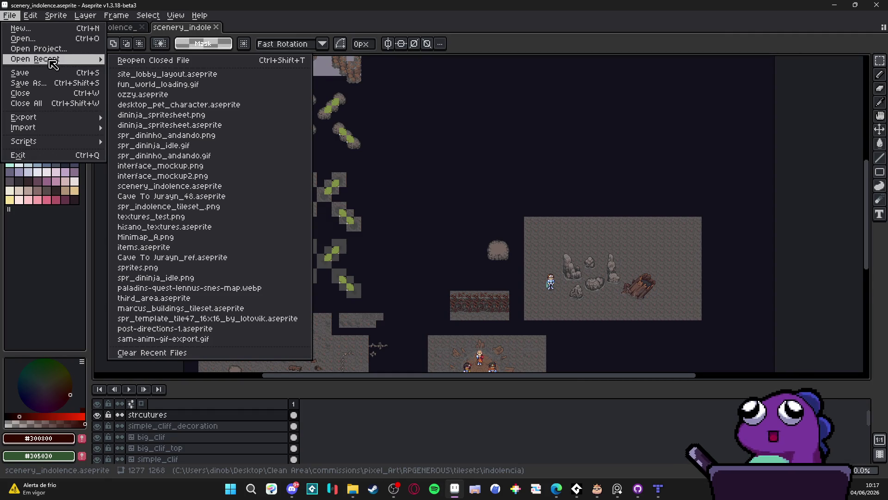
left_click(75, 50)
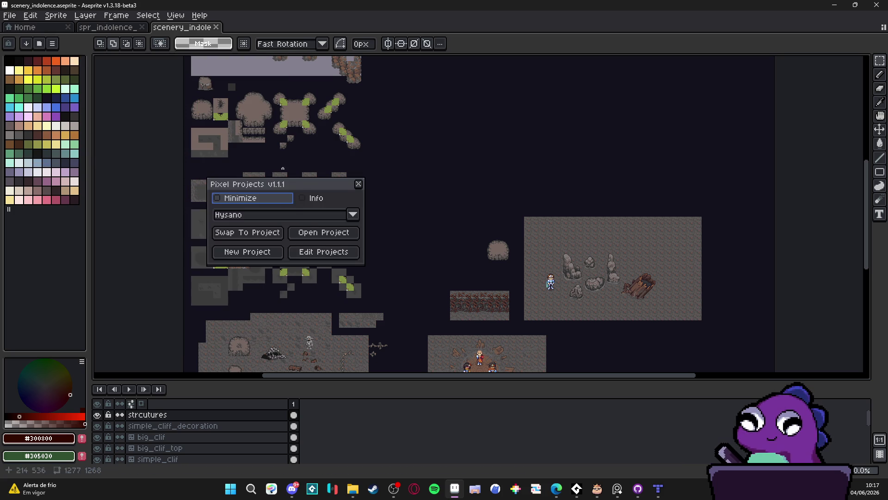
left_click(258, 256)
type("Indolence")
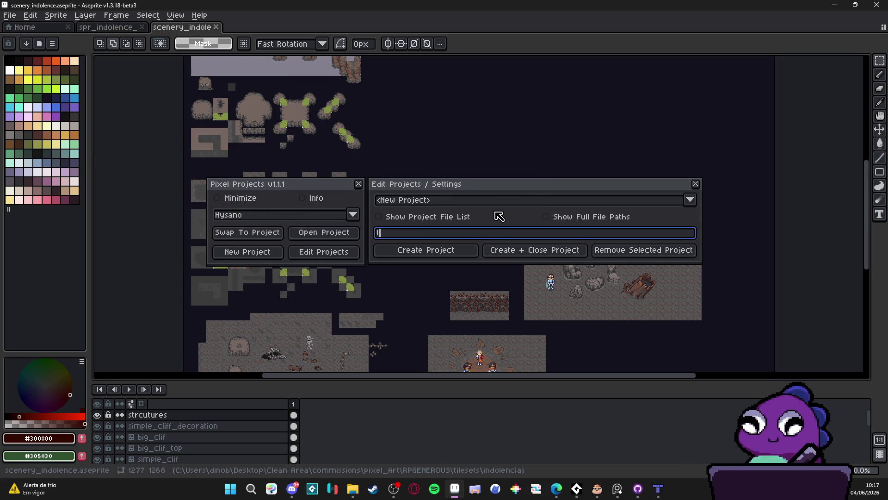
left_click(422, 252)
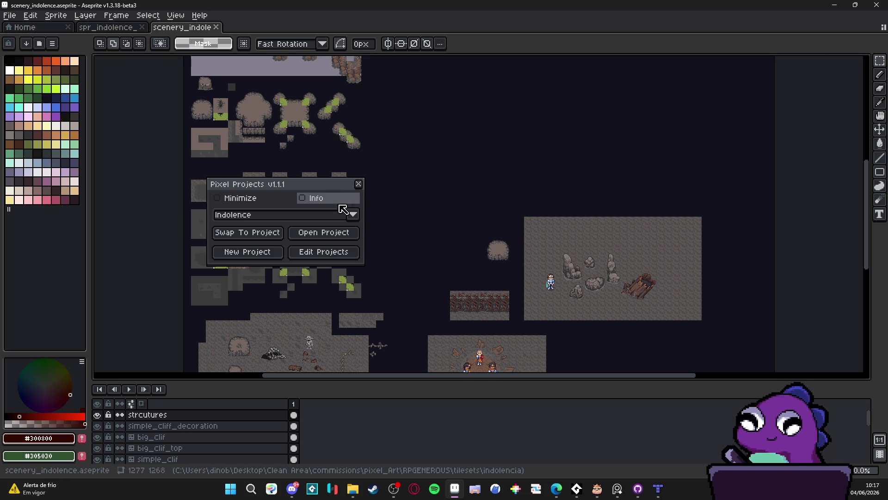
Enable Show Project File List in the Indolence project settings.
left_click(297, 250)
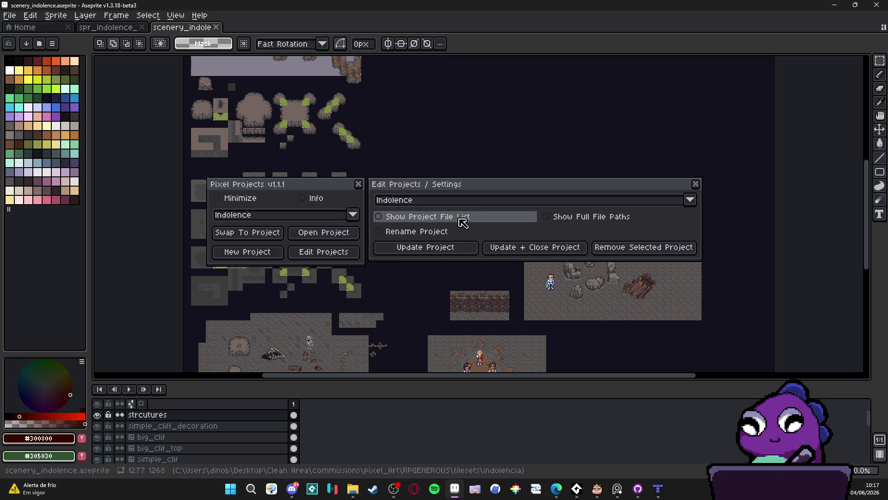
left_click(454, 220)
left_click(695, 183)
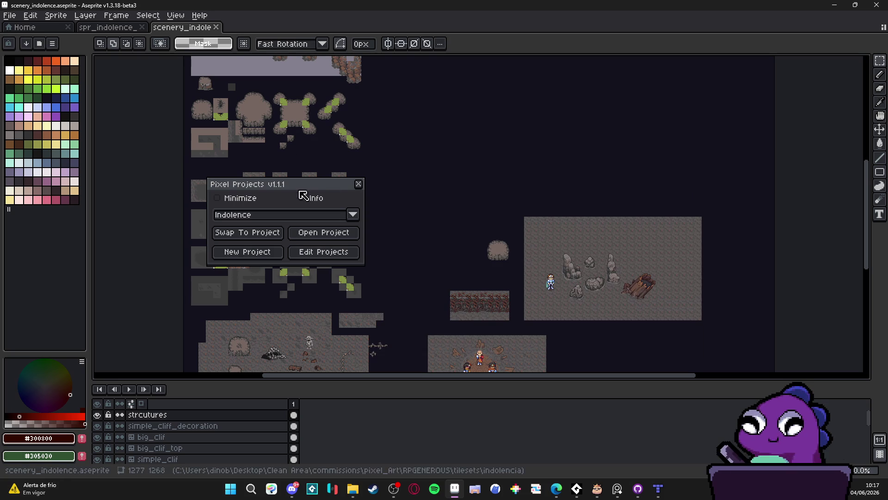
Copy the tall rock from the scenery map and paste it beside the lime tile in the indolence tileset.
left_click(358, 185)
scroll(416, 253, "up", 3)
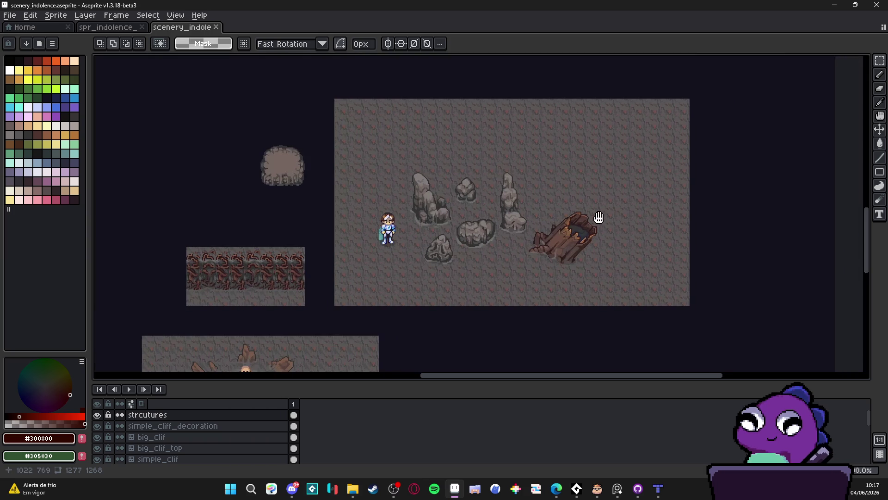
key("v")
scroll(434, 219, "up", 2)
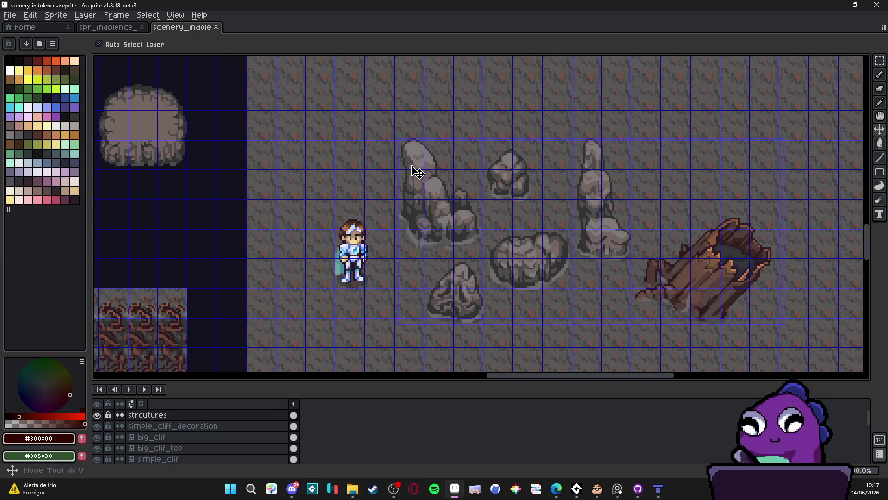
key("m")
mouse_move(410, 157)
left_mouse_down()
mouse_move(473, 218)
mouse_move(476, 252)
left_mouse_up()
key("ctrl+c")
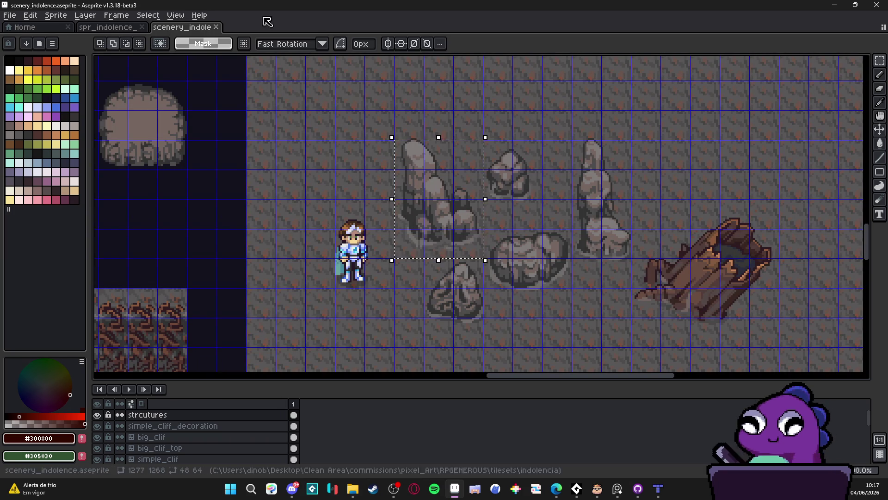
left_click(108, 27)
key("ctrl+v")
scroll(481, 217, "up", 2)
mouse_move(463, 222)
left_mouse_down()
mouse_move(319, 259)
mouse_move(306, 250)
mouse_move(293, 213)
mouse_move(249, 209)
left_mouse_up()
key("Return")
scroll(298, 241, "up", 2)
scroll(230, 201, "up", 2)
scroll(230, 201, "down", 3)
key("Return")
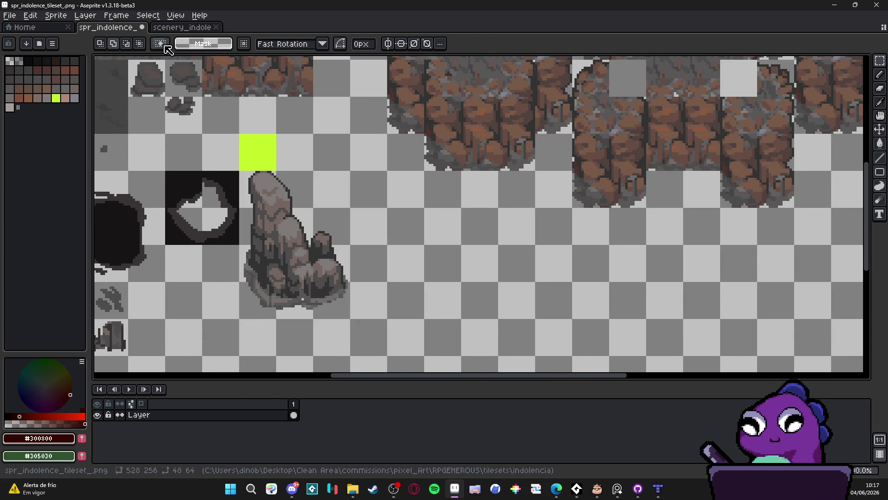
Copy the small rock from the scenery map within a 2x3 tile area.
left_click(174, 30)
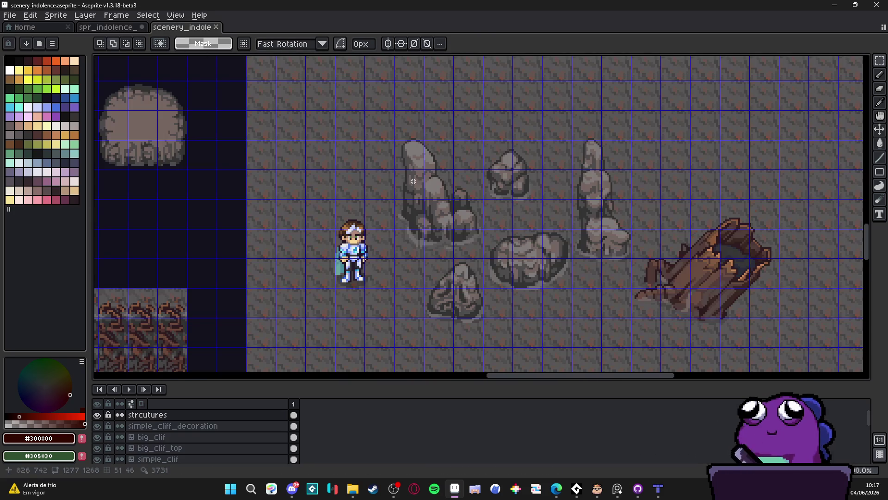
scroll(510, 169, "up", 1)
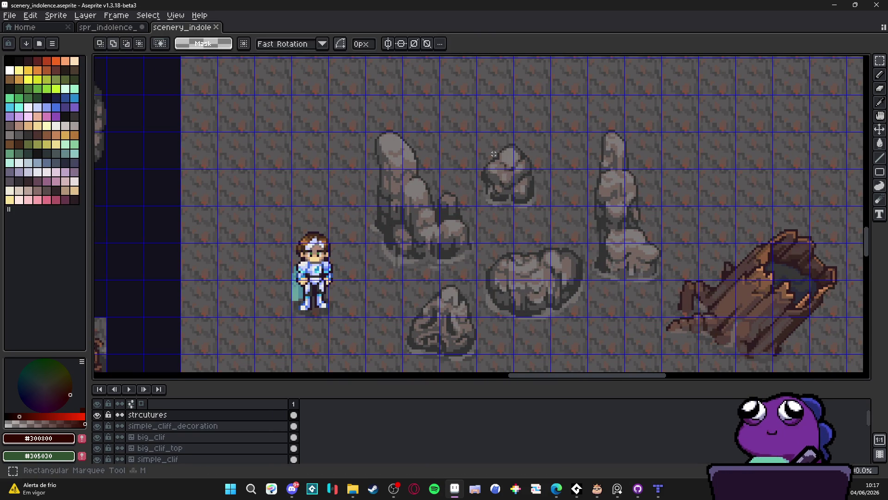
left_click_drag(493, 154, 532, 196)
scroll(525, 199, "up", 1)
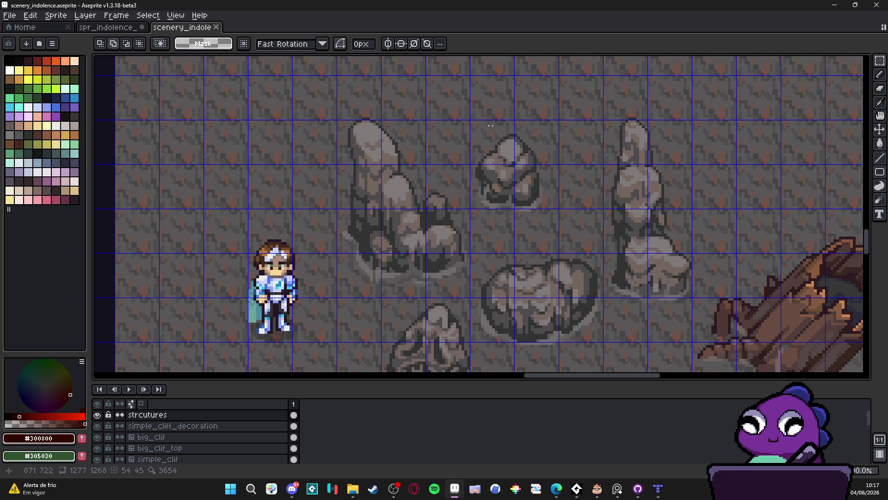
scroll(491, 125, "up", 1)
mouse_move(473, 132)
left_mouse_down()
mouse_move(555, 218)
mouse_move(574, 287)
left_mouse_up()
key("ctrl+c")
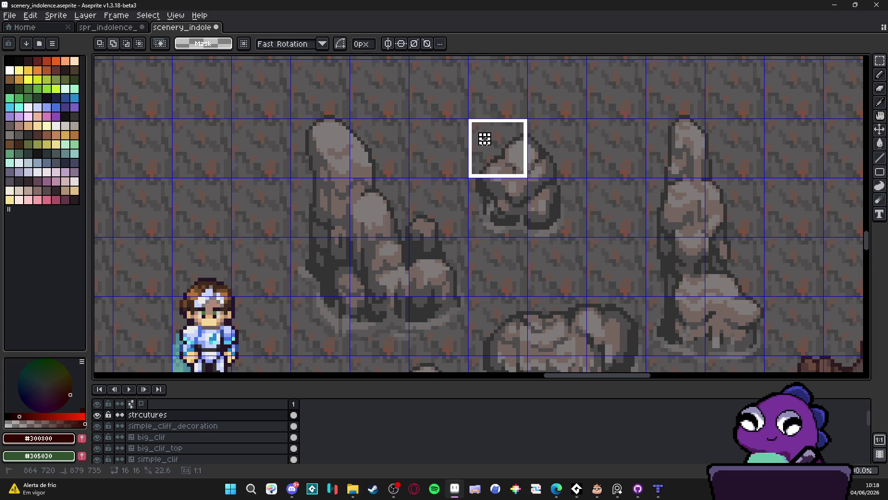
left_click(111, 27)
Paste the small rock into the tileset and fit it into a cell beside the yellow-green tile.
scroll(430, 176, "up", 2)
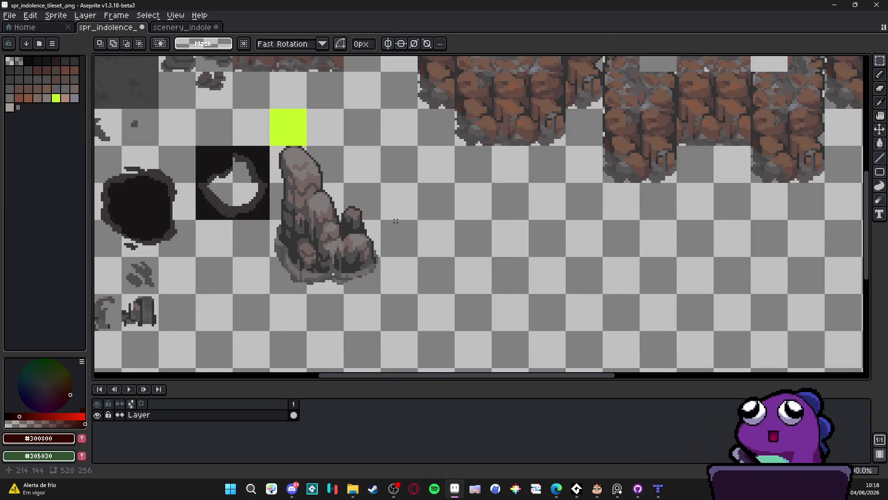
key("ctrl+v")
scroll(402, 245, "up", 6)
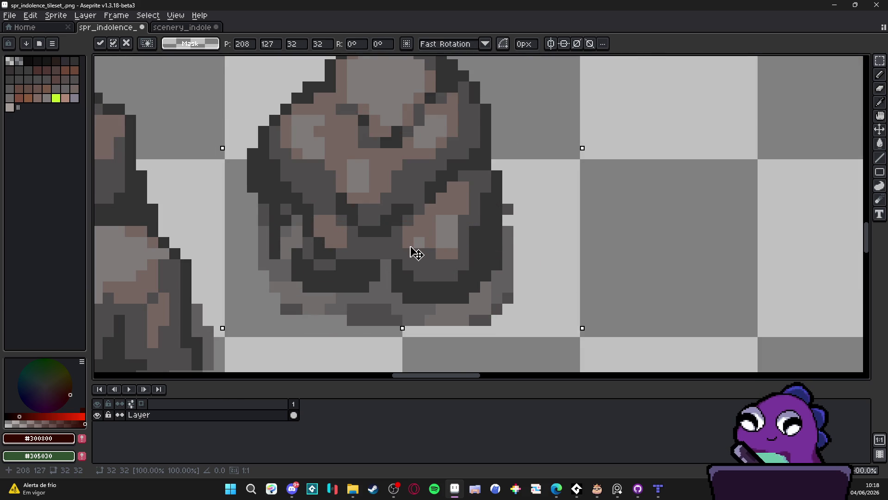
key("Down")
scroll(417, 255, "down", 6)
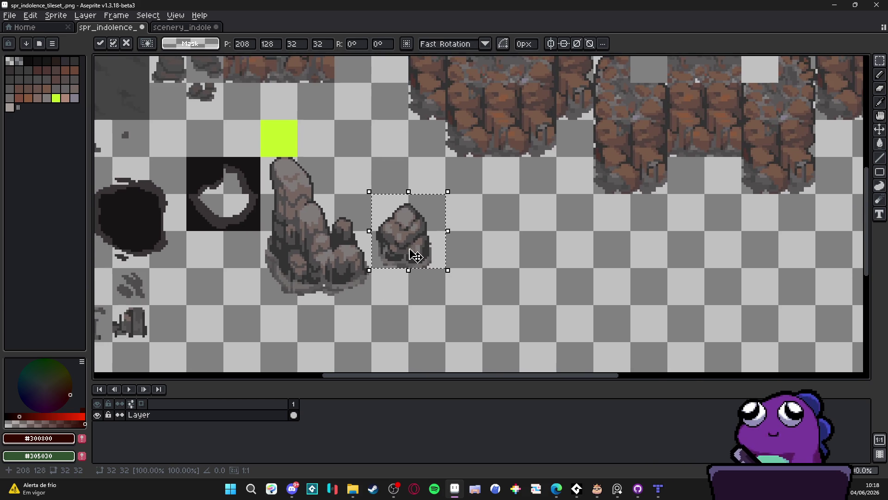
left_click_drag(414, 256, 471, 346)
key("shift+Up")
key("shift+Up")
key("shift+Left")
key("shift+Up")
key("shift+Left")
key("shift+Up")
key("shift+Down")
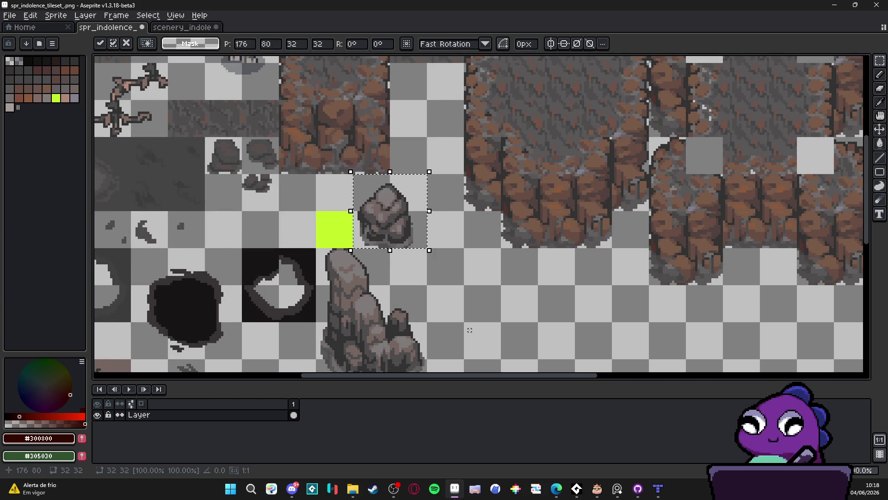
key("Return")
Copy the right-hand tall rock and place it in the tileset, aligned against the tile grid.
left_click(183, 27)
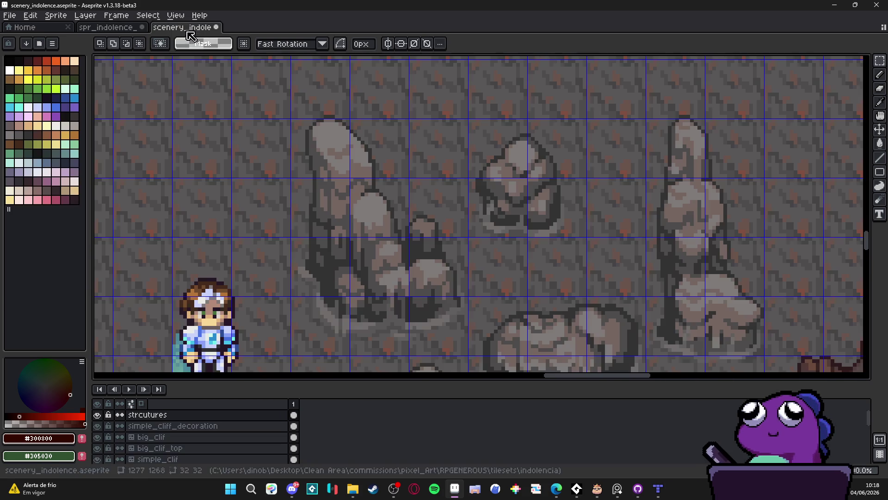
left_click_drag(673, 139, 632, 125)
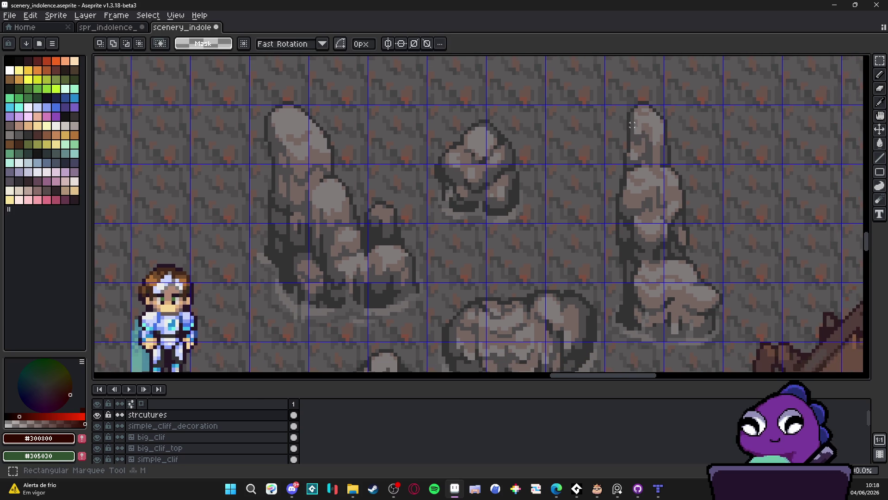
mouse_move(606, 88)
left_mouse_down()
mouse_move(744, 327)
mouse_move(731, 350)
left_mouse_up()
key("ctrl+c")
left_click(109, 27)
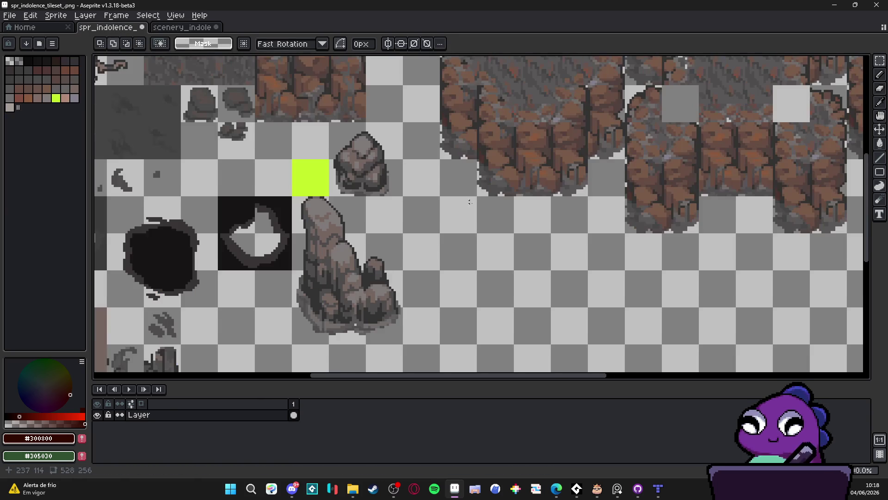
key("ctrl+v")
mouse_move(474, 260)
left_mouse_down()
mouse_move(422, 313)
mouse_move(405, 273)
mouse_move(467, 360)
mouse_move(497, 365)
left_mouse_up()
key("ctrl+apostrophe")
scroll(421, 308, "up", 1)
mouse_move(424, 269)
left_mouse_down()
mouse_move(409, 238)
mouse_move(407, 260)
mouse_move(432, 273)
left_mouse_up()
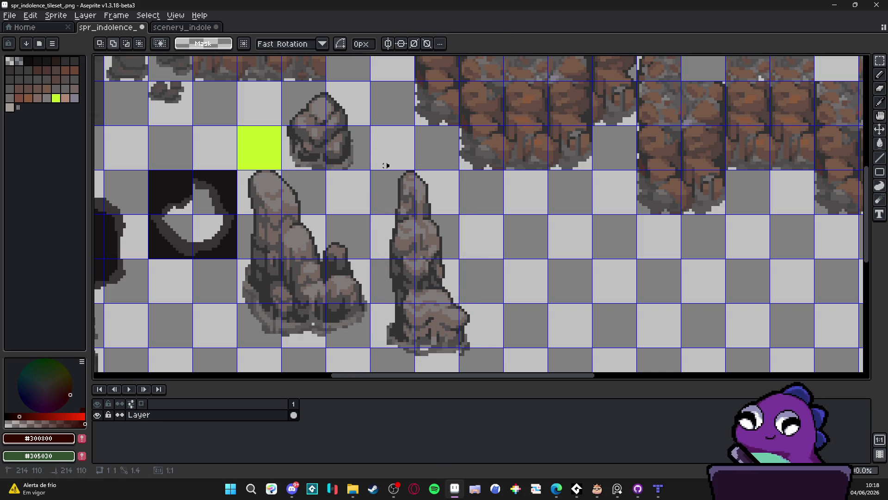
left_click_drag(386, 166, 437, 247)
mouse_move(487, 371)
left_mouse_down()
mouse_move(382, 273)
mouse_move(388, 214)
mouse_move(399, 229)
left_mouse_up()
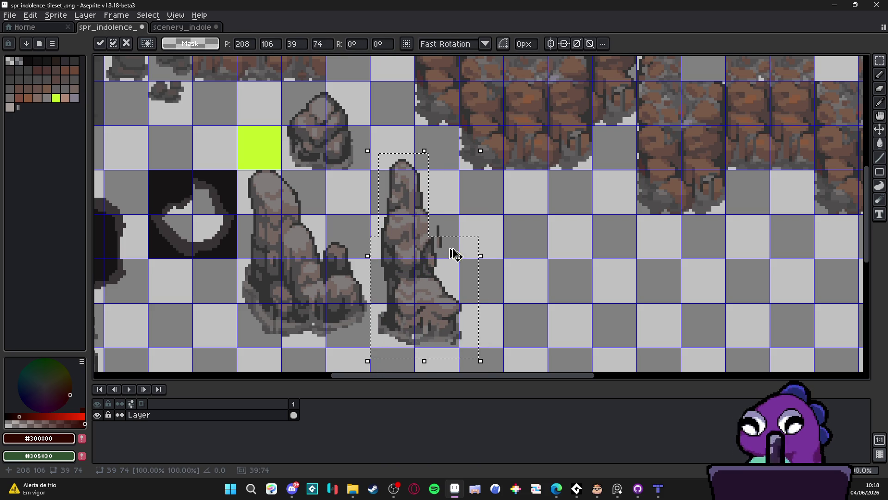
key("ctrl+z")
left_click_drag(429, 276, 413, 253)
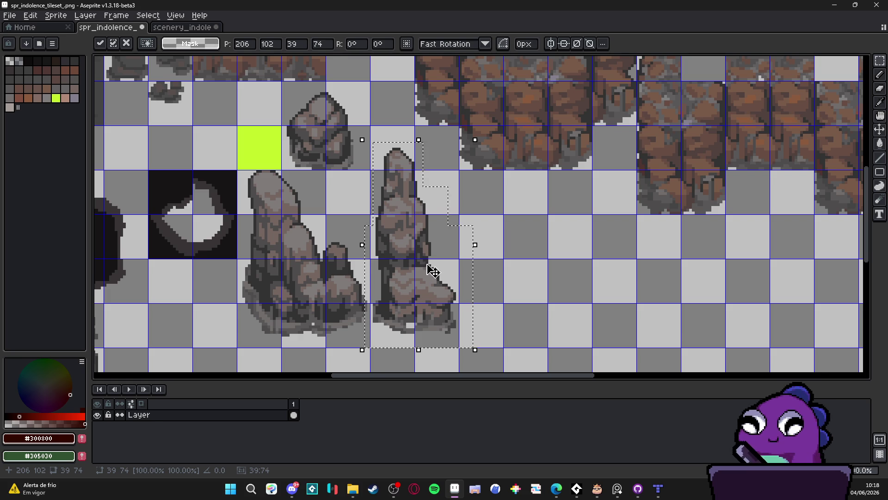
key("Return")
Bring the round middle rock into the tileset, one tile up beside the tall rocks.
left_click(182, 27)
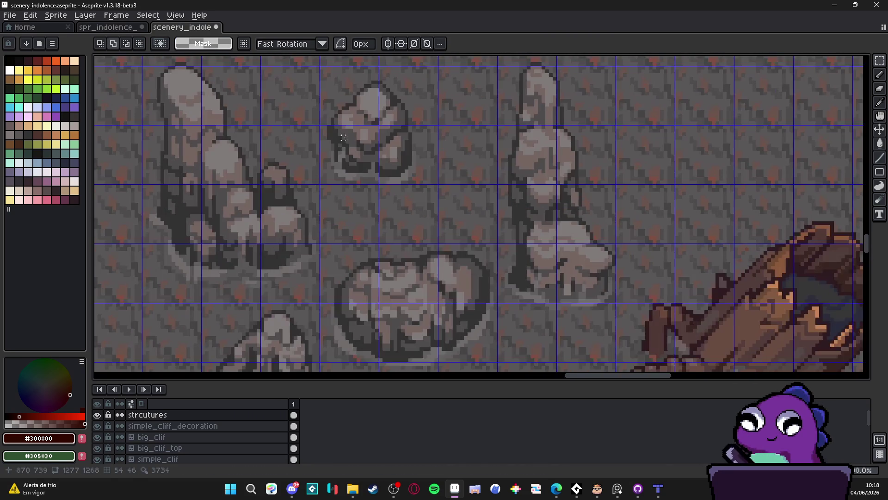
scroll(398, 181, "down", 1)
key("v")
key("m")
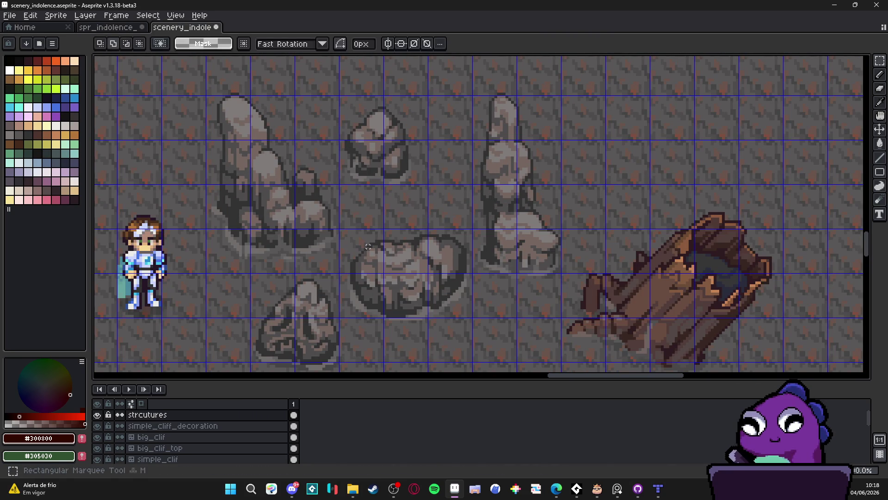
left_click_drag(339, 229, 473, 318)
left_click(115, 28)
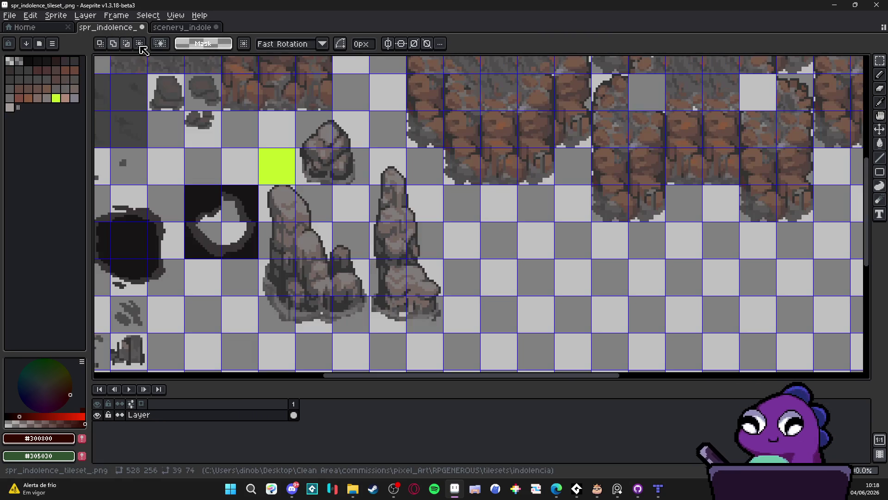
left_click_drag(447, 246, 427, 205)
key("ctrl+v")
scroll(427, 204, "up", 1)
scroll(472, 204, "up", 1)
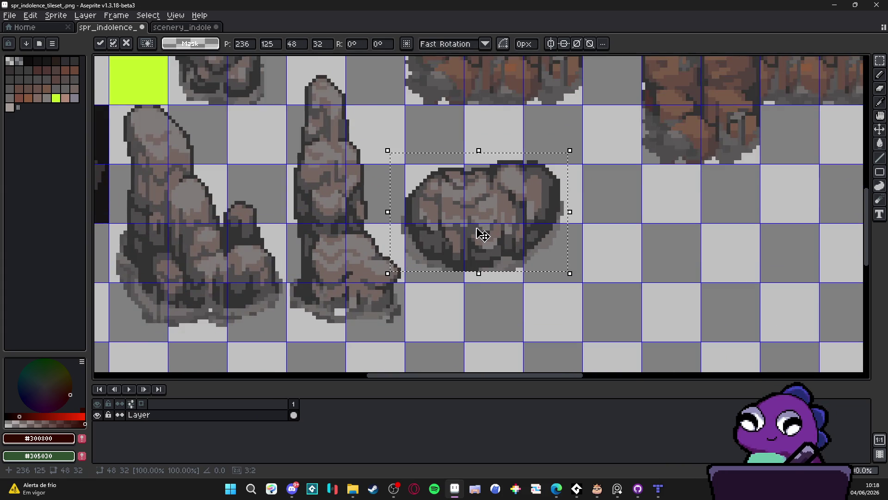
left_click_drag(481, 234, 496, 244)
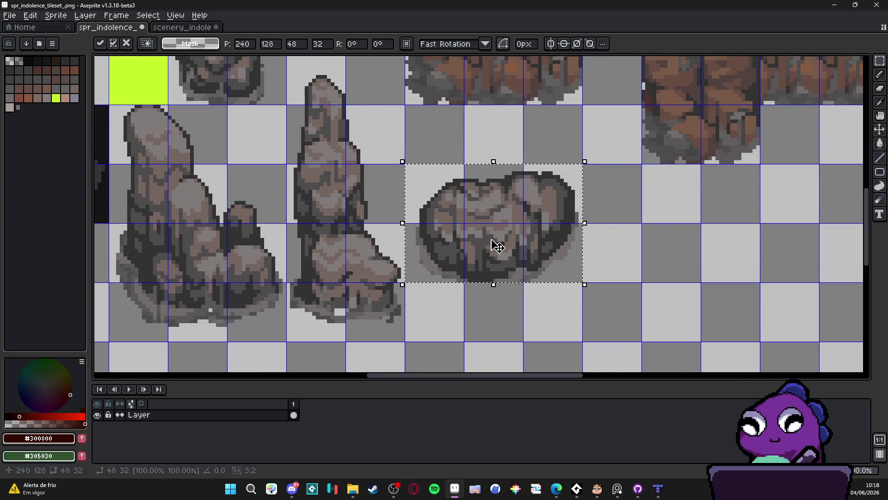
scroll(497, 244, "down", 1)
scroll(495, 242, "up", 1)
key("shift+Up")
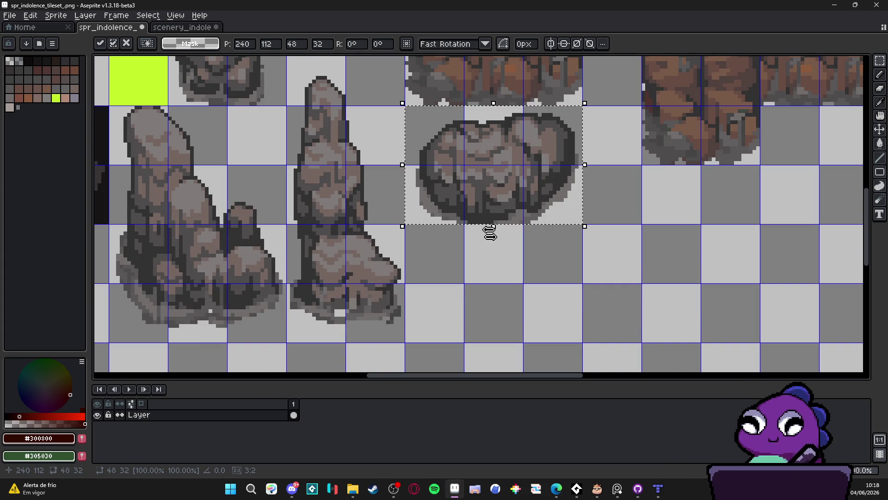
key("Return")
scroll(490, 231, "down", 2)
Copy the triangular rock and paste it below the round rock in the tileset.
left_click(182, 27)
scroll(460, 242, "up", 1)
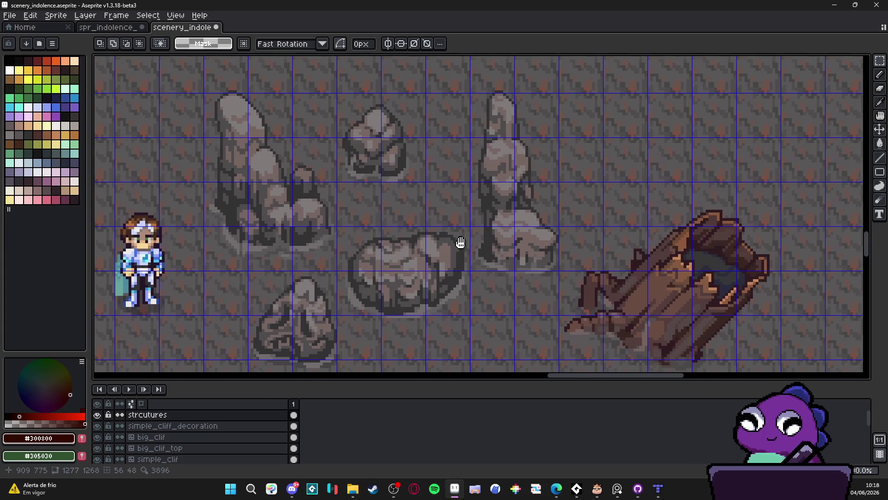
scroll(461, 242, "down", 1)
scroll(273, 222, "up", 1)
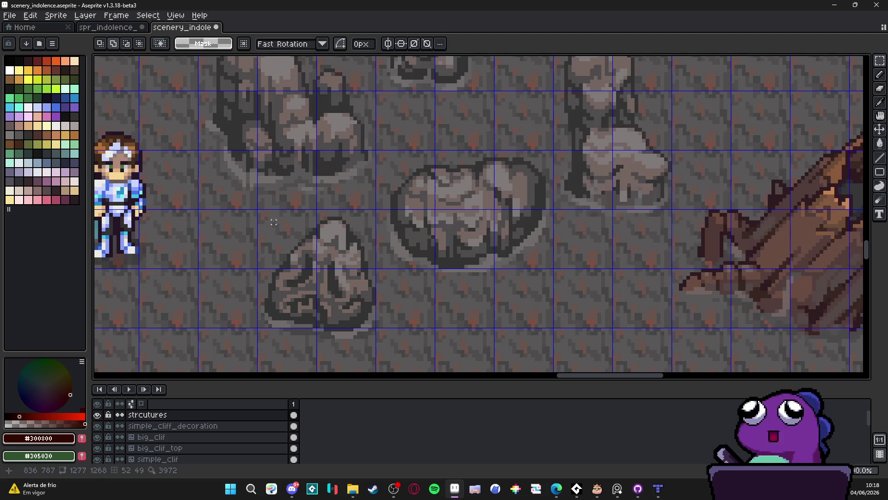
left_click_drag(274, 222, 374, 370)
key("ctrl+c")
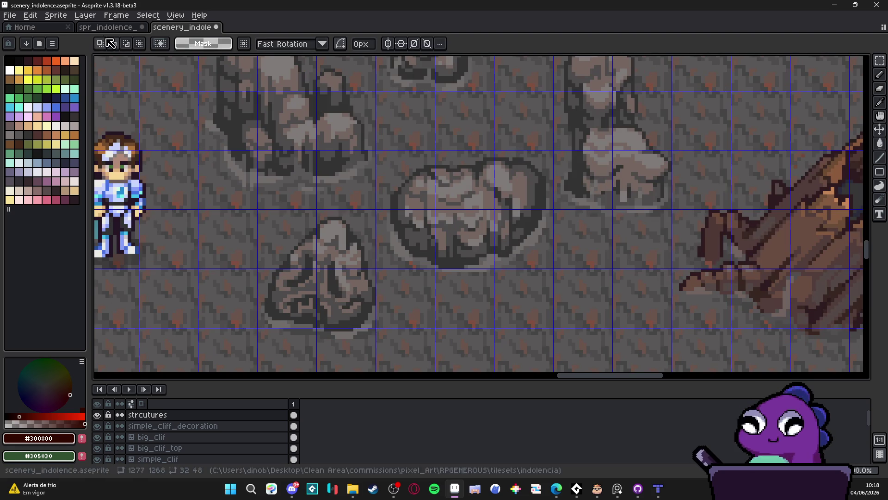
left_click(108, 27)
key("ctrl+v")
left_click_drag(476, 222, 460, 293)
scroll(459, 293, "up", 1)
scroll(452, 254, "up", 1)
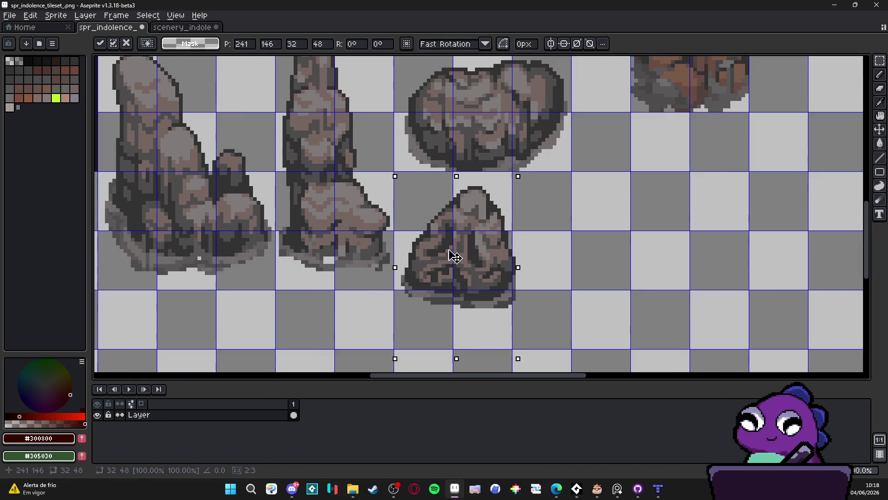
left_click_drag(444, 245, 442, 269)
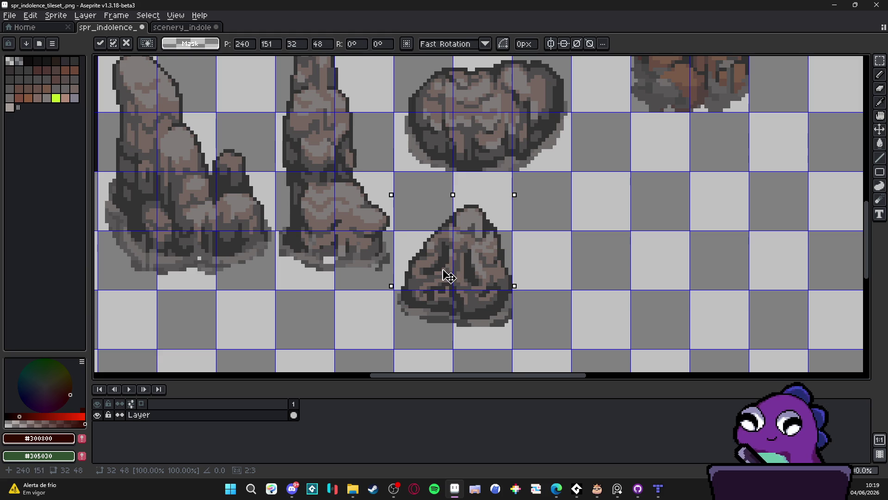
key("Return")
Reposition the triangular rock down beside the tall rocks and deselect to finish placing it.
scroll(446, 275, "down", 4)
scroll(455, 271, "up", 2)
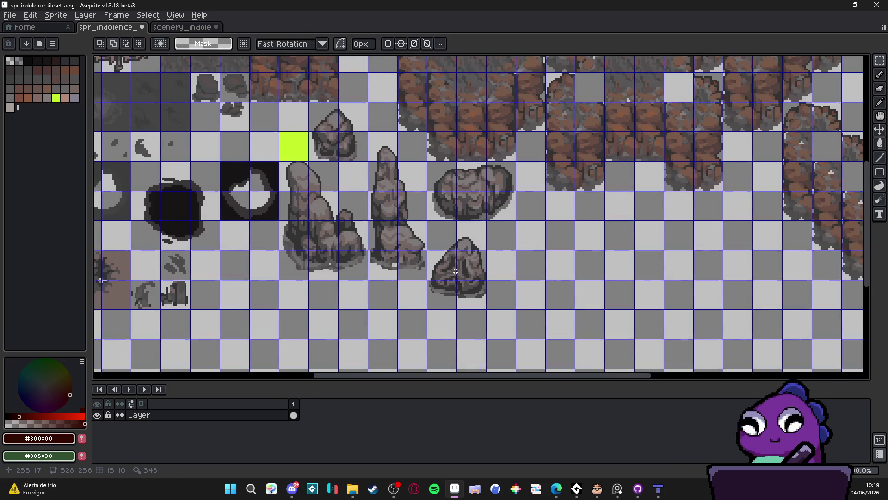
scroll(456, 270, "left", 3)
mouse_move(565, 296)
left_mouse_down()
mouse_move(314, 295)
mouse_move(359, 292)
mouse_move(349, 272)
mouse_move(350, 293)
left_mouse_up()
scroll(359, 291, "up", 2)
key("Return")
scroll(348, 293, "down", 5)
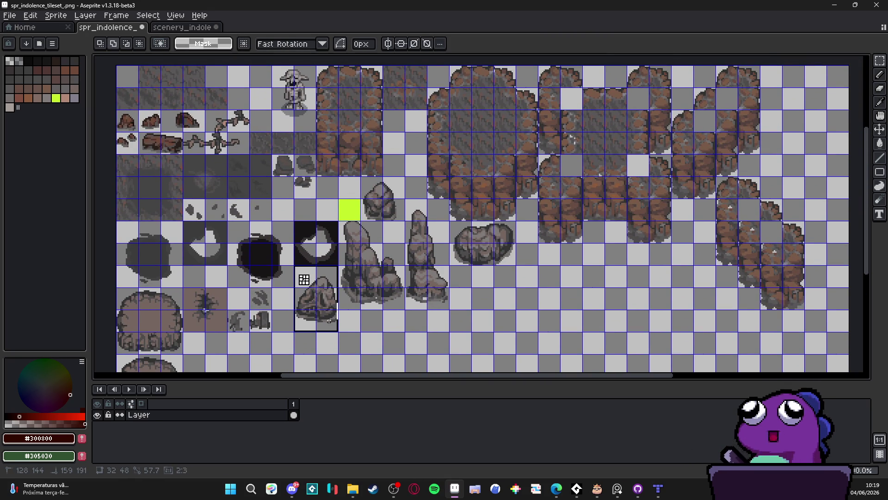
left_click_drag(328, 320, 409, 169)
scroll(409, 169, "up", 1)
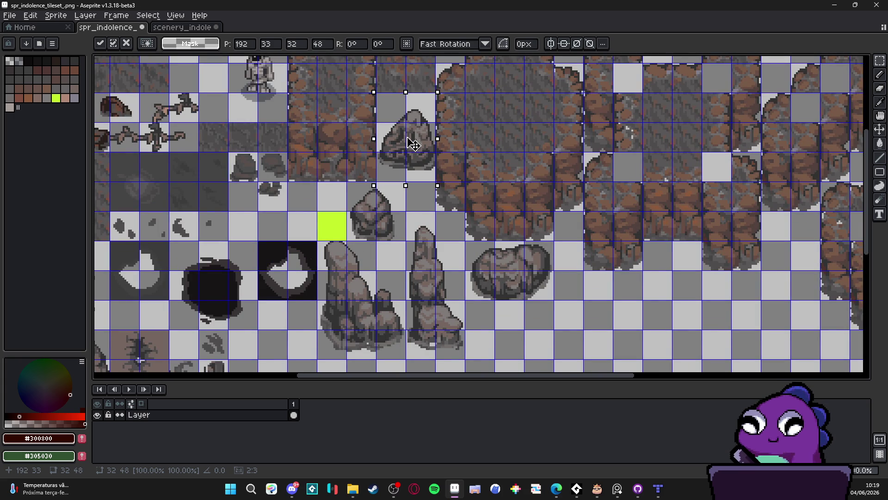
key("Return")
scroll(416, 152, "down", 2)
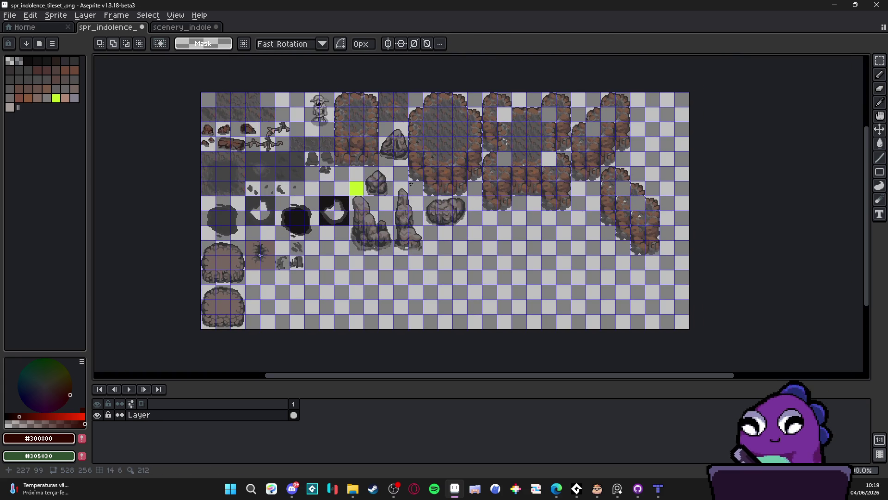
scroll(397, 146, "up", 1)
left_click_drag(402, 159, 415, 175)
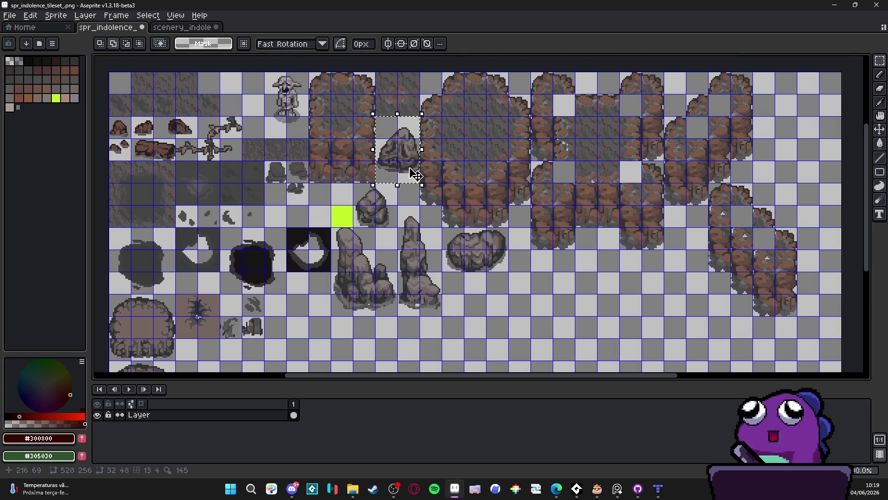
mouse_move(398, 142)
left_mouse_down()
mouse_move(356, 290)
mouse_move(308, 298)
mouse_move(318, 302)
mouse_move(318, 315)
left_mouse_up()
scroll(308, 300, "up", 3)
scroll(319, 315, "down", 1)
key("ctrl+d")
scroll(322, 244, "down", 2)
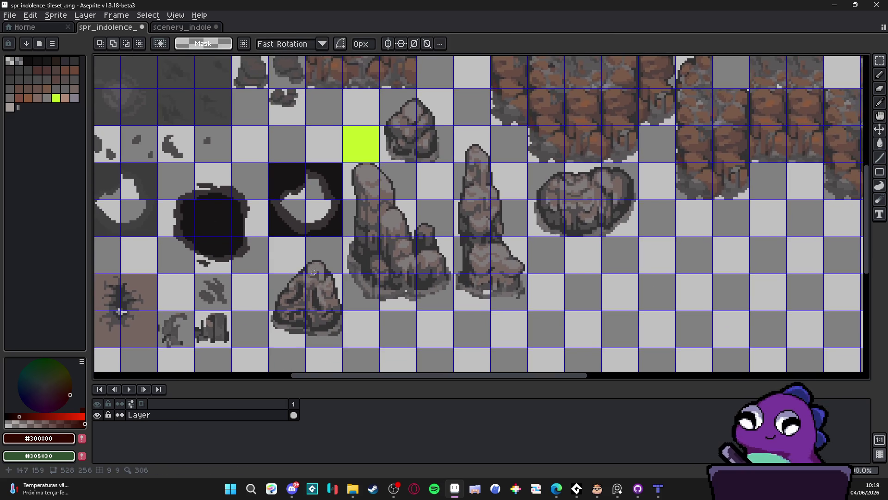
left_click(658, 488)
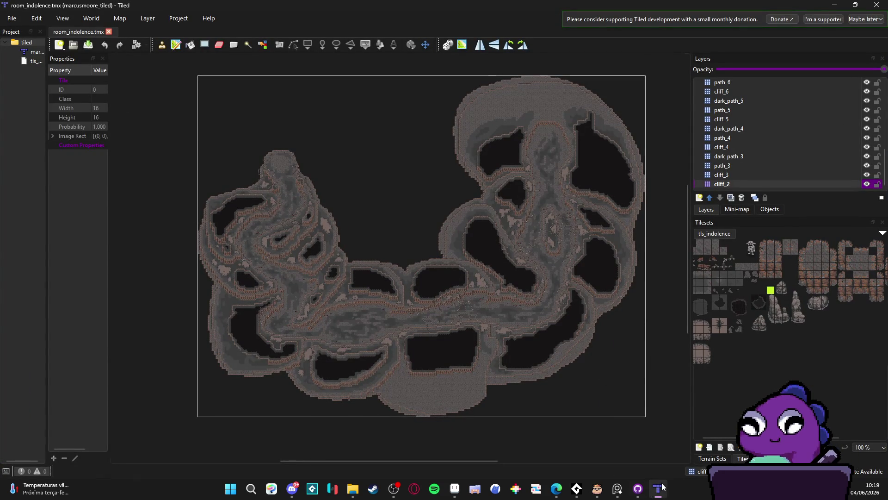
Bring the indolencia folder and then the Aseprite spr_indolence tileset window to the front.
scroll(440, 292, "right", 2)
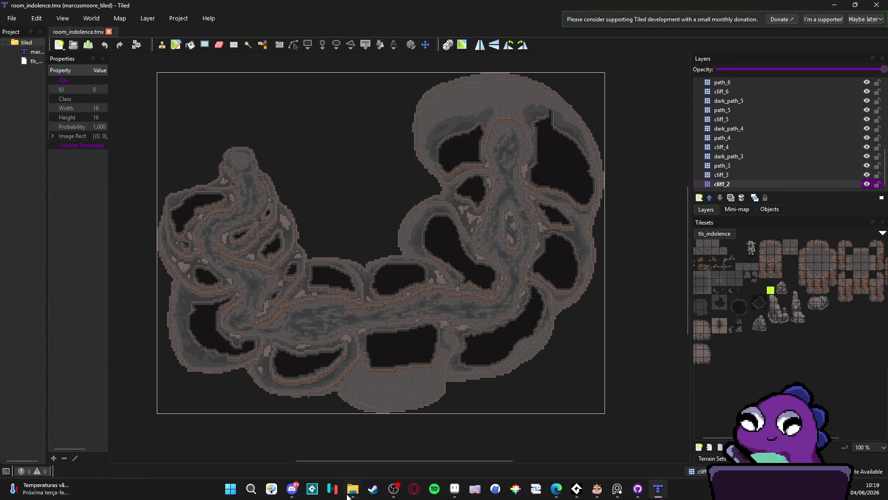
mouse_move(346, 496)
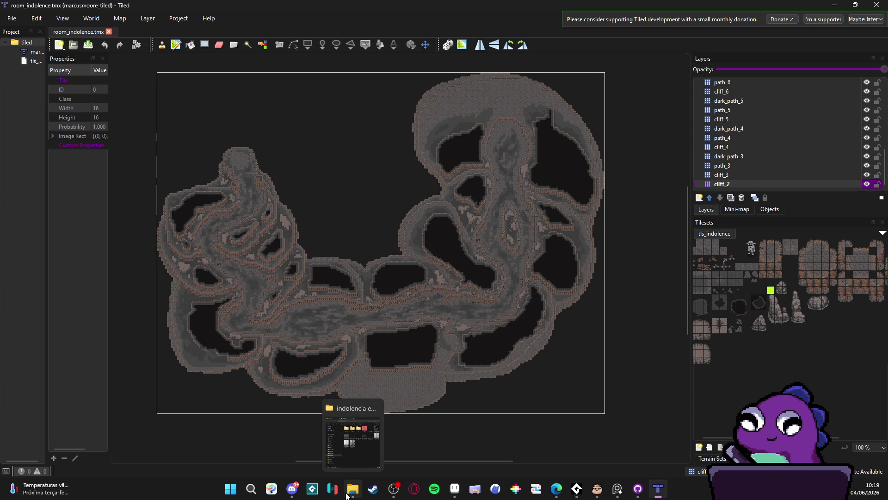
left_click(355, 446)
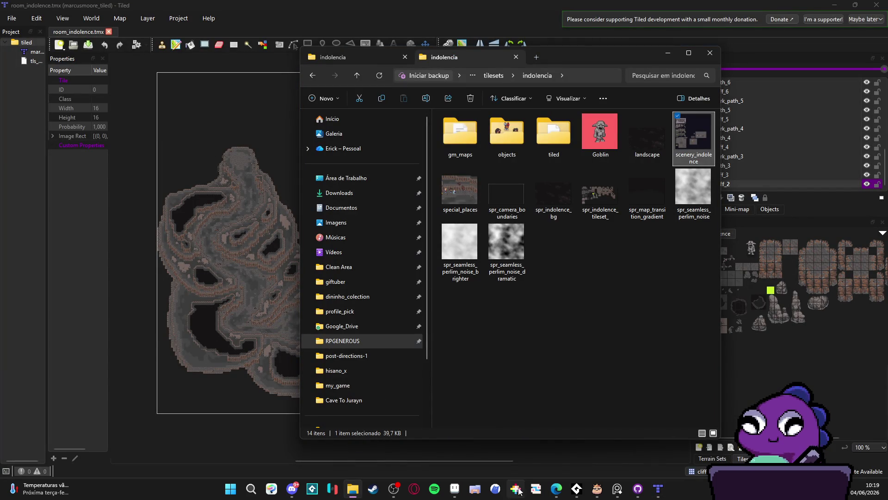
left_click(456, 489)
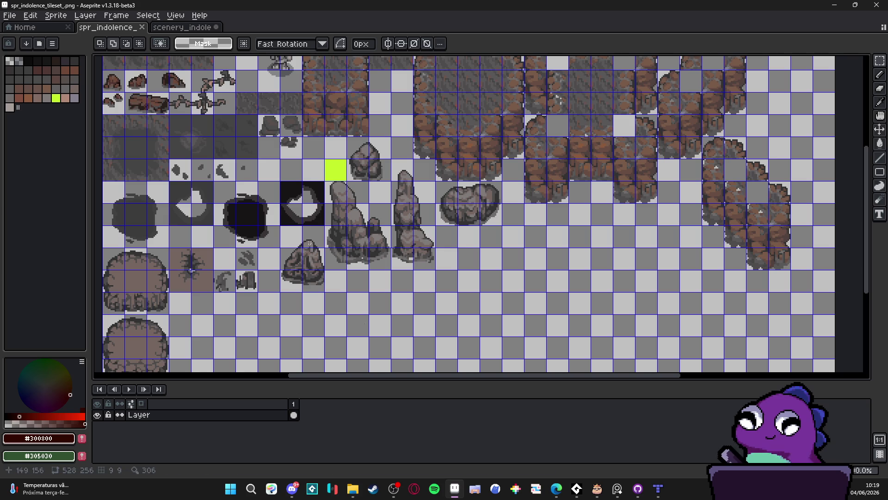
Open the scenery_indolence map and pan around its cave areas to inspect the rock structures.
left_click(182, 27)
scroll(396, 176, "down", 3)
scroll(396, 176, "up", 2)
scroll(301, 185, "up", 3)
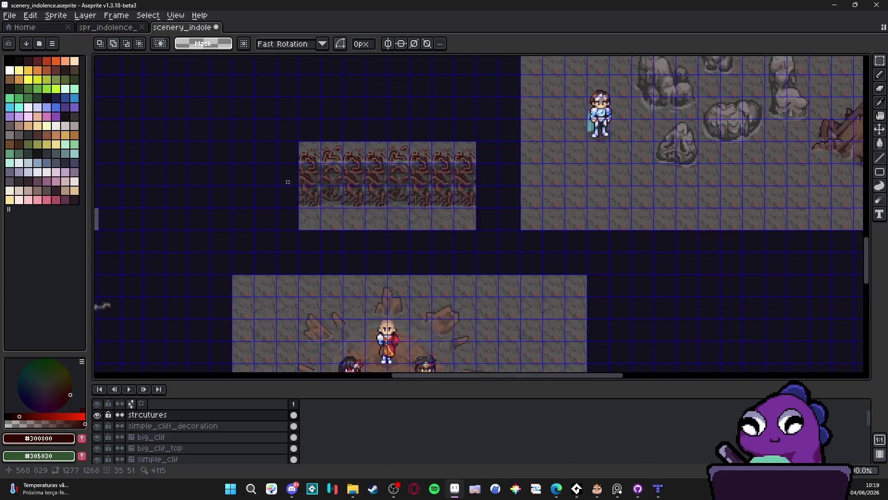
key("v")
key("m")
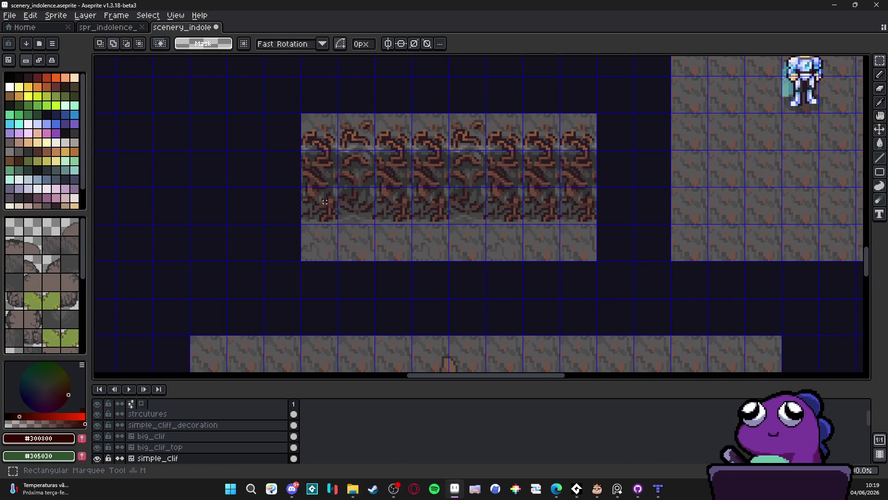
scroll(394, 217, "down", 5)
scroll(393, 218, "up", 3)
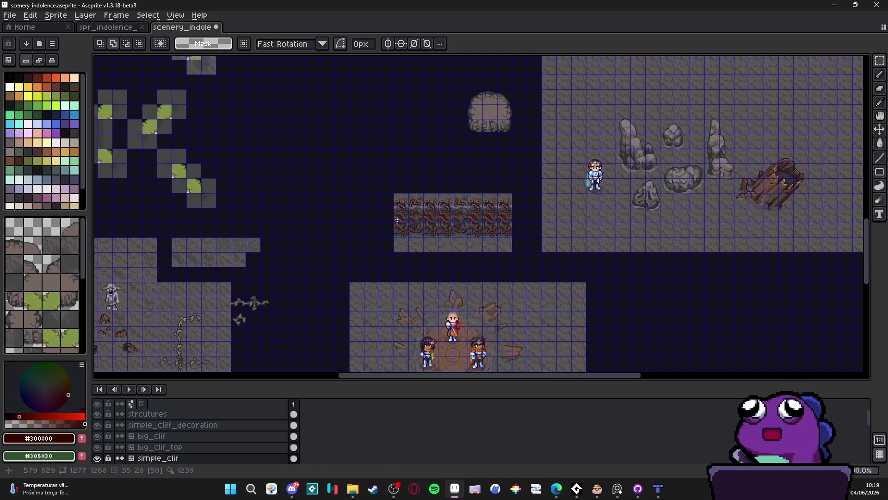
scroll(437, 216, "down", 2)
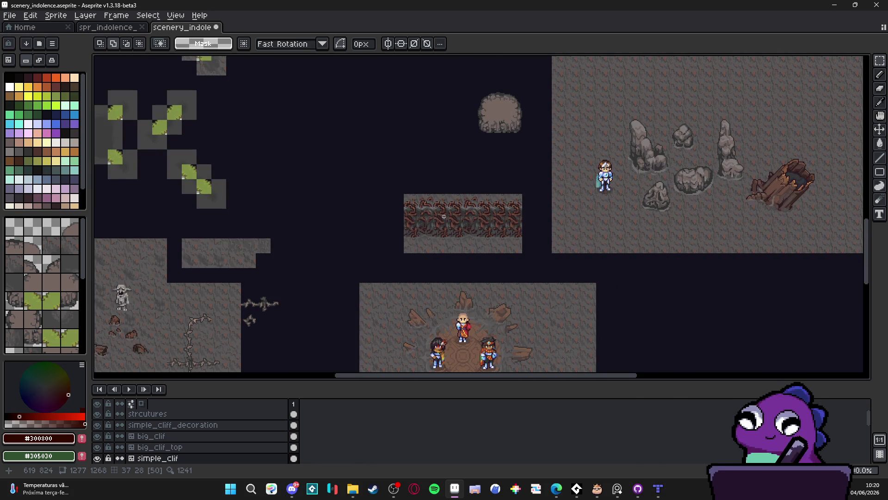
scroll(444, 203, "down", 3)
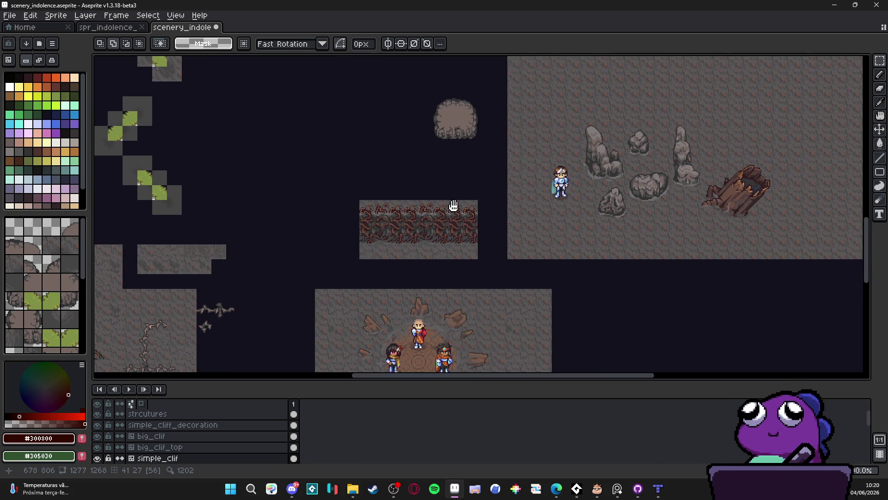
left_click_drag(326, 189, 405, 208)
scroll(345, 321, "up", 3)
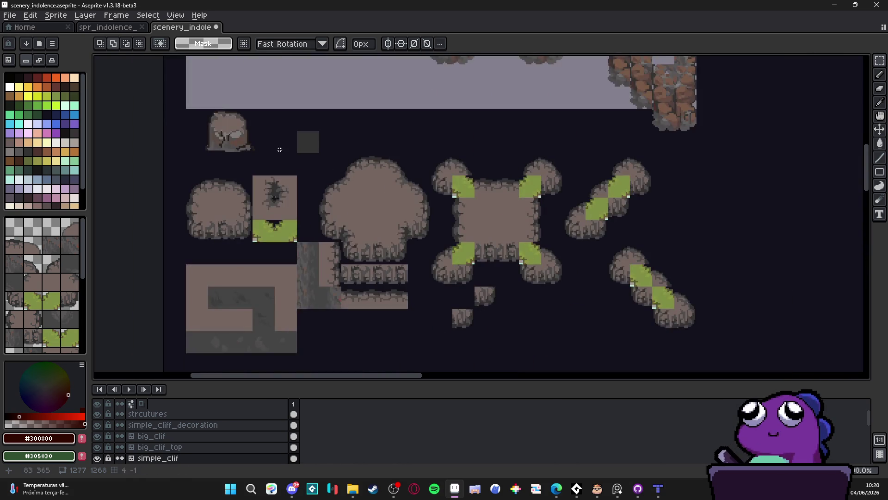
scroll(345, 322, "down", 5)
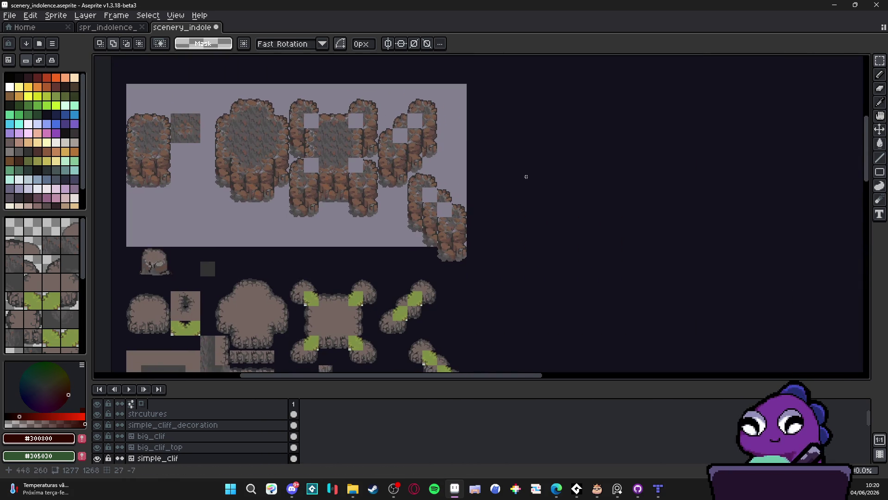
scroll(423, 188, "down", 10)
scroll(422, 188, "right", 10)
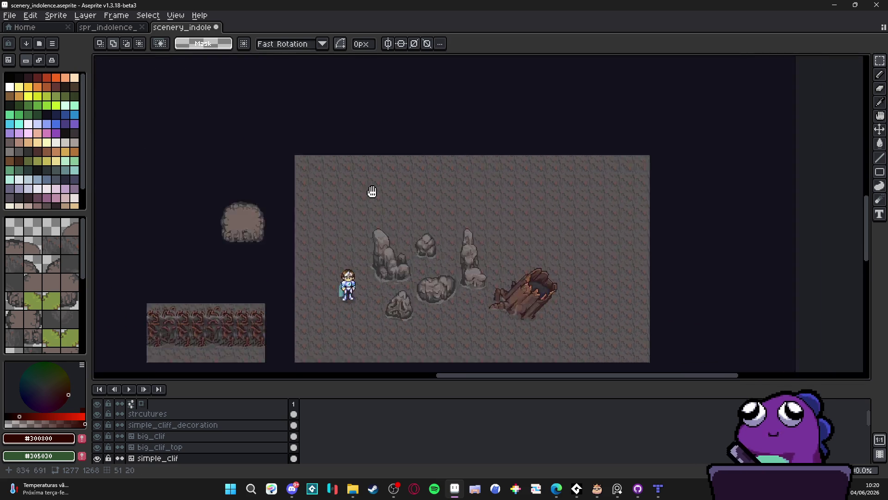
scroll(407, 204, "left", 10)
scroll(463, 222, "down", 1)
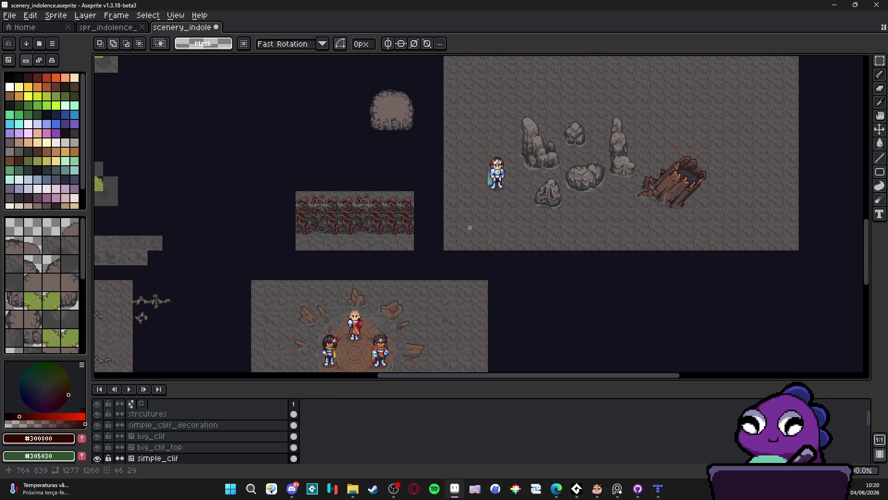
scroll(470, 227, "down", 1)
scroll(396, 300, "up", 5)
scroll(396, 299, "left", 4)
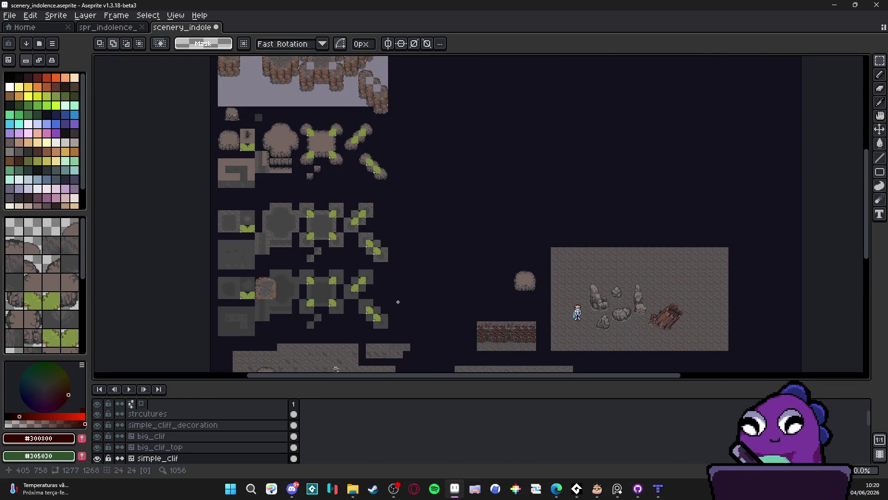
scroll(370, 266, "right", 5)
scroll(370, 266, "down", 2)
scroll(370, 266, "up", 1)
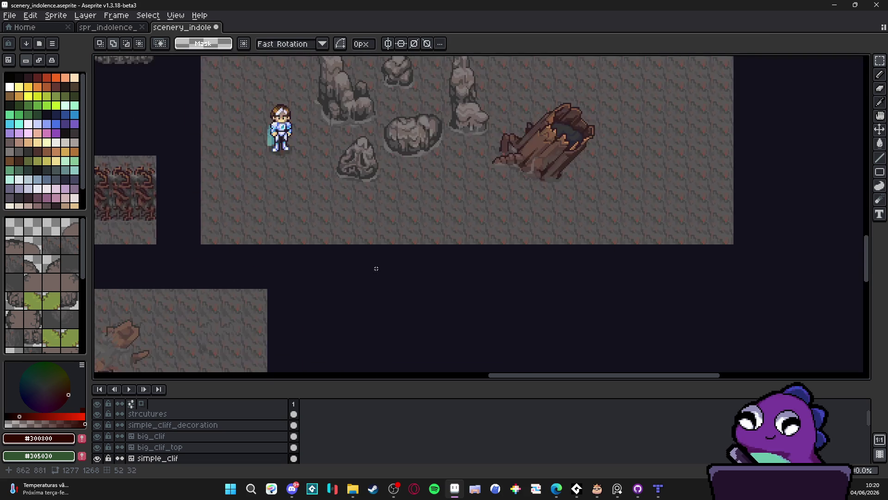
scroll(407, 258, "left", 1)
Create a new infinite Tiled map with 16 px tiles and start saving it.
left_click(658, 489)
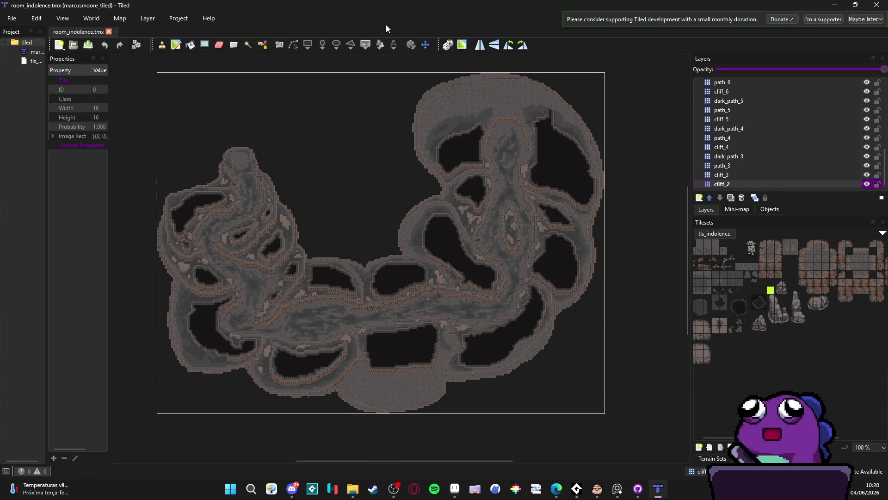
left_click(16, 23)
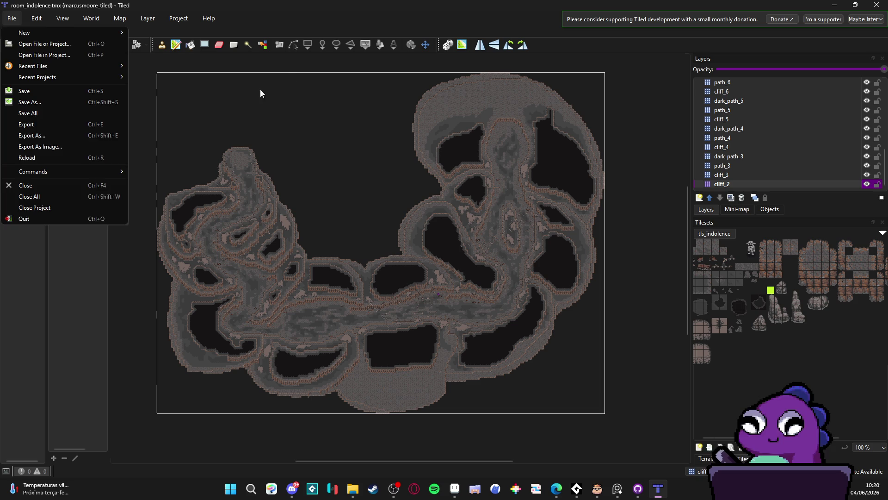
left_click(260, 89)
left_click(13, 21)
mouse_move(29, 33)
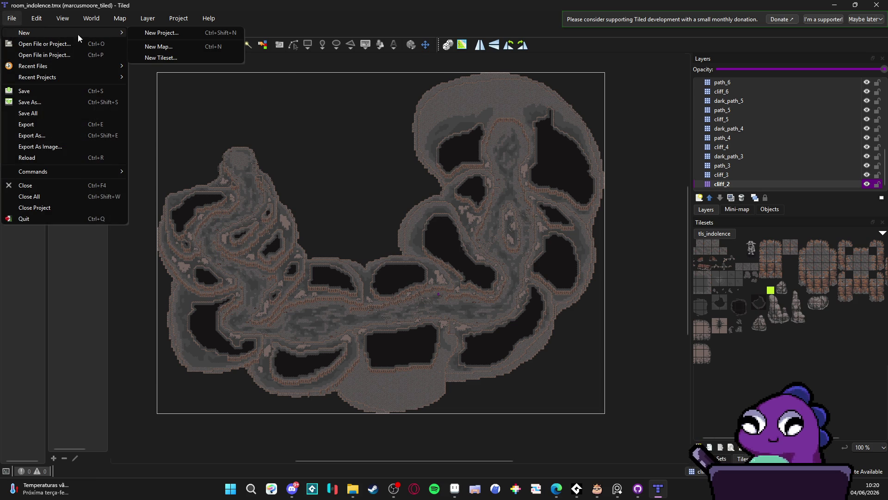
left_click(189, 44)
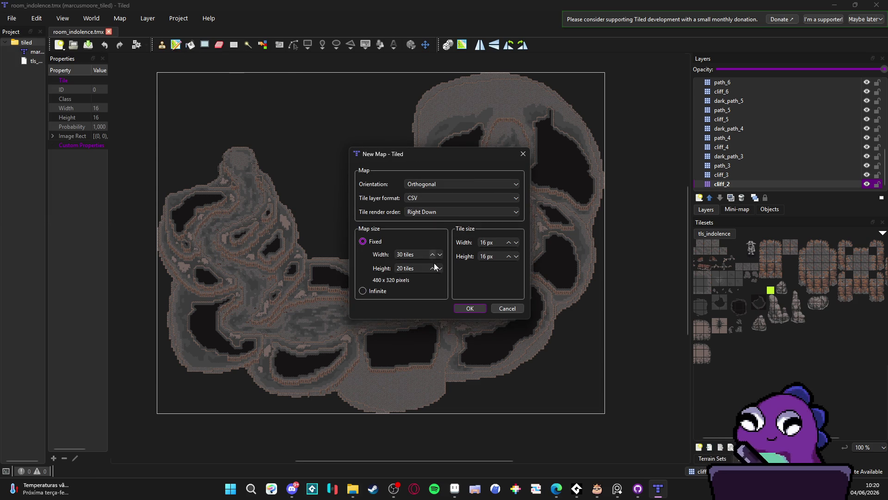
left_click(363, 291)
left_click(470, 309)
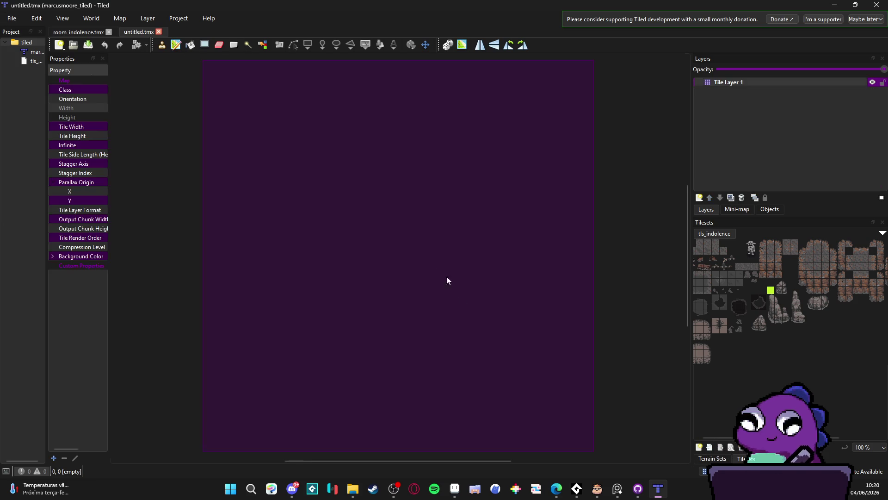
key("ctrl+s")
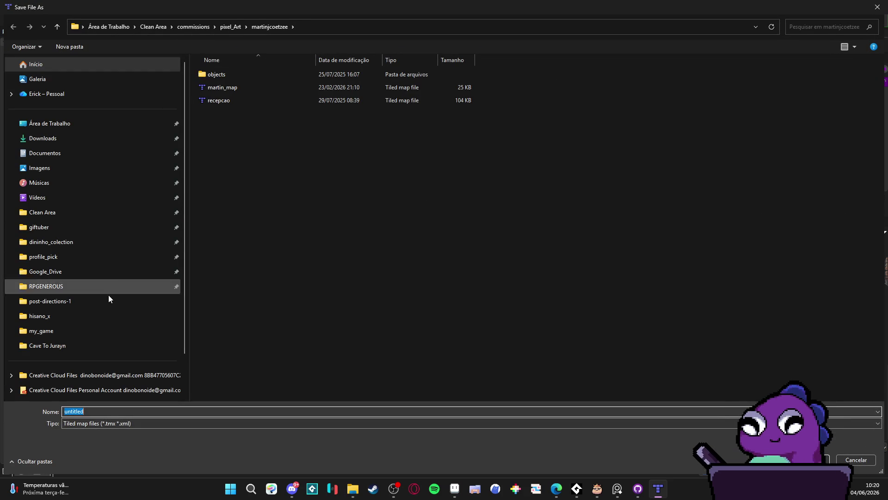
Save the new map as room_indolence_2 in RPGENEROUS > tilesets > indolencia > tiled.
left_click(65, 287)
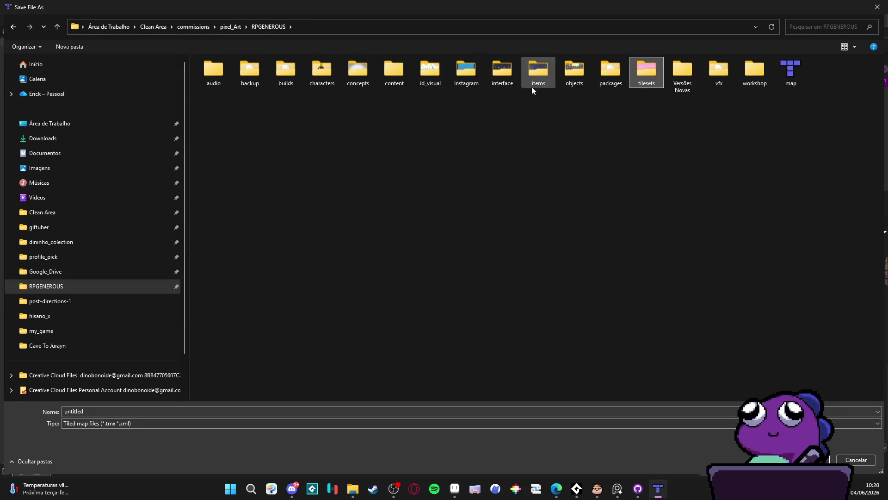
double_click(656, 82)
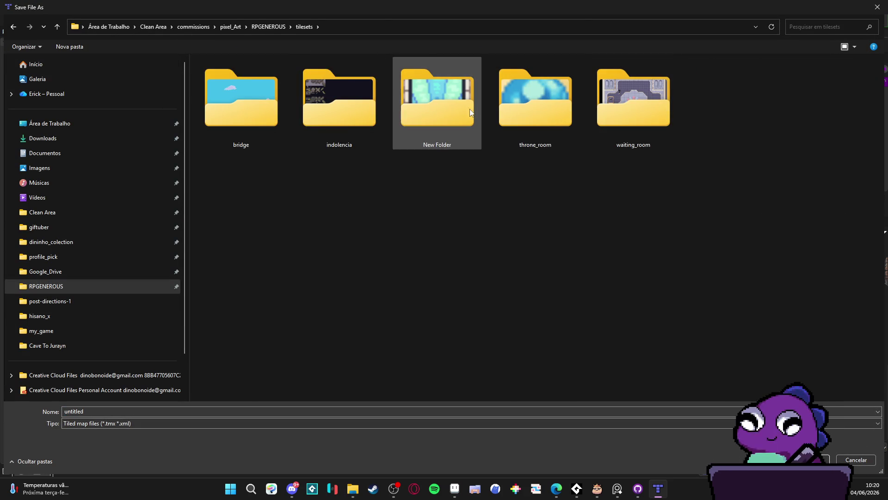
double_click(340, 113)
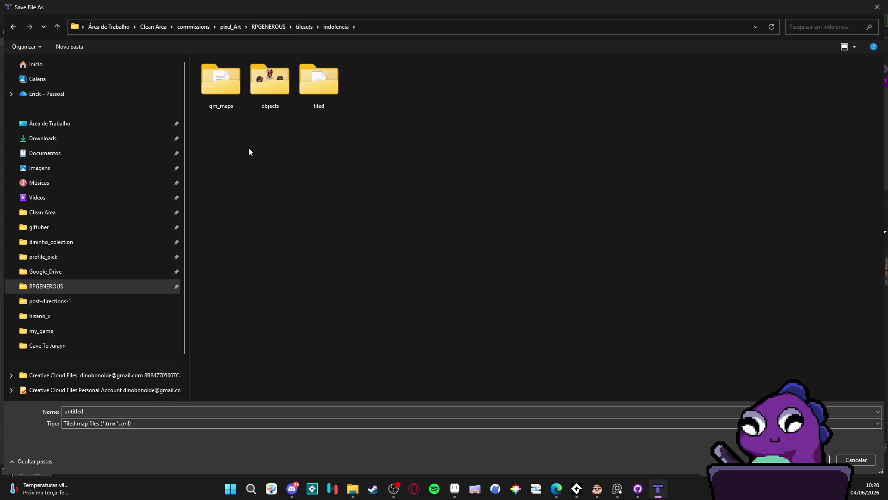
double_click(341, 91)
left_click(105, 411)
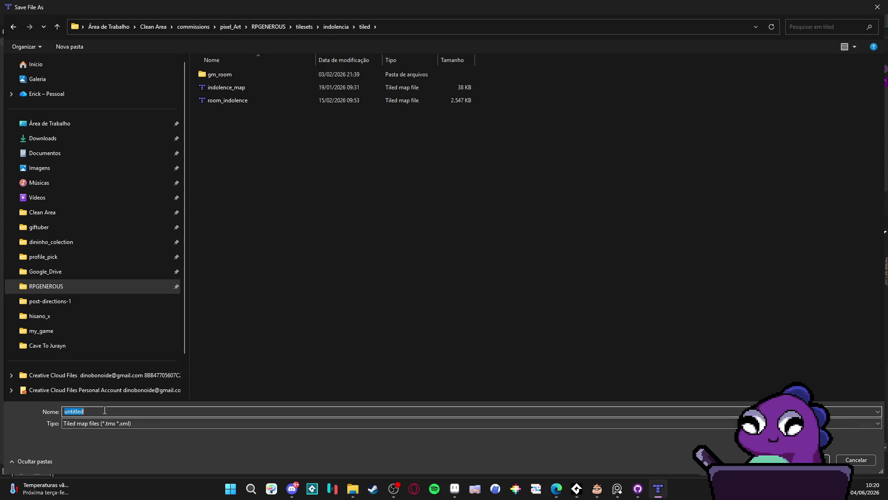
type("room_i")
type("ndolence_2")
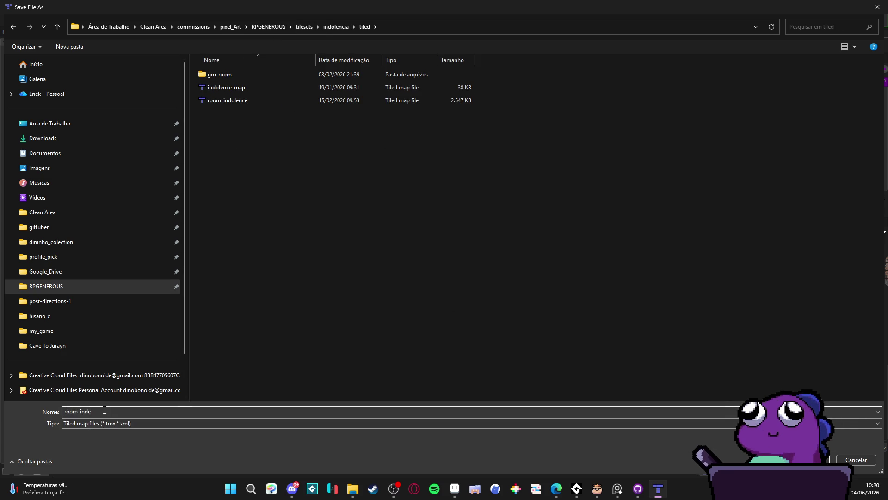
key("Return")
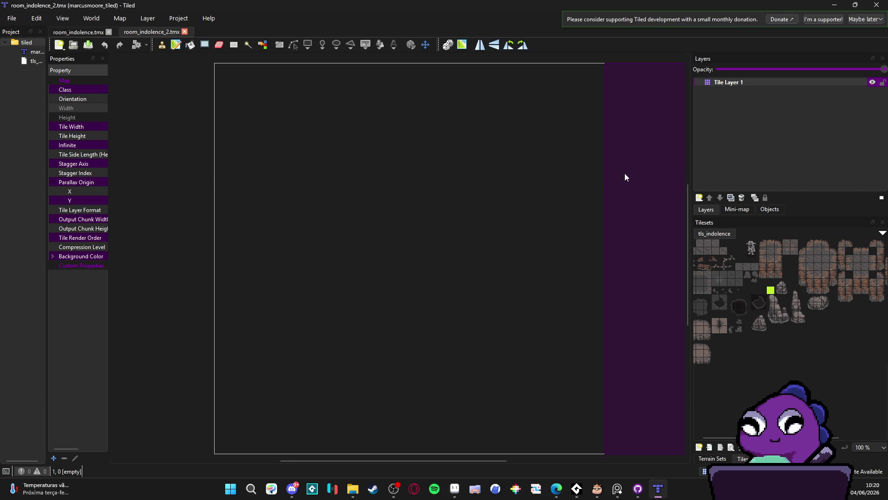
Switch to the Terrain Brush and scroll around the empty map.
left_click(167, 45)
scroll(579, 262, "down", 1)
scroll(798, 310, "right", 2)
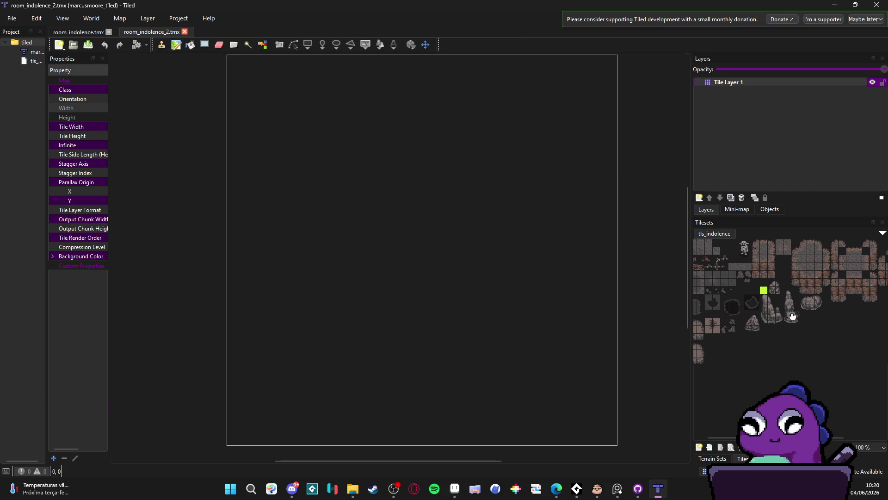
scroll(398, 282, "up", 1)
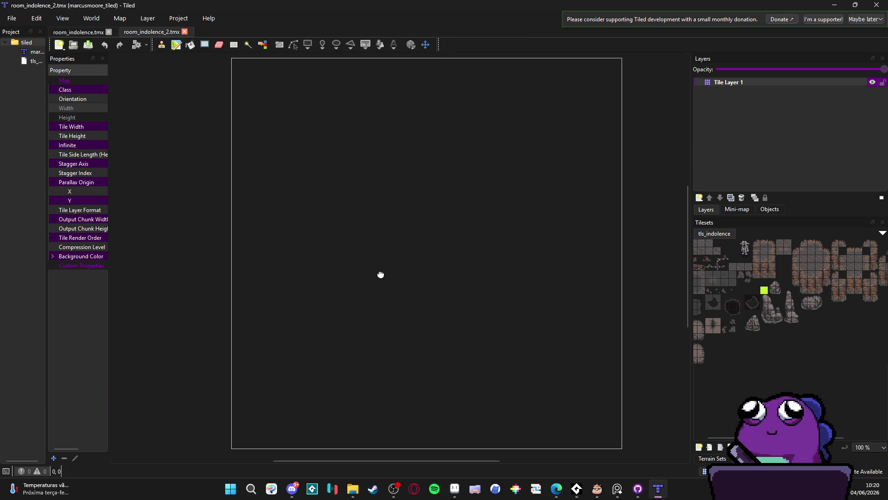